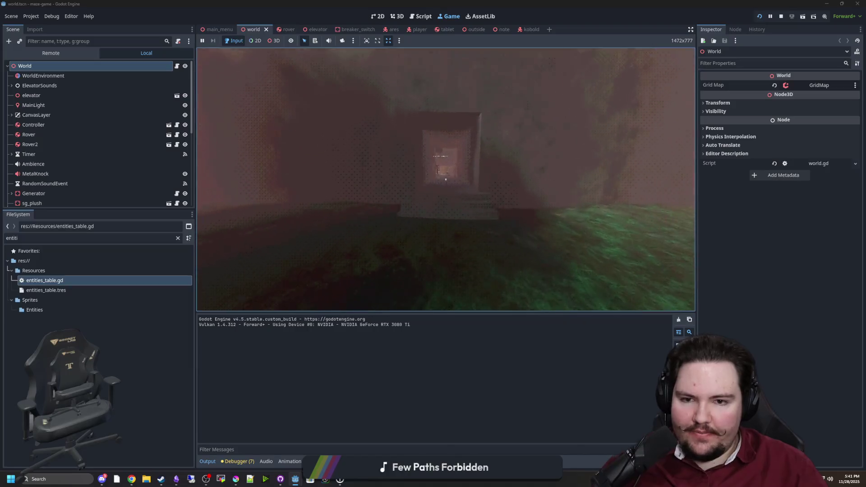
# Walk through the doorway into the elevator room, look at the THROW graffiti and tablet desk, then pause.
pyautogui.press('w')
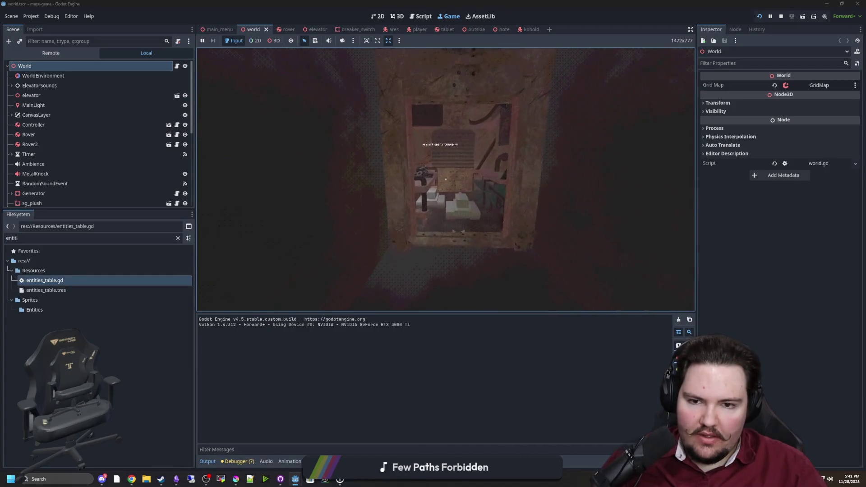
pyautogui.press('w')
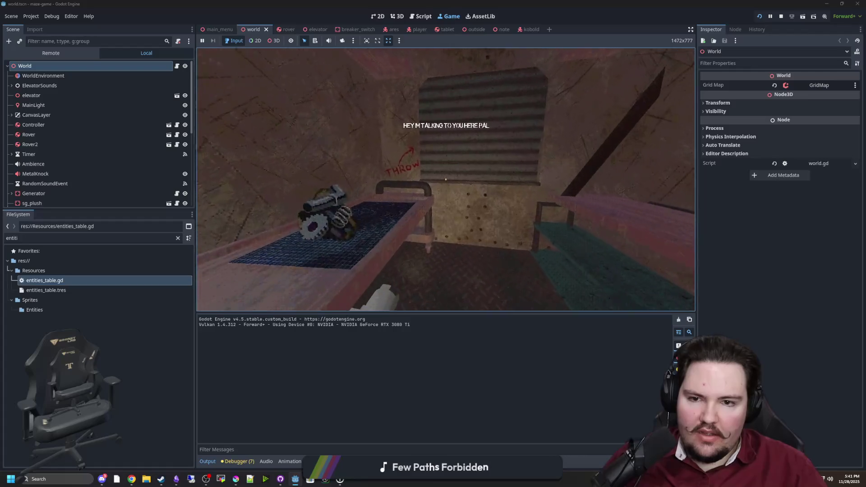
pyautogui.press('w')
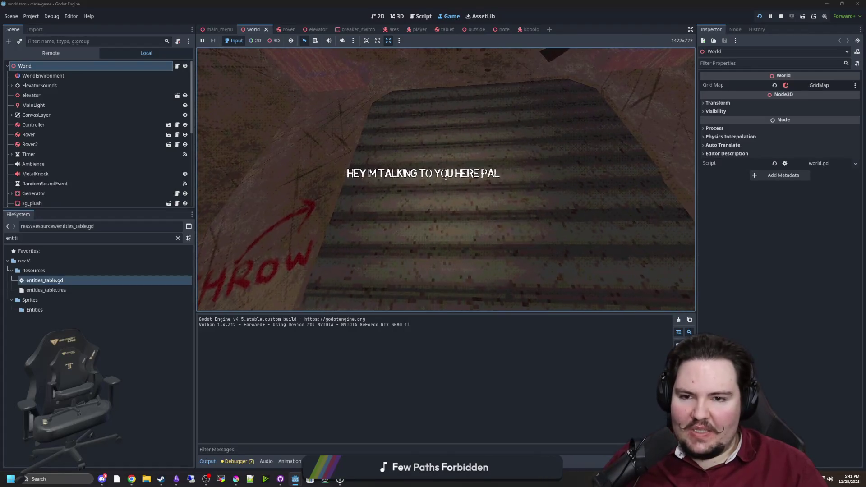
pyautogui.press('s')
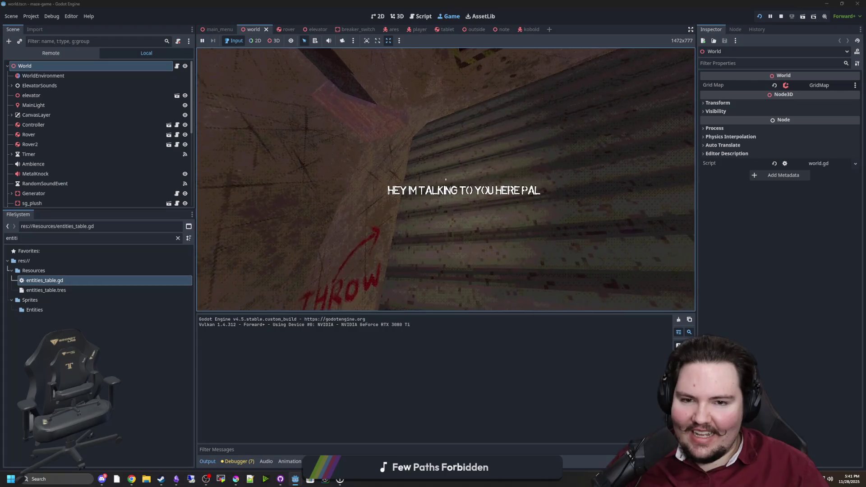
pyautogui.press('w')
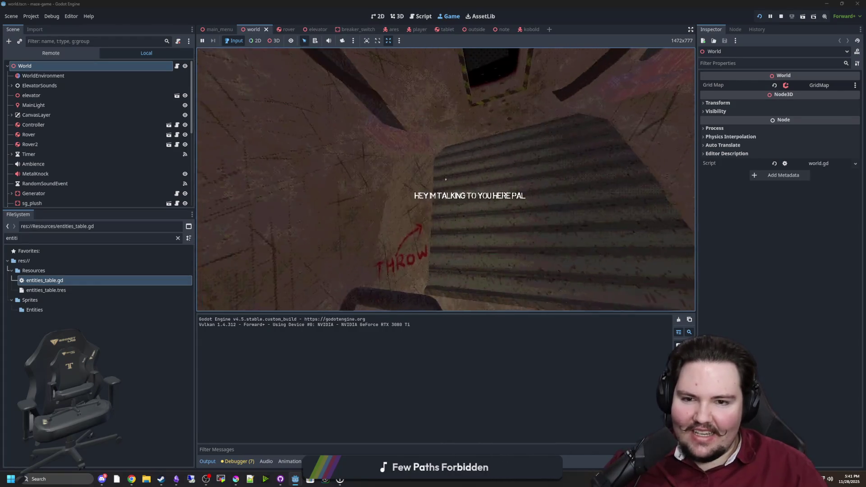
pyautogui.press('s')
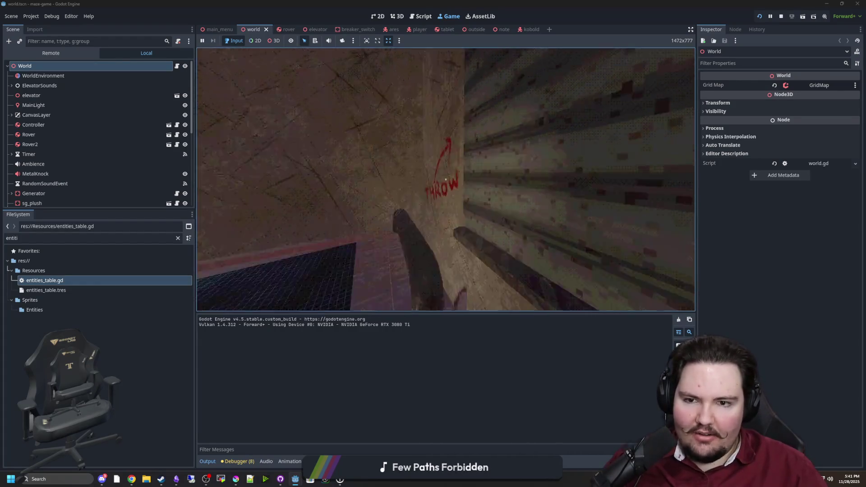
pyautogui.press('w')
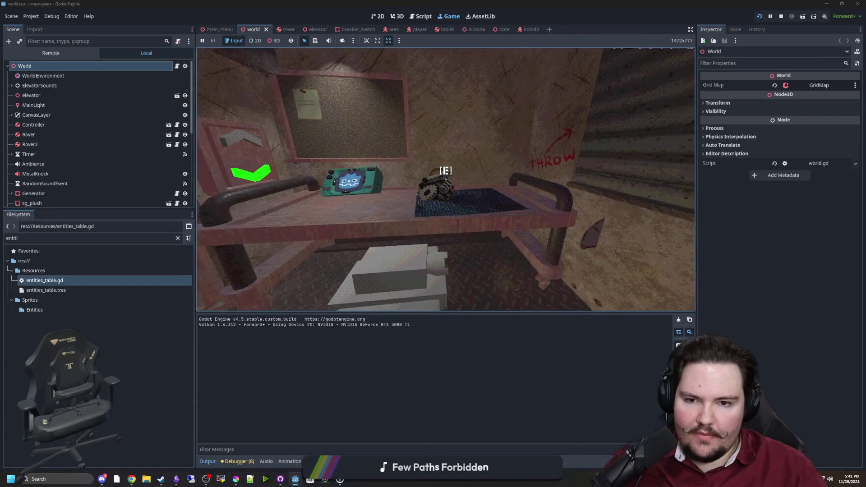
pyautogui.press('s')
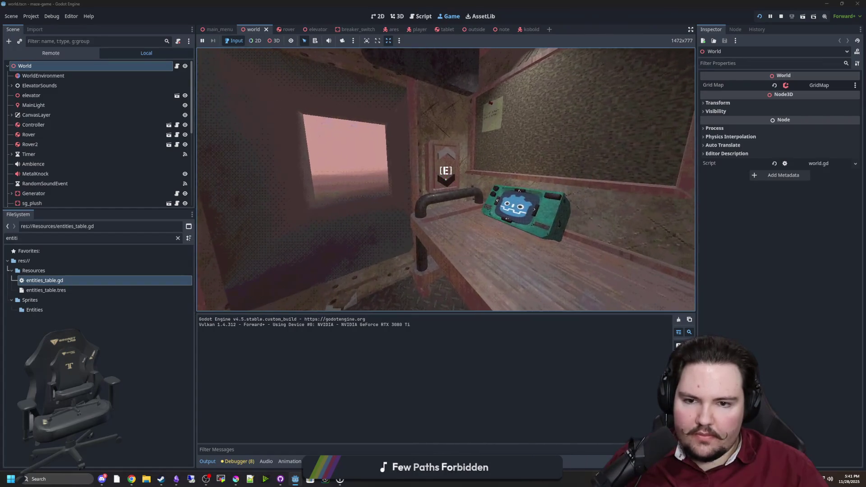
pyautogui.press('w')
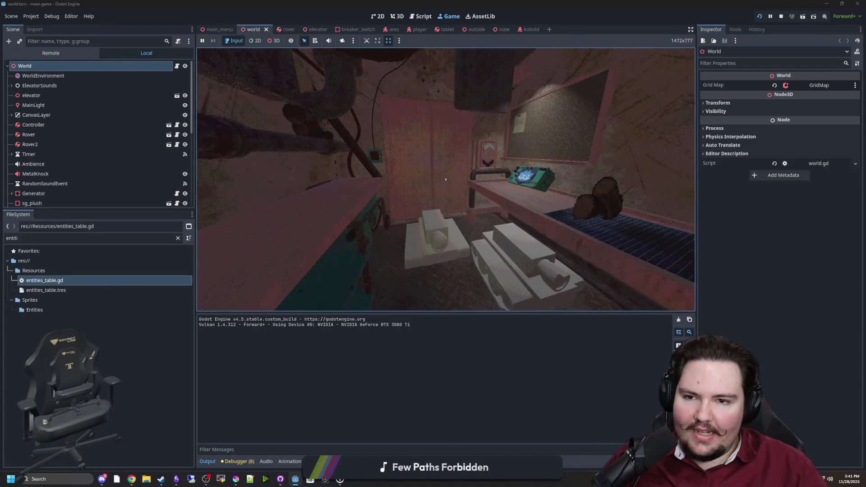
pyautogui.press('Escape')
pyautogui.press('Escape')
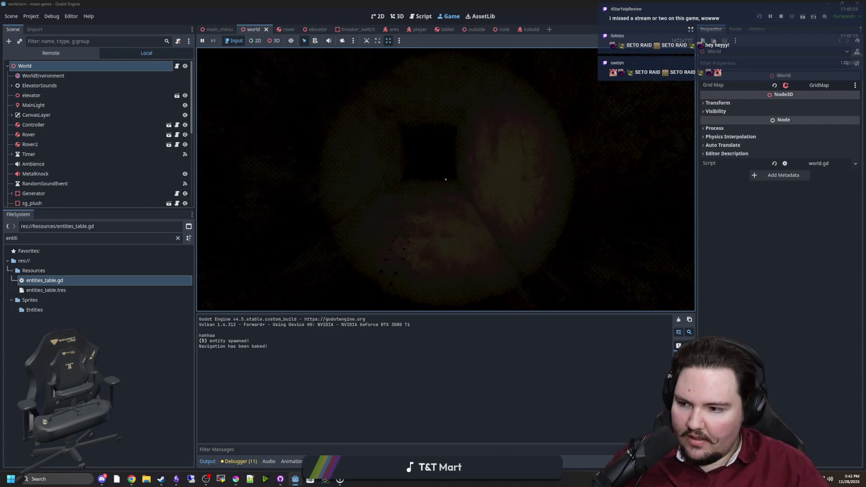
# Walk the dark maze, pick up the drink can and the mug, then stop when the creature appears.
pyautogui.press('w')
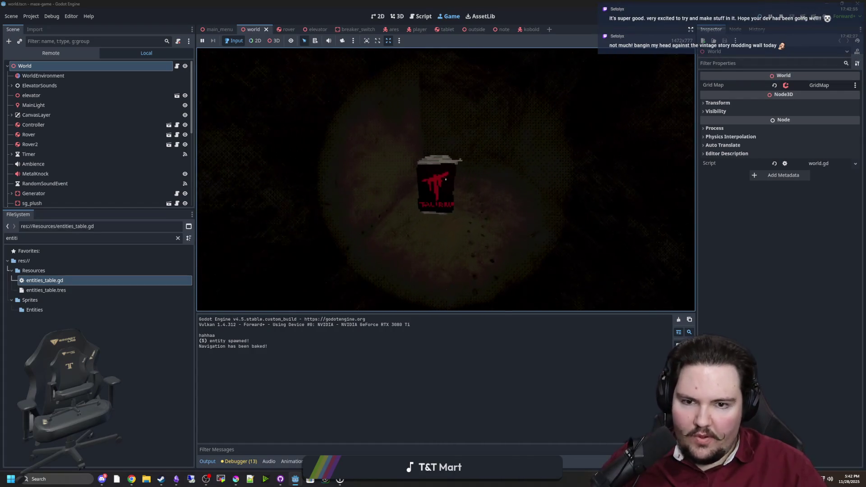
pyautogui.press('e')
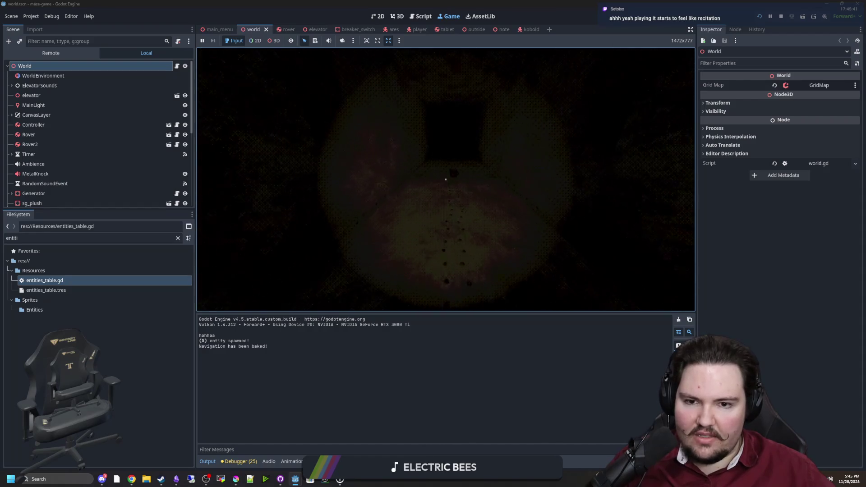
pyautogui.press('e')
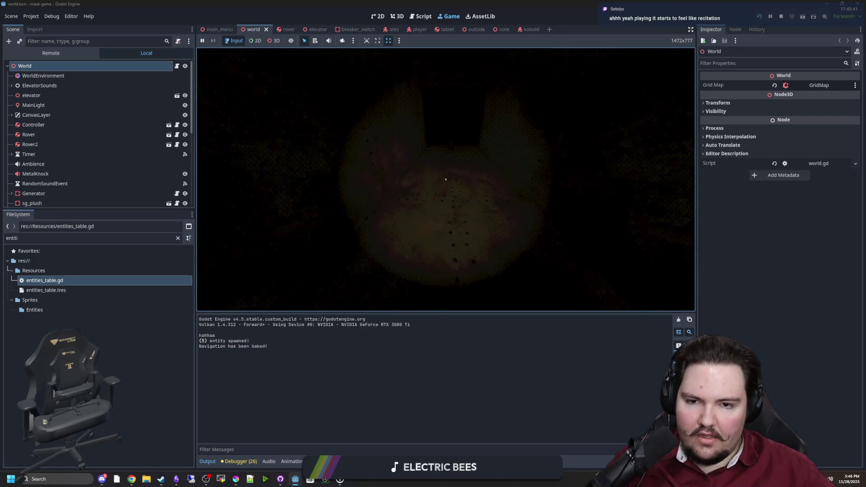
pyautogui.press('e')
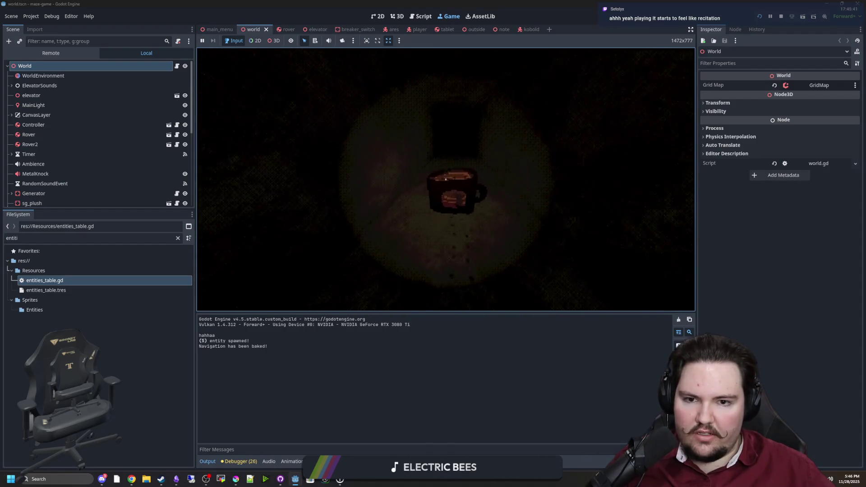
pyautogui.press('e')
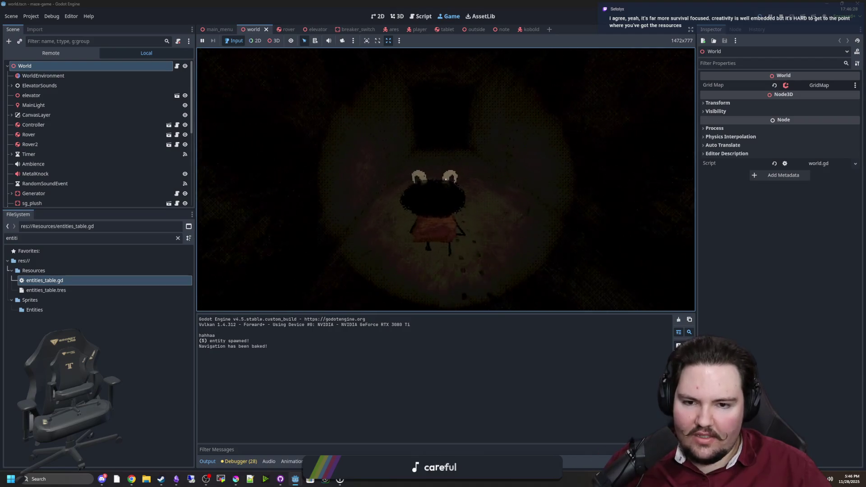
pyautogui.press('Escape')
# Stop the game with F8 and open the kobold.gd script.
pyautogui.press('F8')
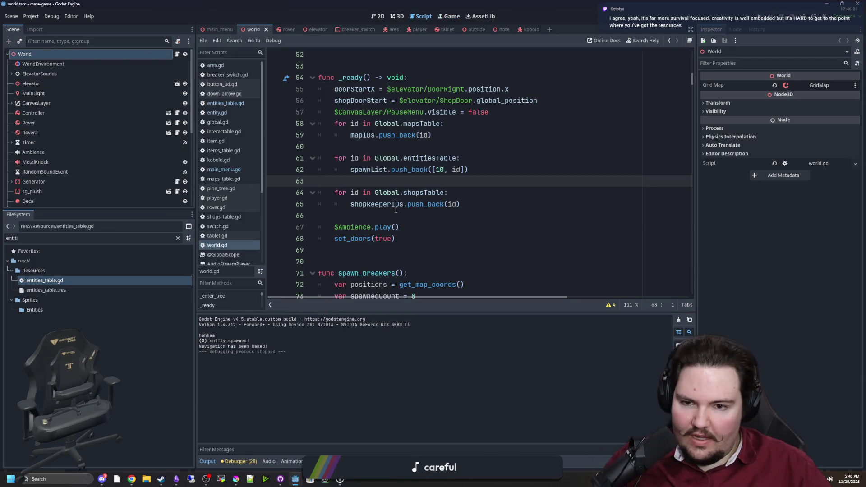
pyautogui.click(396, 211)
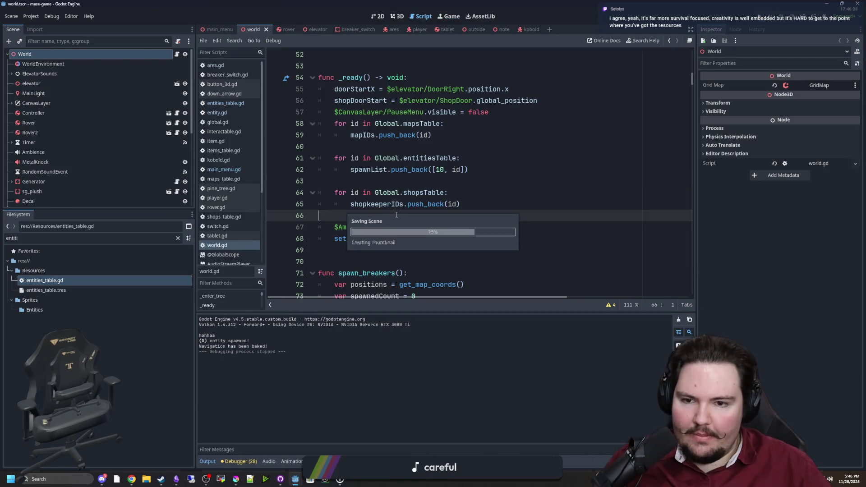
pyautogui.click(234, 162)
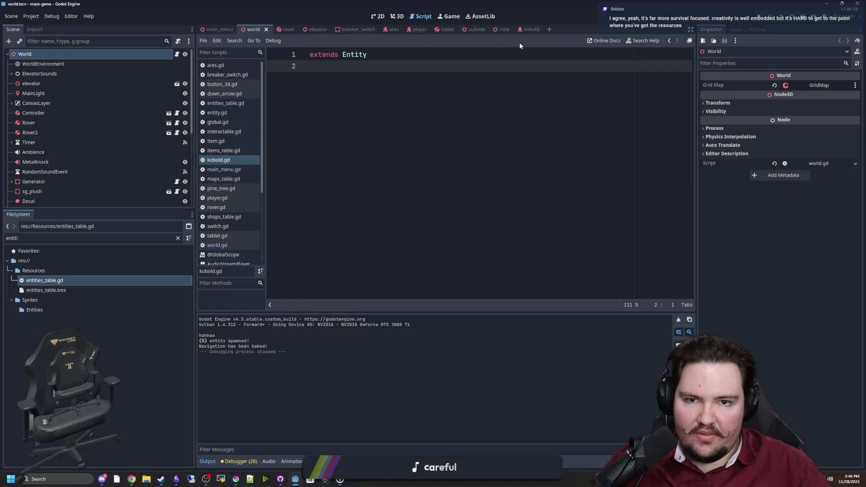
# Open the kobold scene, select the Kobold root node and show its sprite's animation frames.
pyautogui.click(529, 29)
pyautogui.click(28, 64)
pyautogui.click(35, 56)
pyautogui.click(36, 64)
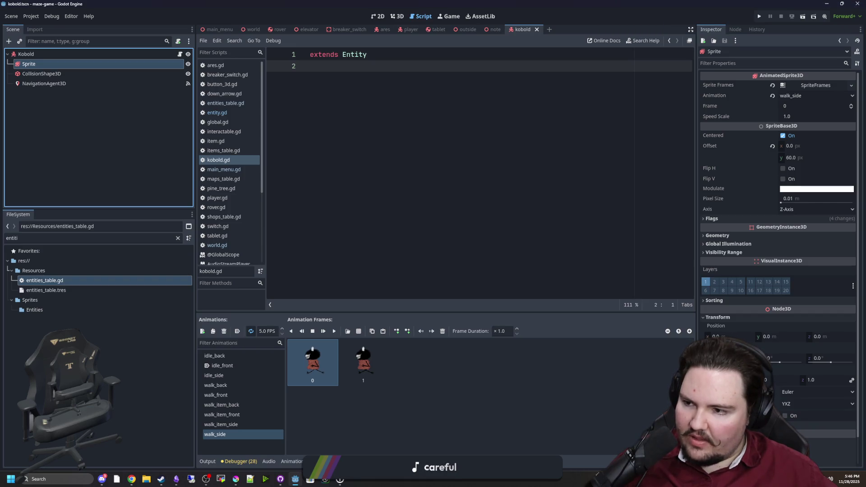
# Preview the idle_back and walk_front animations, then switch the editor to the 2D view.
pyautogui.click(215, 356)
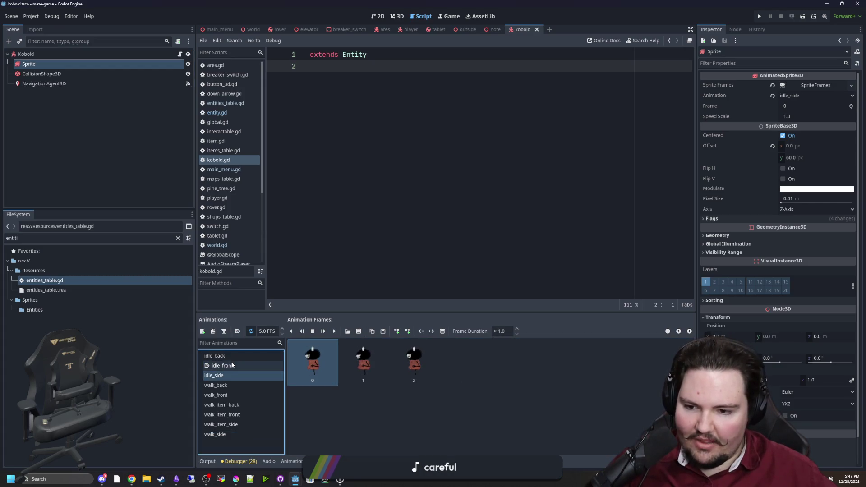
pyautogui.click(220, 396)
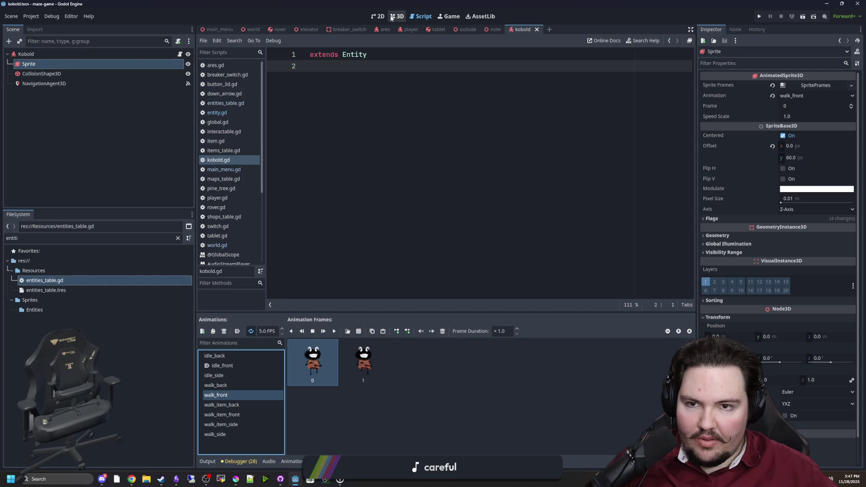
pyautogui.click(379, 16)
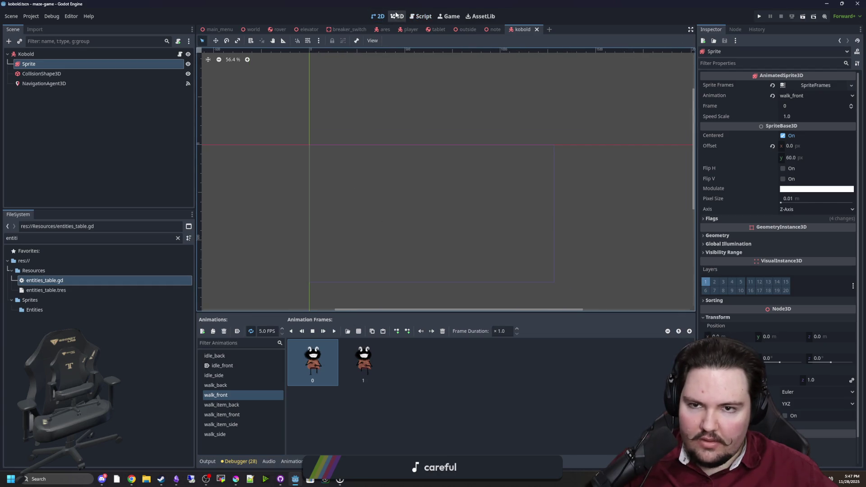
# Play the walk_front animation and set its speed to 10 FPS.
pyautogui.click(396, 16)
pyautogui.click(334, 332)
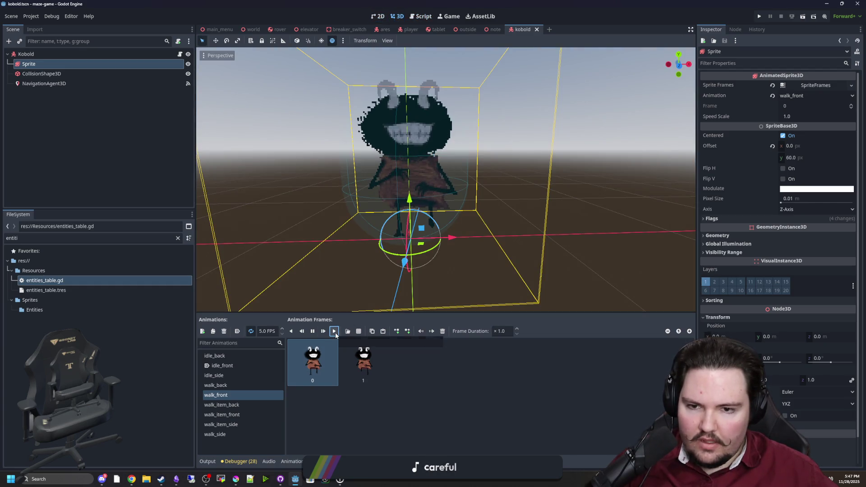
pyautogui.click(260, 332)
pyautogui.write('10')
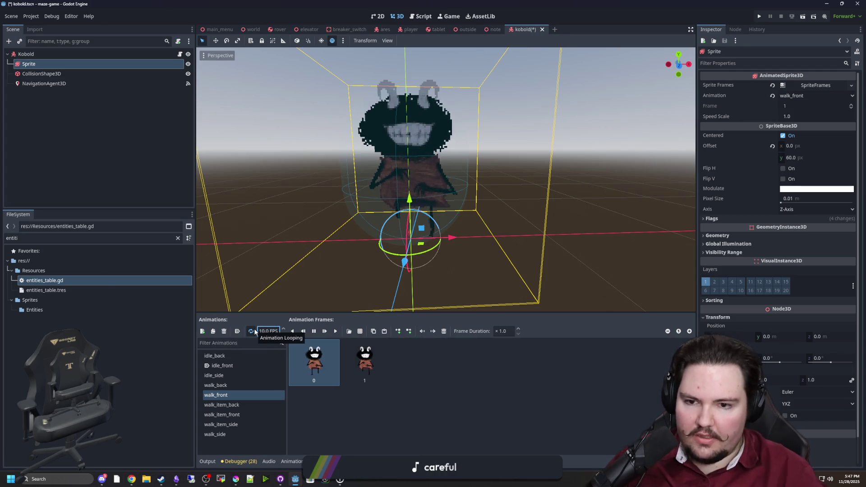
pyautogui.press('Return')
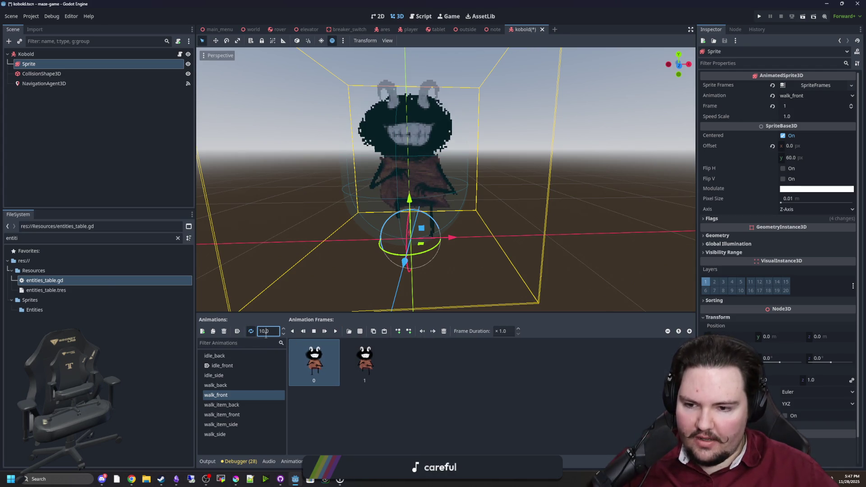
# Step through the walk_side, walk_item_side, walk_item_back and walk_item_front animations, checking their speeds.
pyautogui.click(215, 434)
pyautogui.click(221, 425)
pyautogui.click(215, 434)
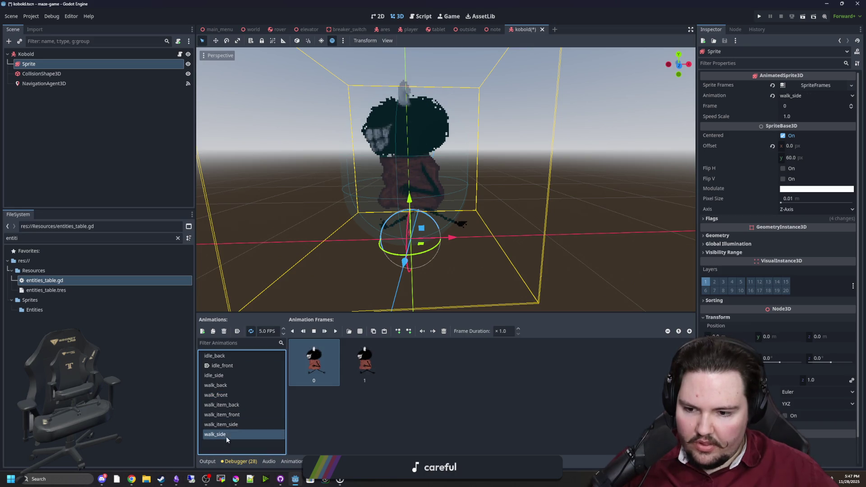
pyautogui.click(221, 424)
pyautogui.click(270, 331)
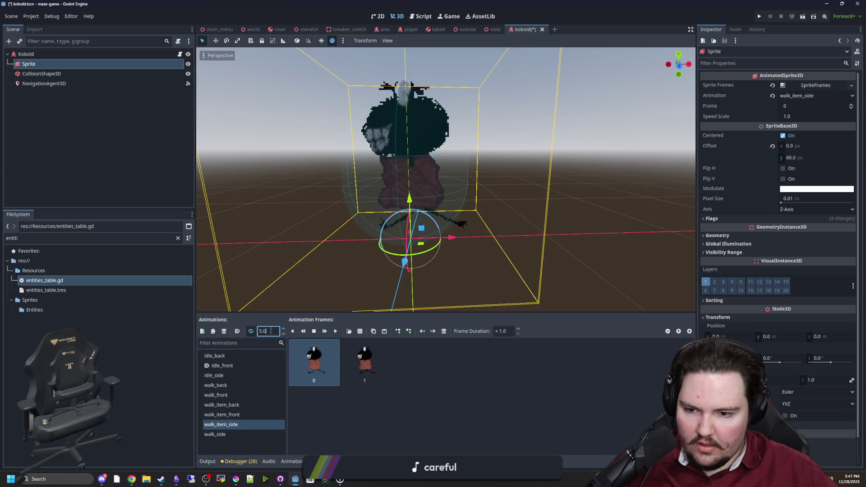
pyautogui.click(221, 405)
pyautogui.click(270, 331)
pyautogui.click(222, 405)
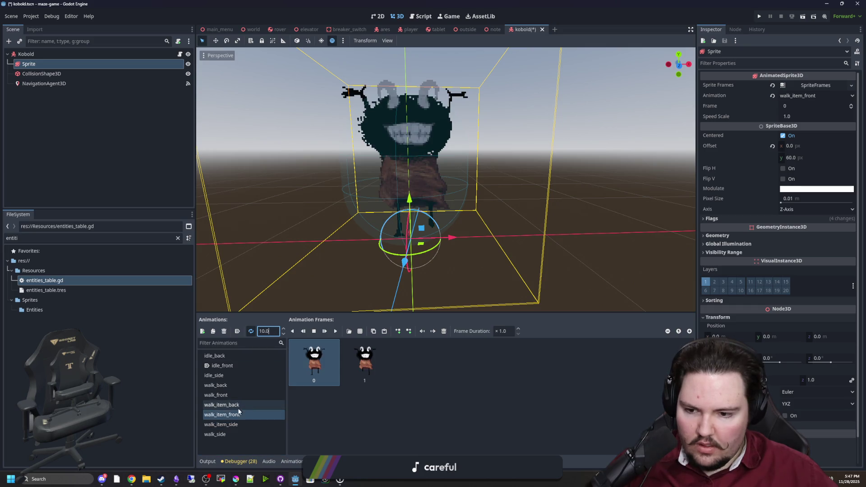
pyautogui.click(232, 395)
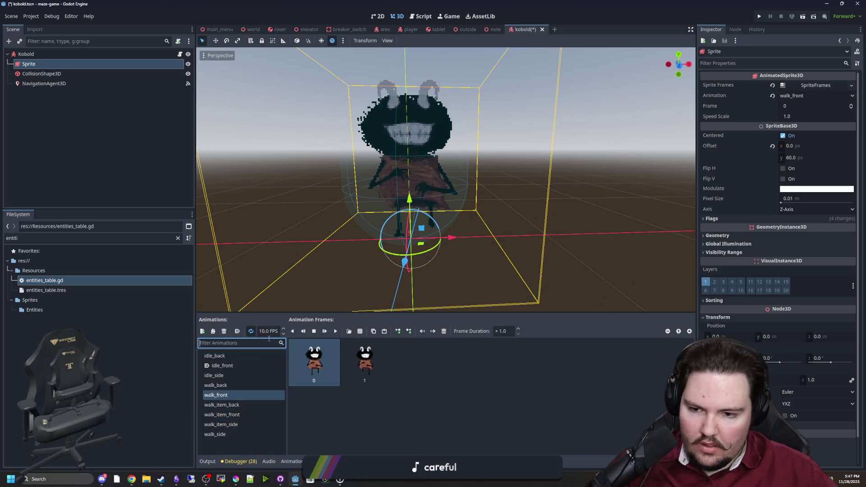
# Set the idle_side animation's frame rate to 5.0 FPS.
pyautogui.click(223, 366)
pyautogui.click(269, 332)
pyautogui.click(214, 375)
pyautogui.click(269, 331)
pyautogui.click(242, 366)
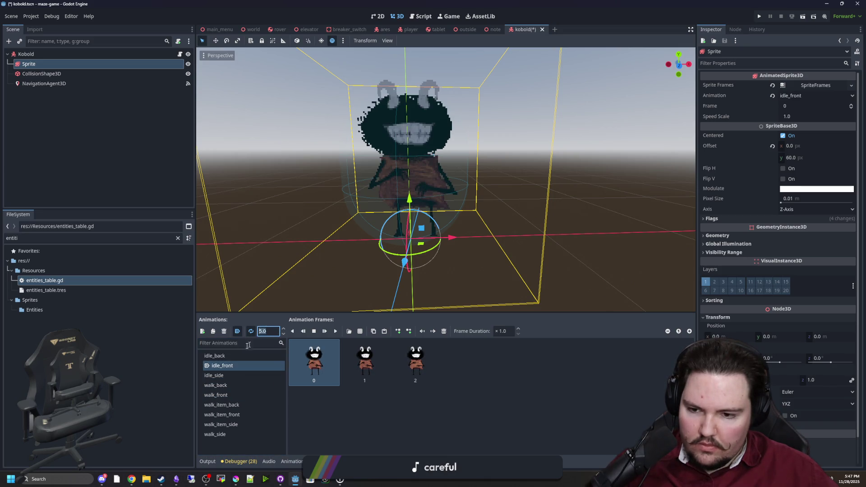
# Select idle_front, play its preview, and save the kobold scene.
pyautogui.click(243, 356)
pyautogui.click(232, 365)
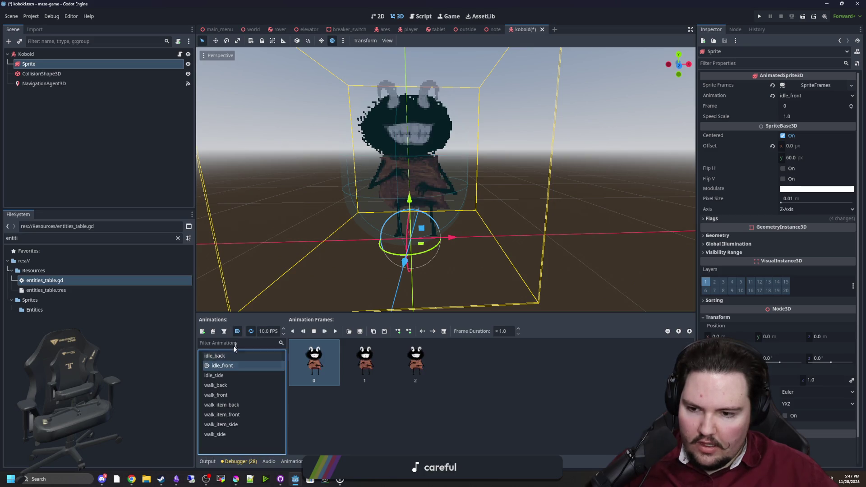
pyautogui.click(324, 333)
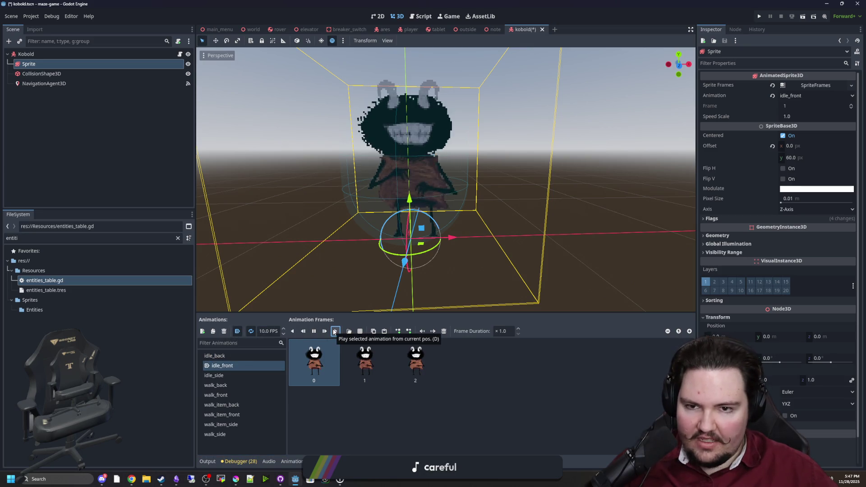
pyautogui.hotkey('ctrl', 's')
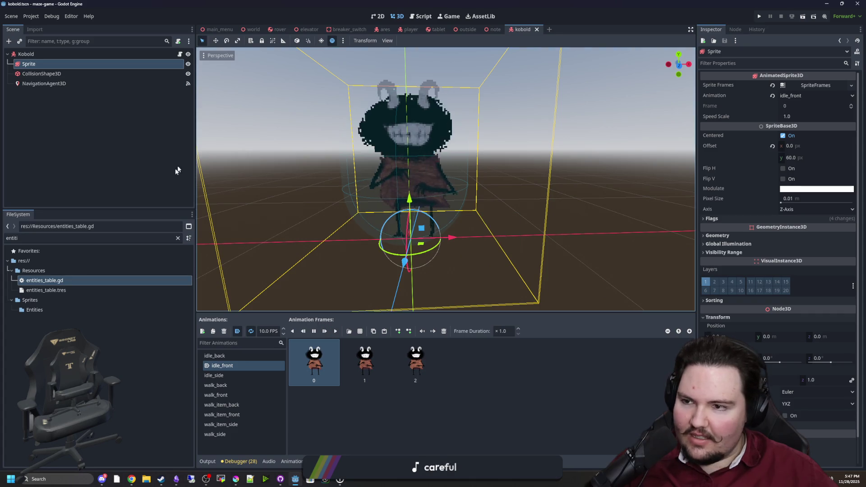
# Change the Kobold's Speed in entities_table.gd to 4.0, save the script, and run the project.
pyautogui.doubleClick(60, 285)
pyautogui.click(418, 207)
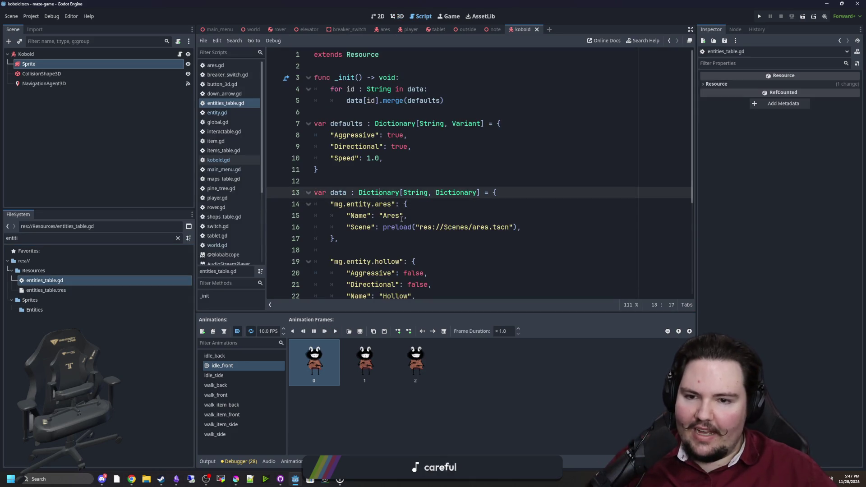
pyautogui.scroll(-4, 418, 208)
pyautogui.click(388, 262)
pyautogui.press('BackSpace')
pyautogui.write('4')
pyautogui.click(409, 200)
pyautogui.hotkey('ctrl', 's')
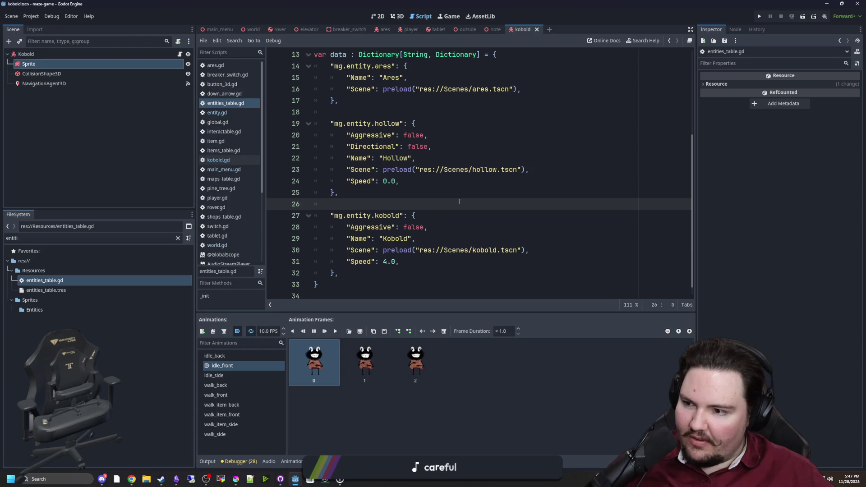
pyautogui.click(758, 20)
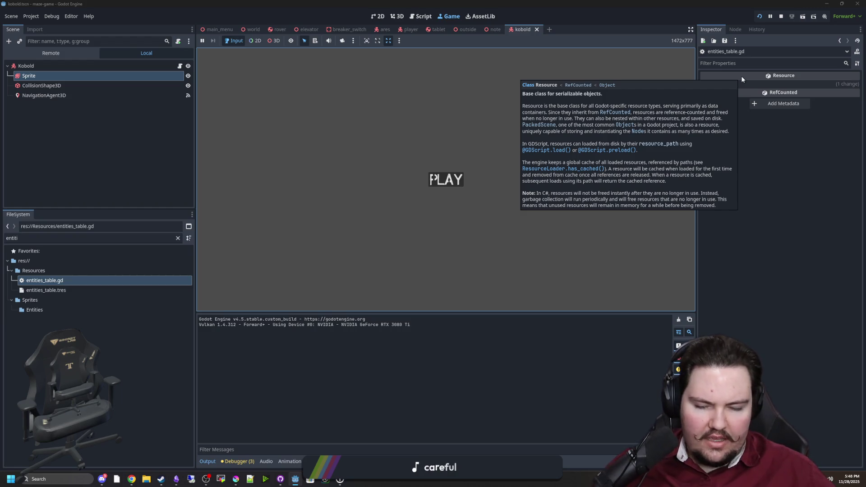
# Start the game from PLAY and walk past the fence from the foggy forest into the building.
pyautogui.click(452, 187)
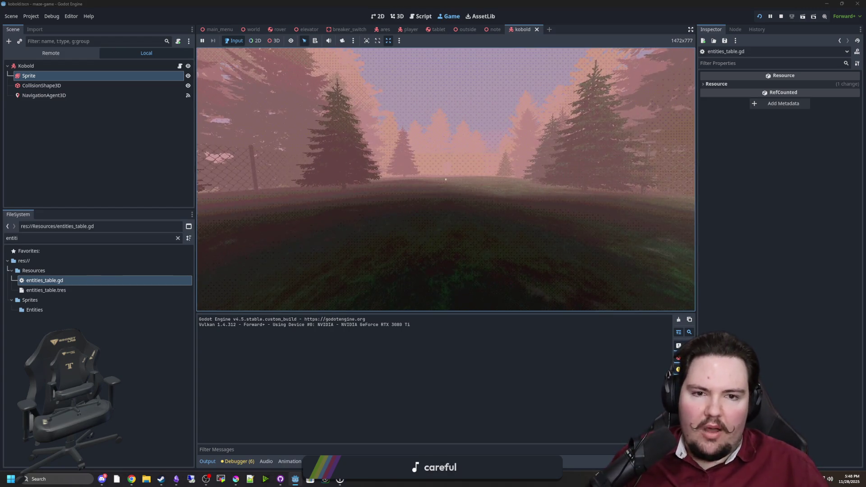
pyautogui.moveTo(446, 179)
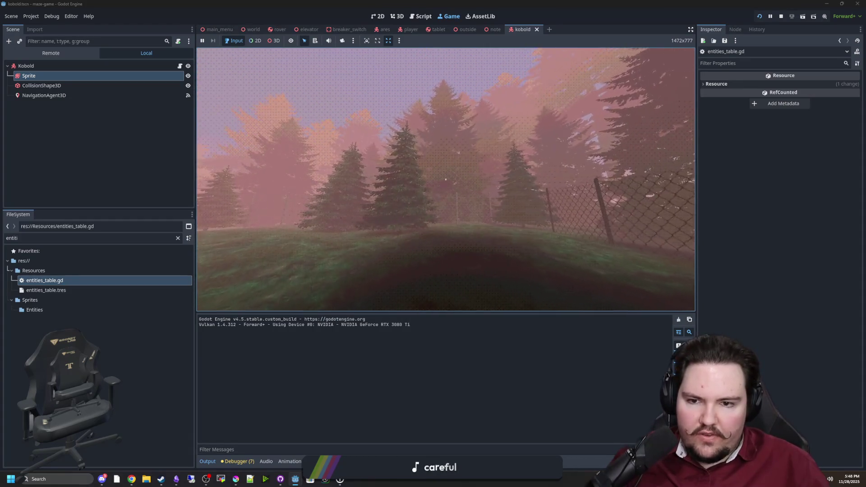
pyautogui.press('w')
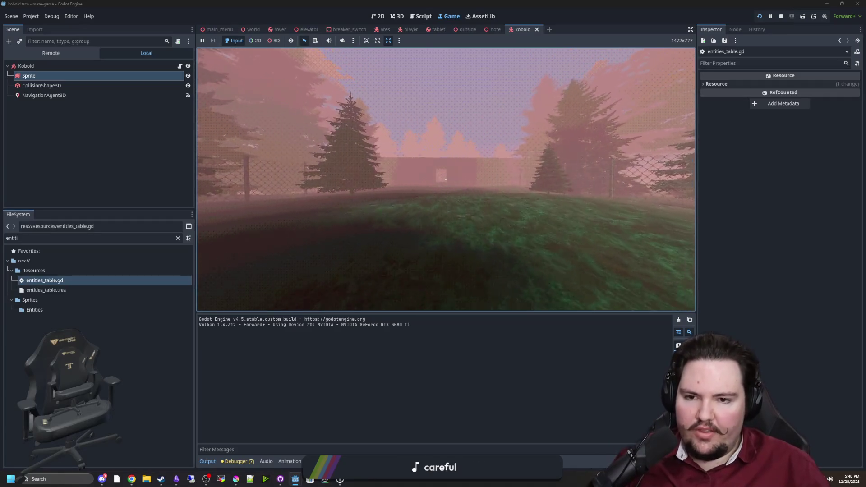
pyautogui.press('w')
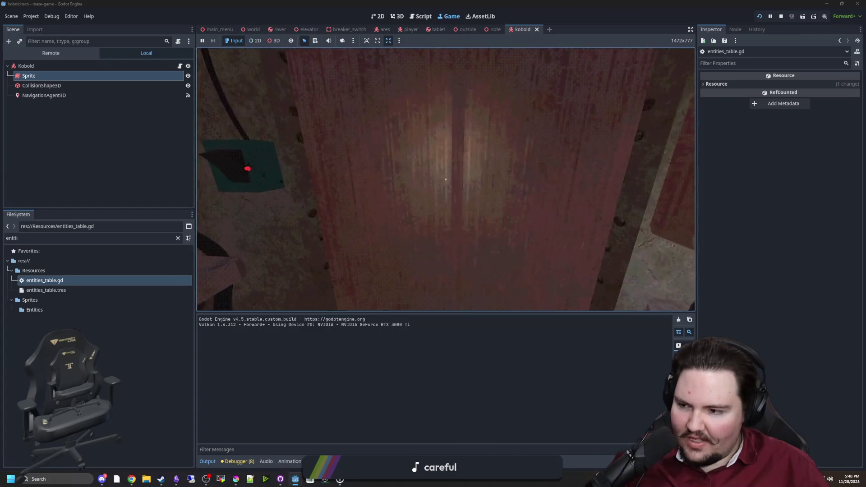
pyautogui.moveTo(446, 179)
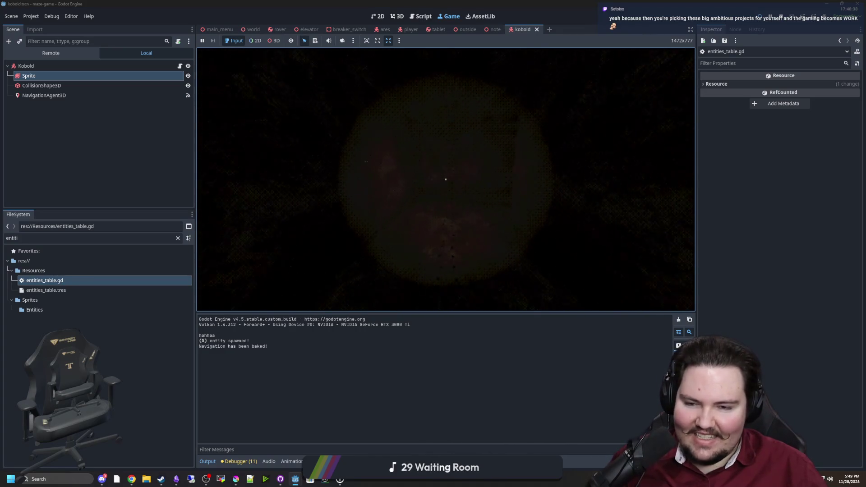
# Mute the game's audio from the pause menu, resume, and walk toward the doorway.
pyautogui.press('Escape')
pyautogui.click(329, 41)
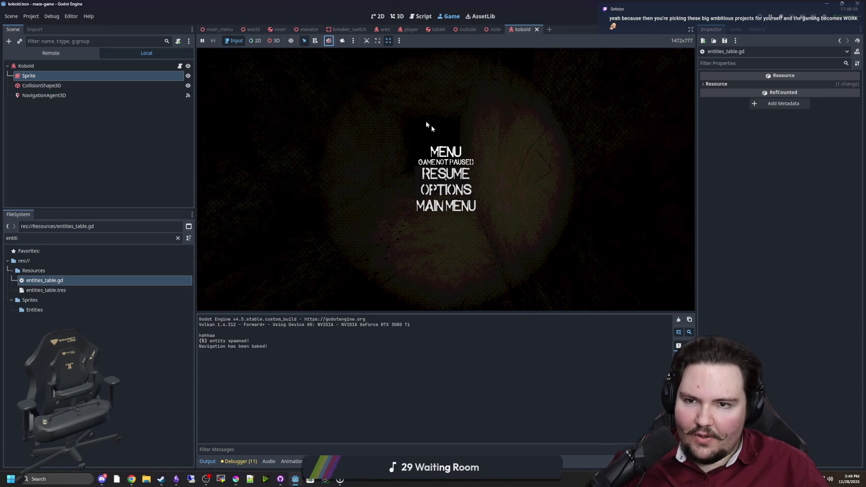
pyautogui.click(446, 174)
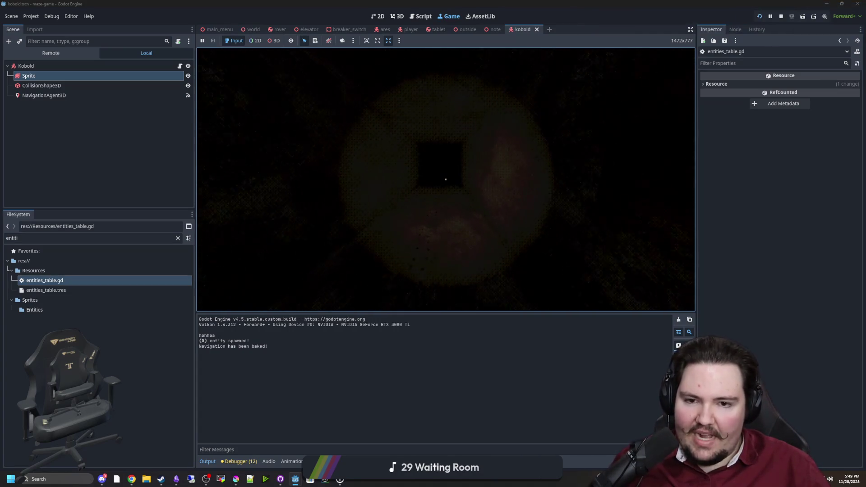
pyautogui.press('w')
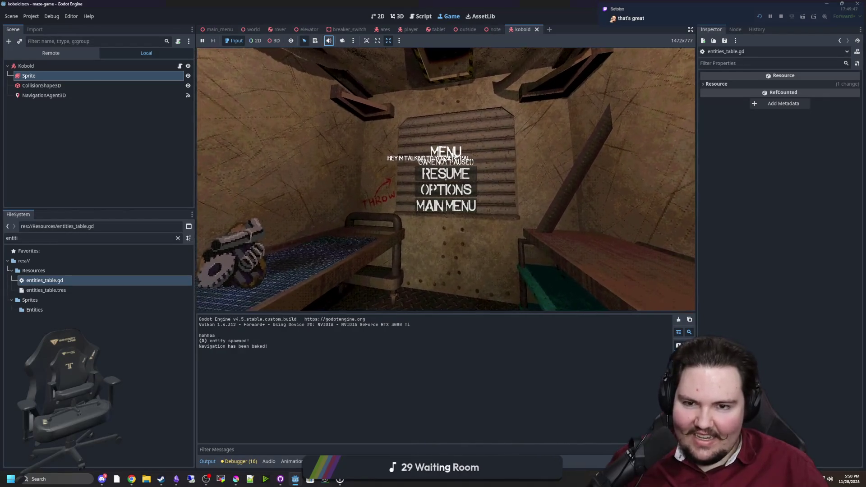
# Pause the game and stop it with F8, returning to entities_table.gd.
pyautogui.press('Escape')
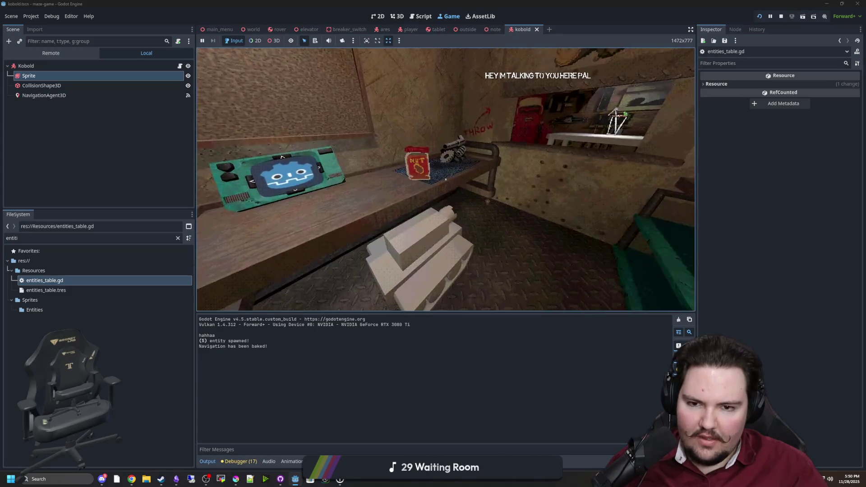
pyautogui.press('Escape')
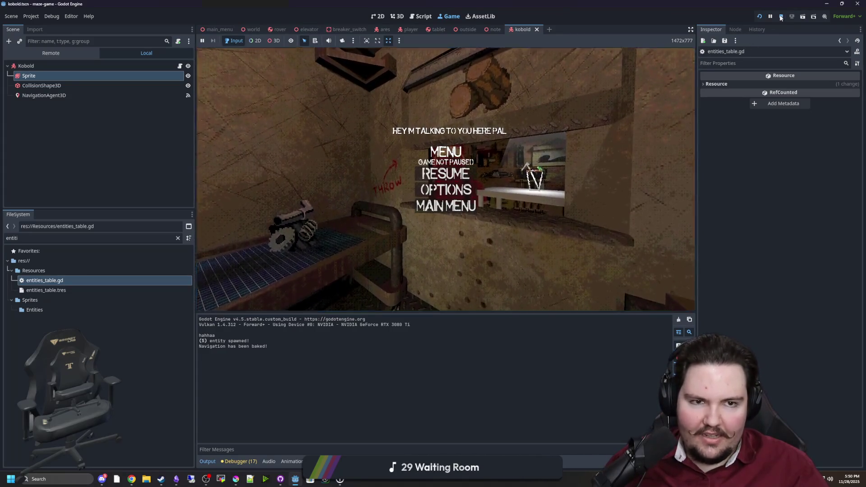
pyautogui.press('F8')
pyautogui.click(424, 191)
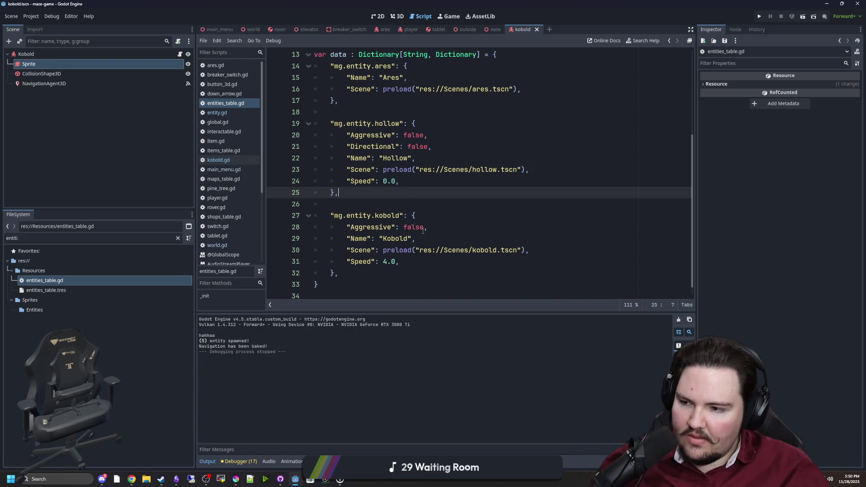
pyautogui.click(390, 201)
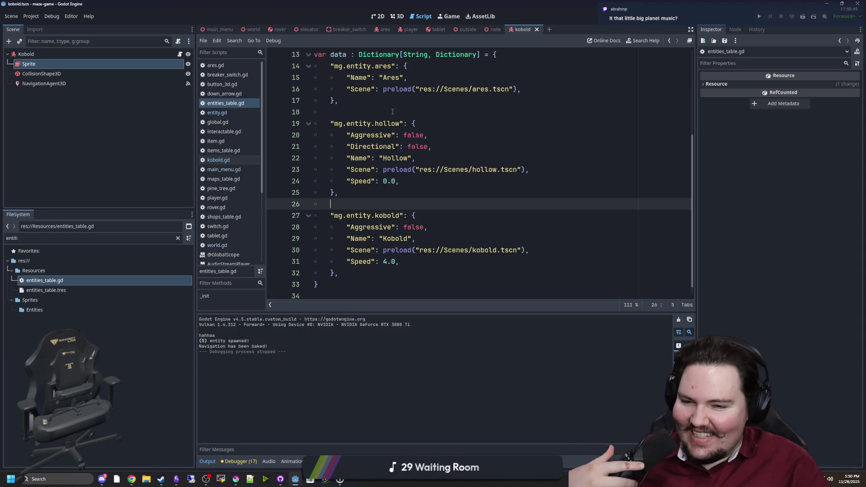
pyautogui.click(370, 192)
pyautogui.scroll(4, 395, 199)
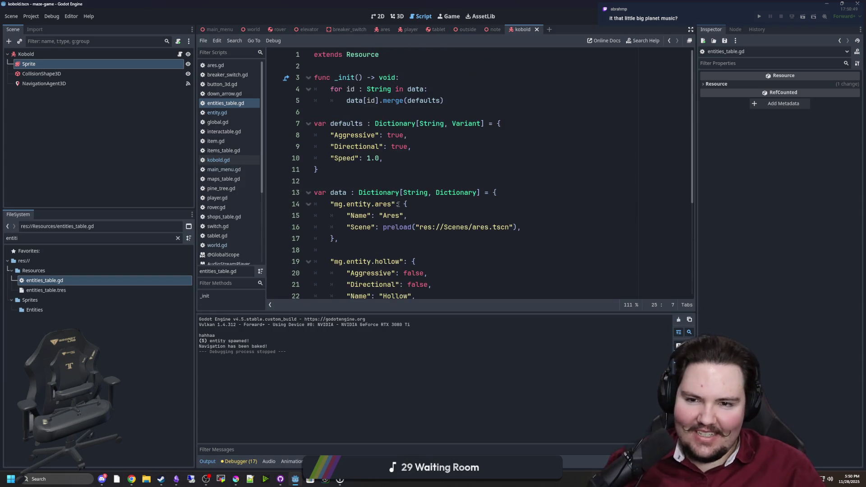
pyautogui.click(352, 113)
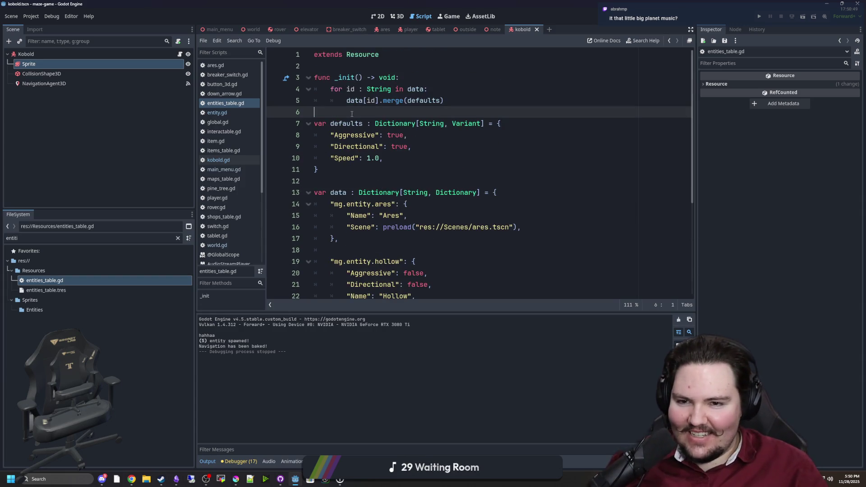
pyautogui.click(356, 169)
pyautogui.scroll(-4, 358, 171)
pyautogui.click(362, 183)
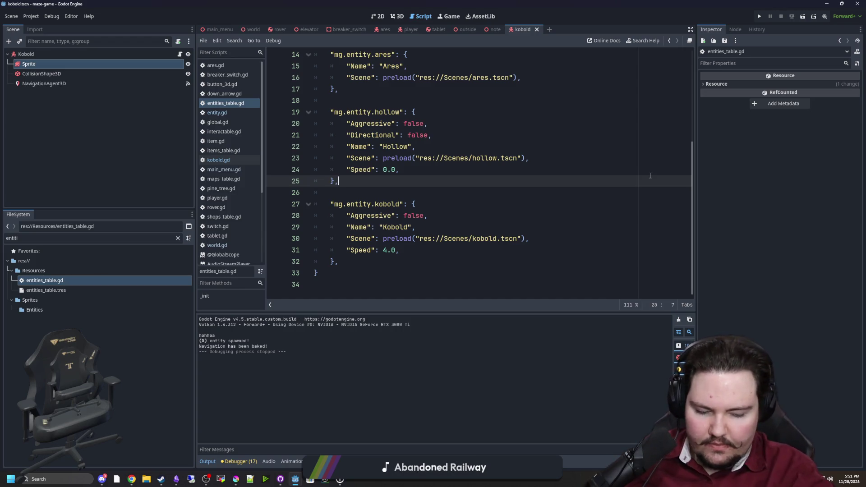
pyautogui.click(354, 190)
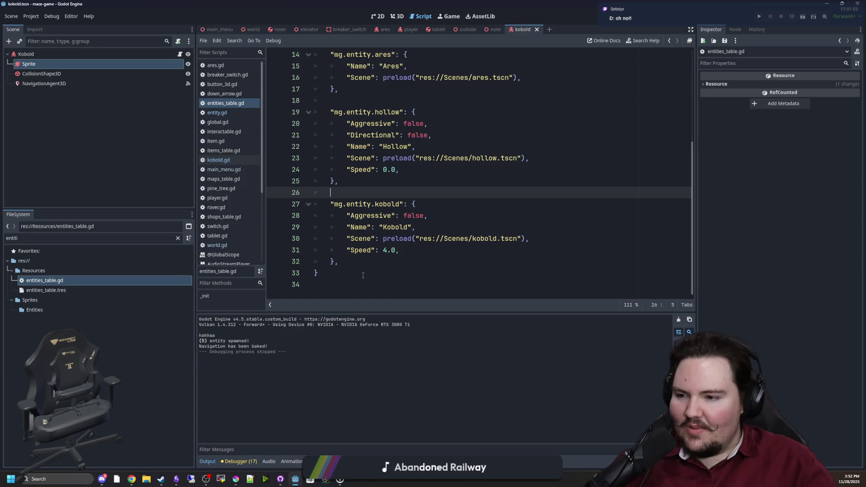
pyautogui.click(383, 259)
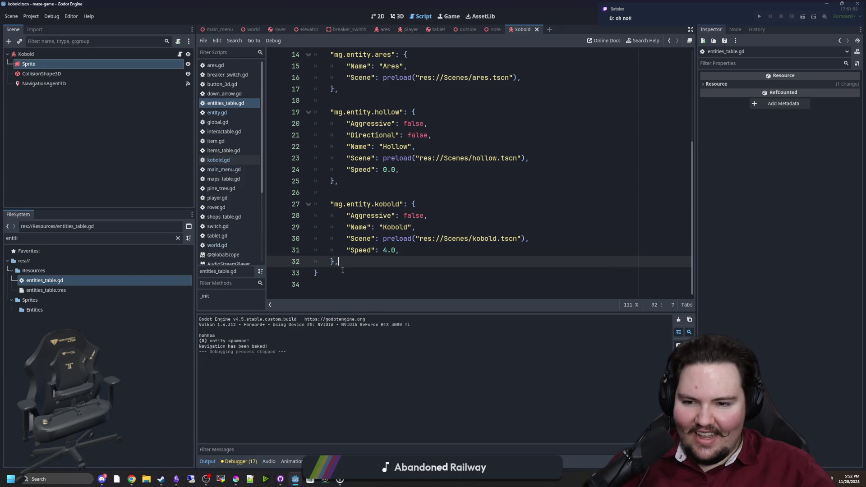
pyautogui.press('Down')
pyautogui.scroll(1, 314, 289)
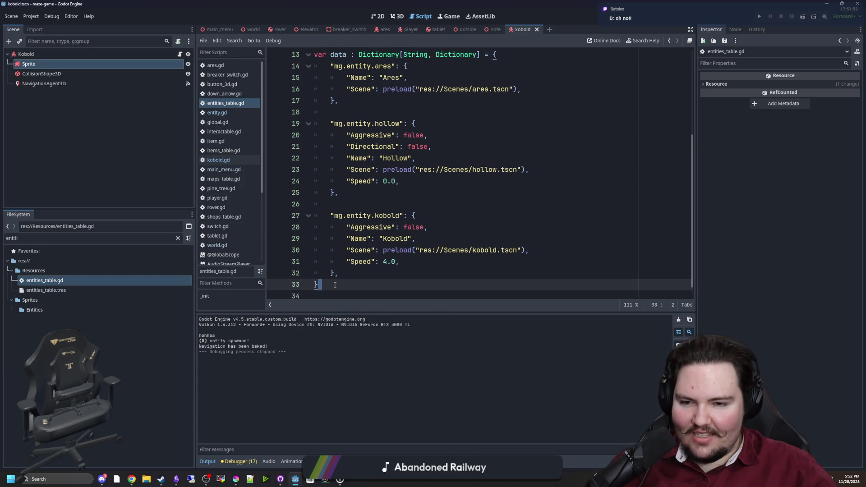
pyautogui.scroll(4, 335, 285)
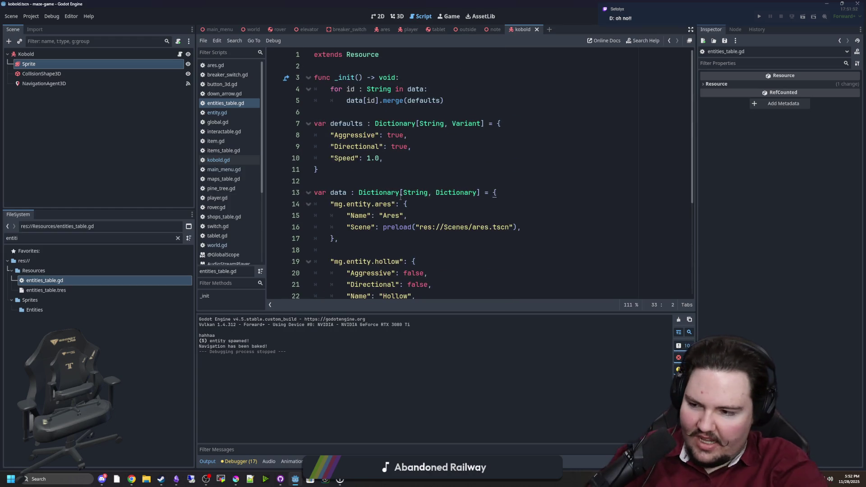
pyautogui.click(377, 237)
pyautogui.click(354, 185)
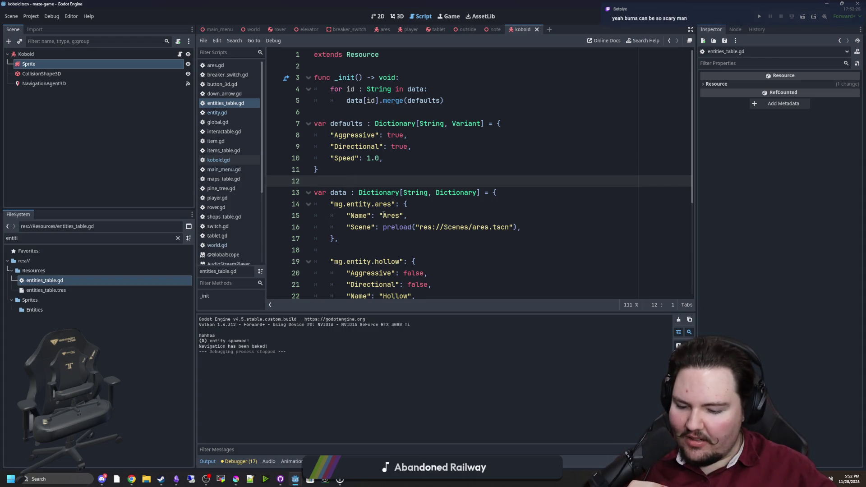
pyautogui.moveTo(379, 195)
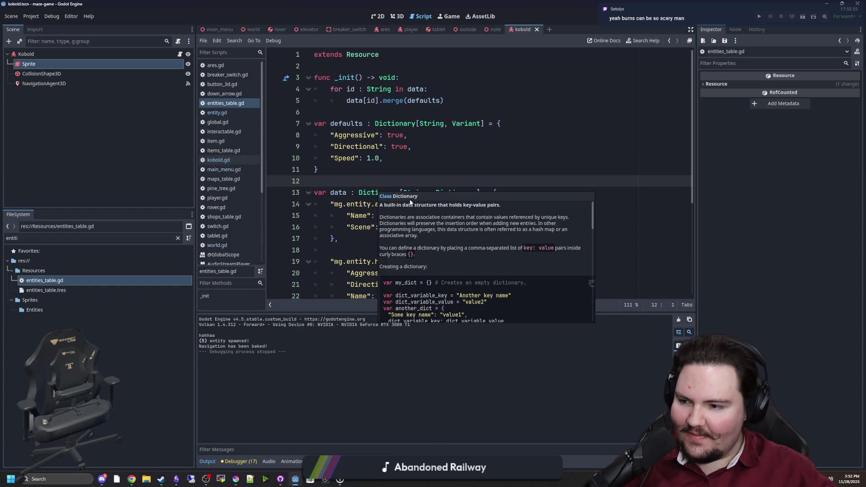
pyautogui.click(396, 169)
pyautogui.click(371, 179)
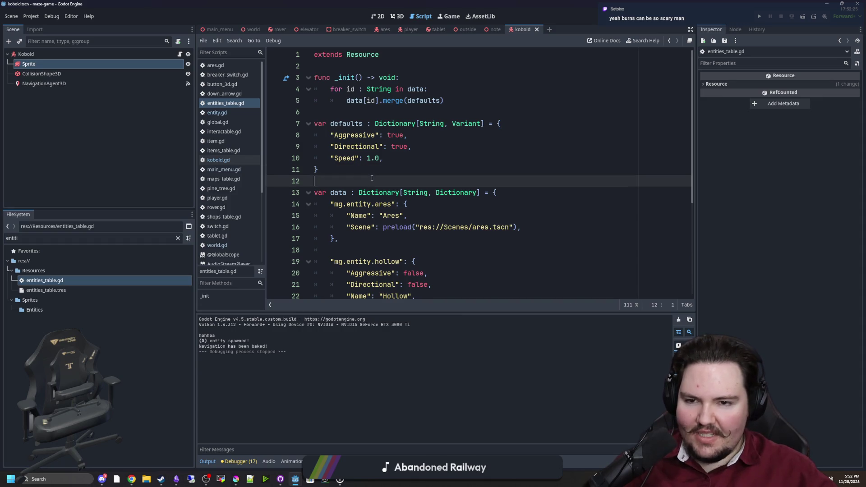
pyautogui.scroll(-5, 372, 178)
pyautogui.click(365, 192)
pyautogui.scroll(5, 364, 195)
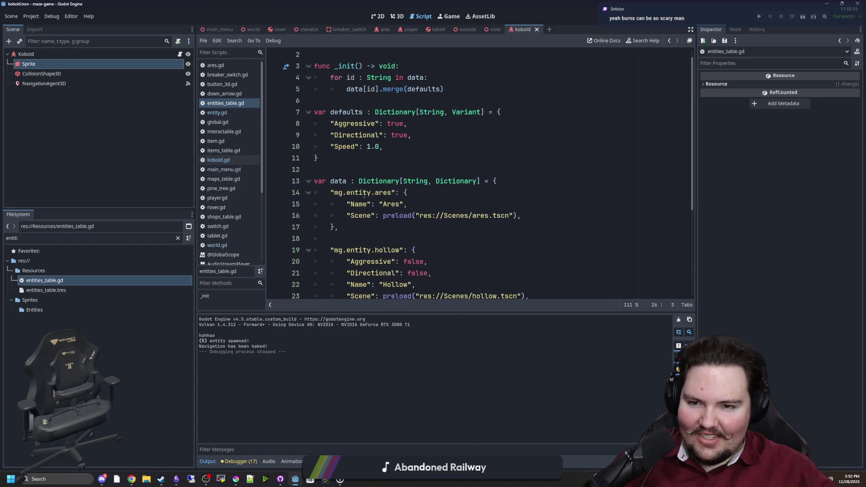
pyautogui.scroll(1, 364, 195)
pyautogui.click(343, 182)
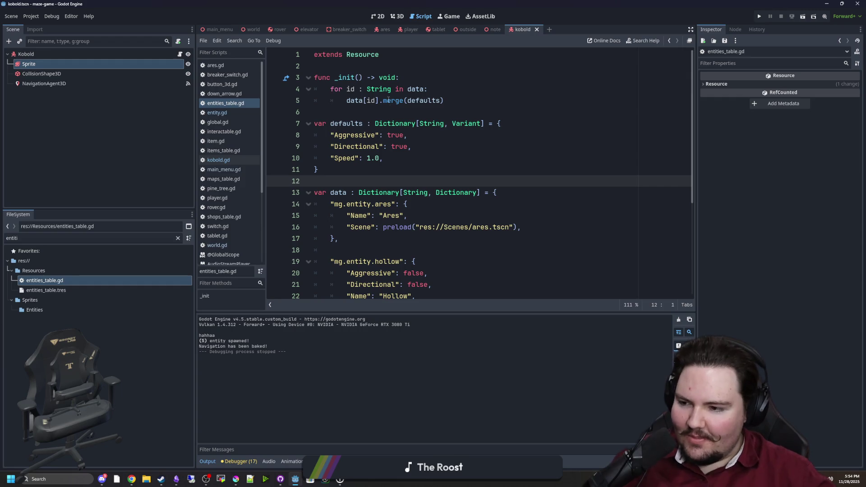
pyautogui.click(409, 242)
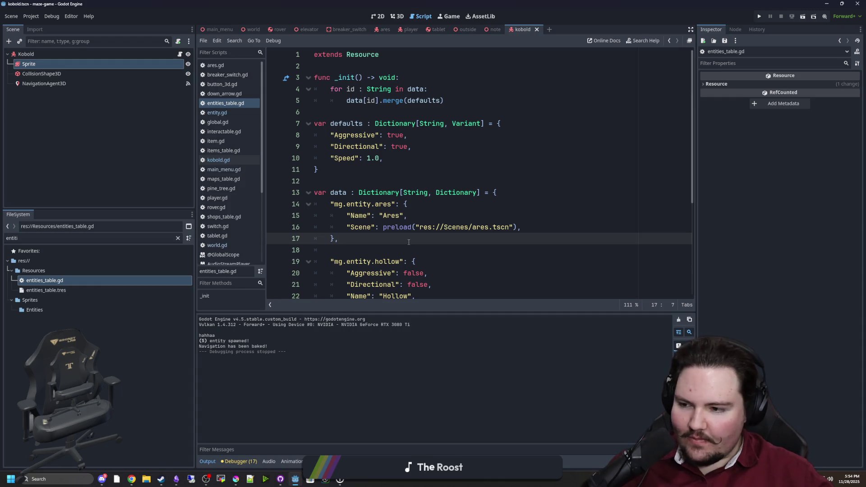
pyautogui.click(360, 193)
pyautogui.press('Up')
pyautogui.scroll(-5, 361, 175)
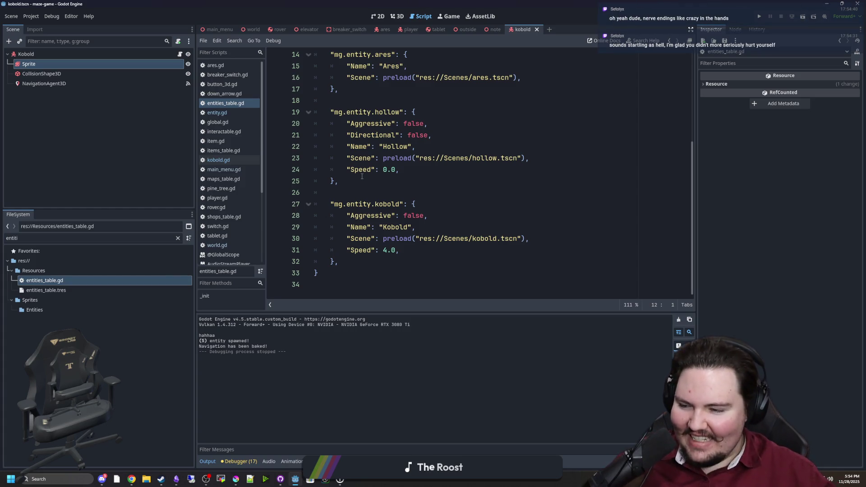
pyautogui.click(361, 180)
pyautogui.click(356, 204)
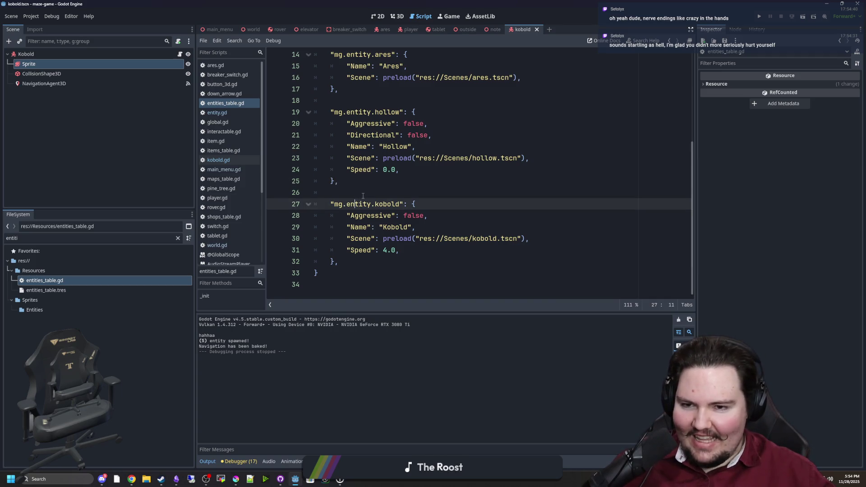
pyautogui.click(363, 194)
pyautogui.click(374, 184)
pyautogui.click(378, 195)
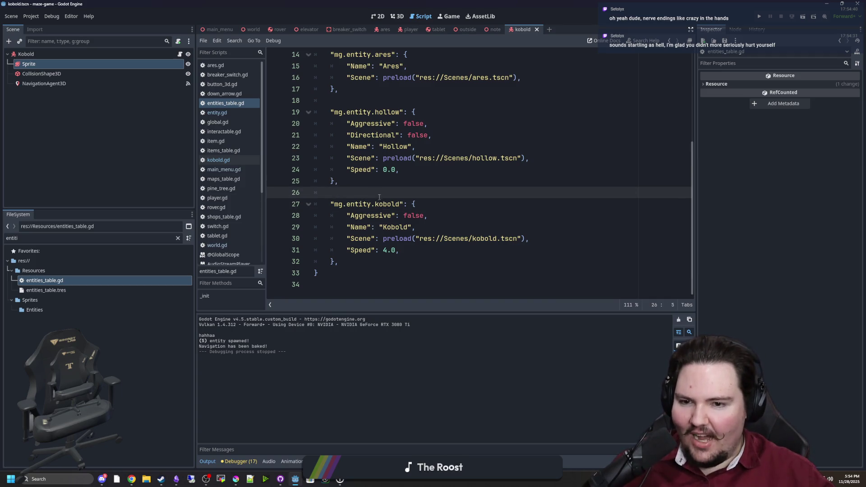
pyautogui.scroll(5, 377, 195)
pyautogui.click(363, 169)
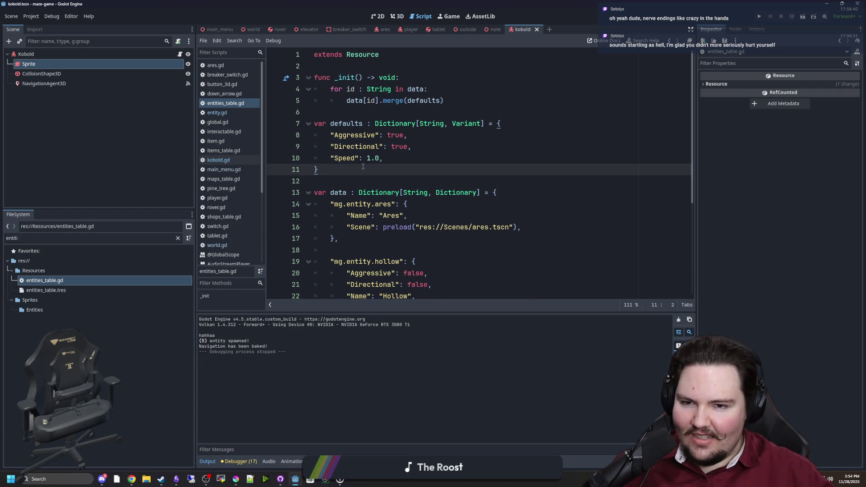
pyautogui.click(396, 157)
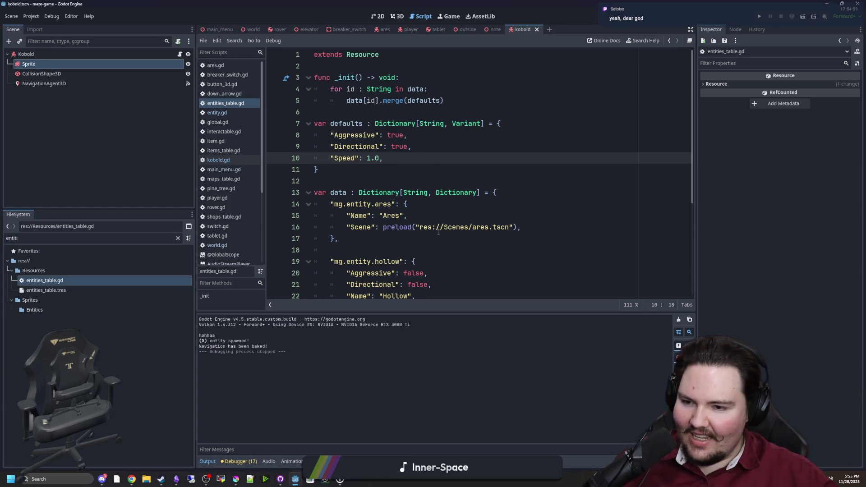
pyautogui.click(429, 239)
pyautogui.click(404, 169)
pyautogui.doubleClick(372, 158)
pyautogui.click(404, 169)
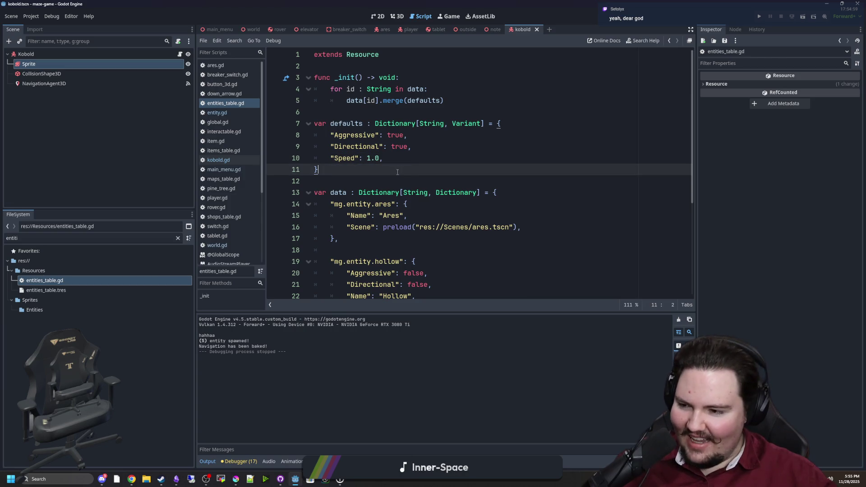
pyautogui.scroll(-5, 398, 172)
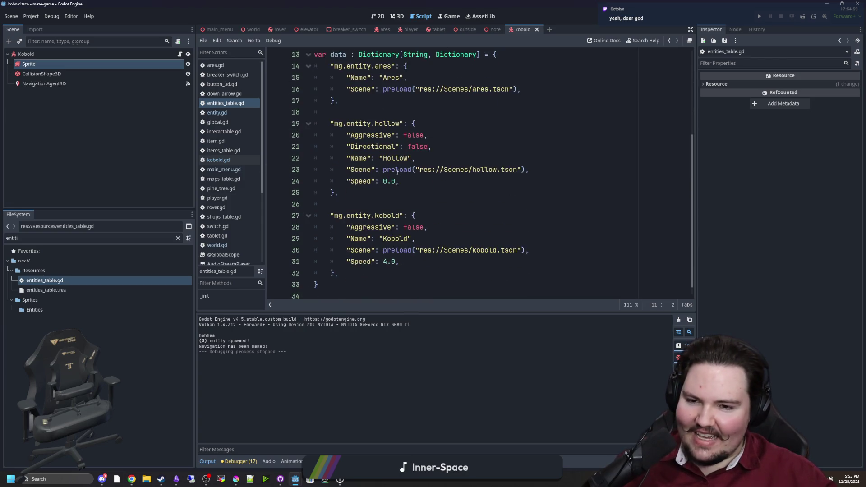
pyautogui.scroll(2, 408, 192)
pyautogui.scroll(3, 408, 192)
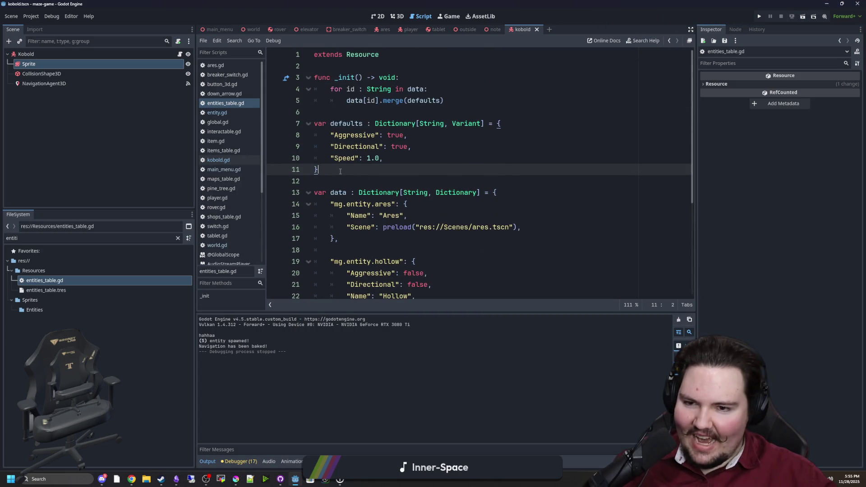
pyautogui.scroll(-5, 343, 173)
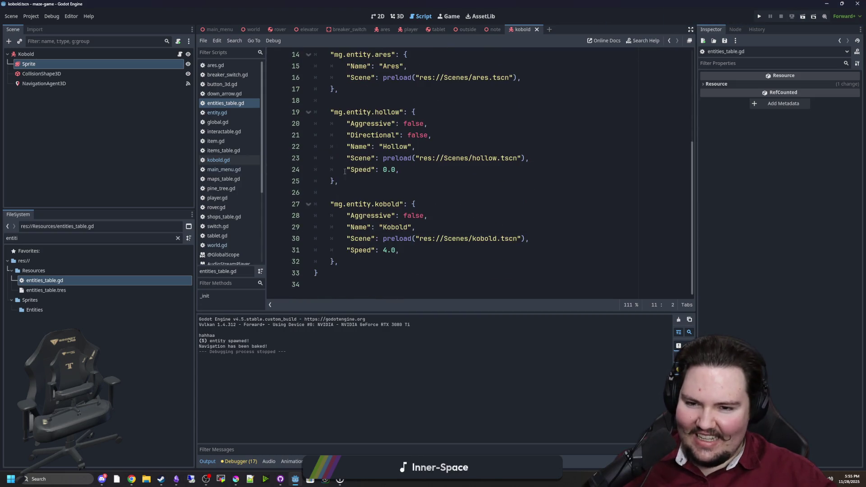
pyautogui.scroll(5, 361, 175)
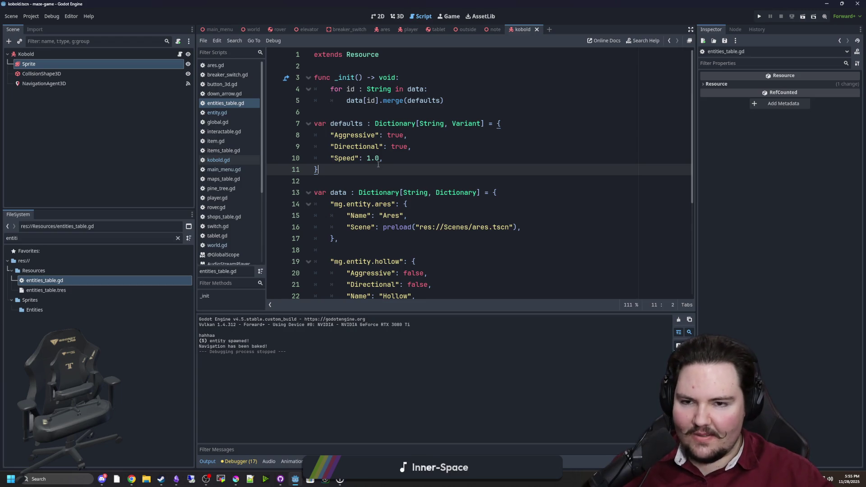
pyautogui.press('Up')
pyautogui.press('Up')
pyautogui.press('Up')
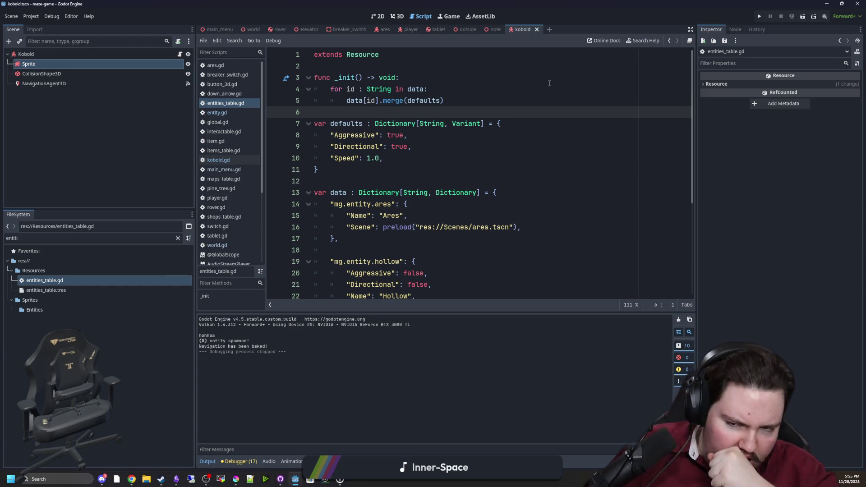
# Review the kobold entry on lines 27–32 of entities_table.gd.
pyautogui.scroll(-5, 375, 139)
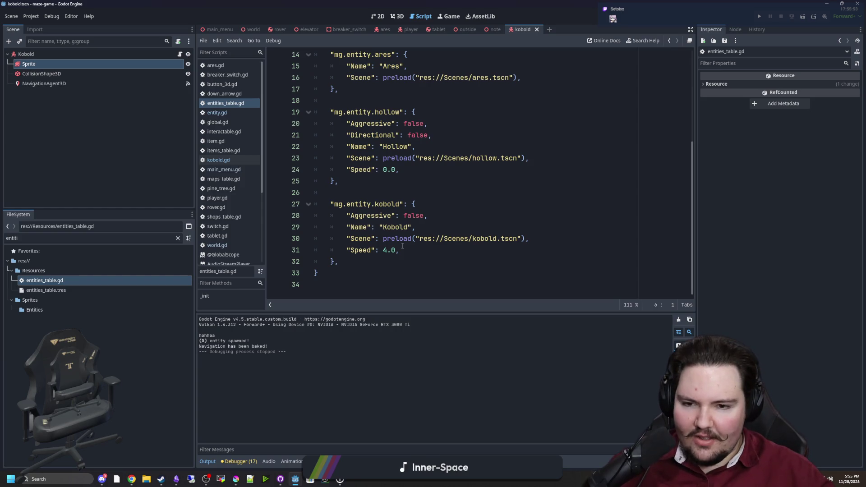
pyautogui.moveTo(390, 269); pyautogui.dragTo(334, 203)
pyautogui.click(354, 193)
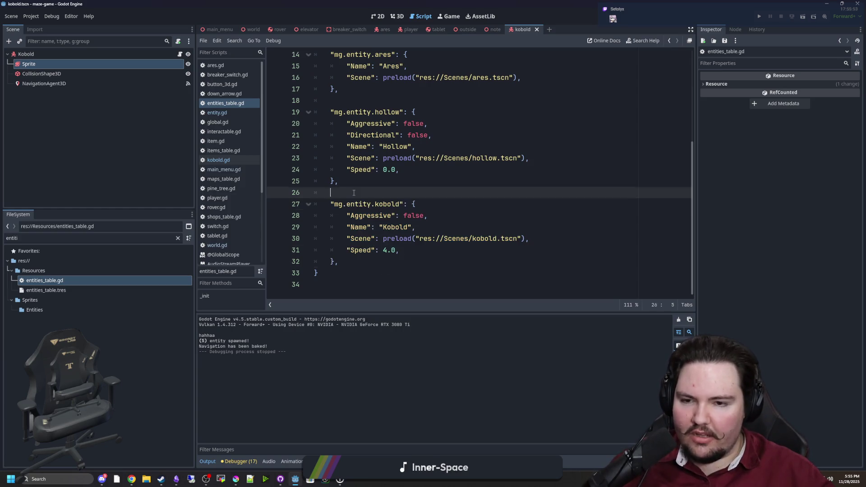
# Inspect the Kobold root node and entity.gd's default stats, then switch to the 2D workspace.
pyautogui.click(68, 55)
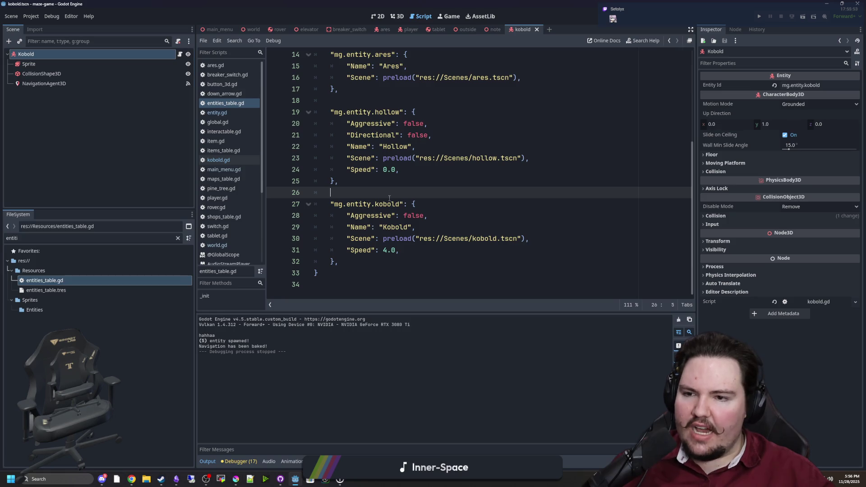
pyautogui.click(239, 114)
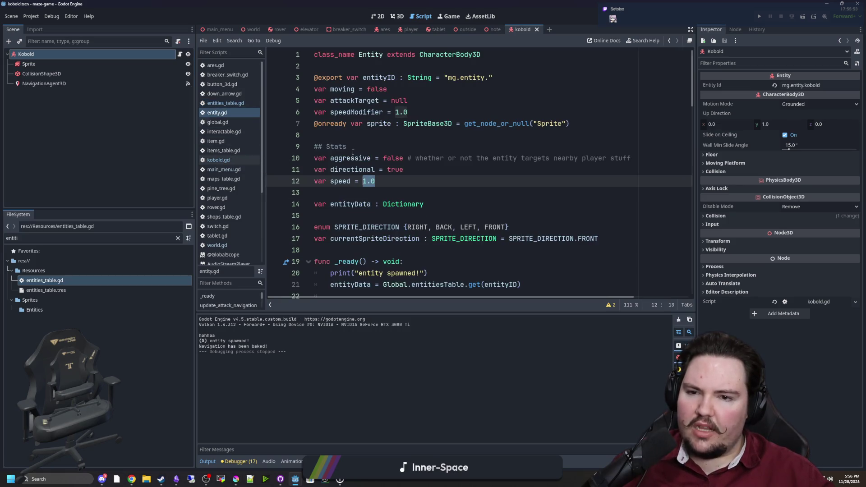
pyautogui.click(349, 134)
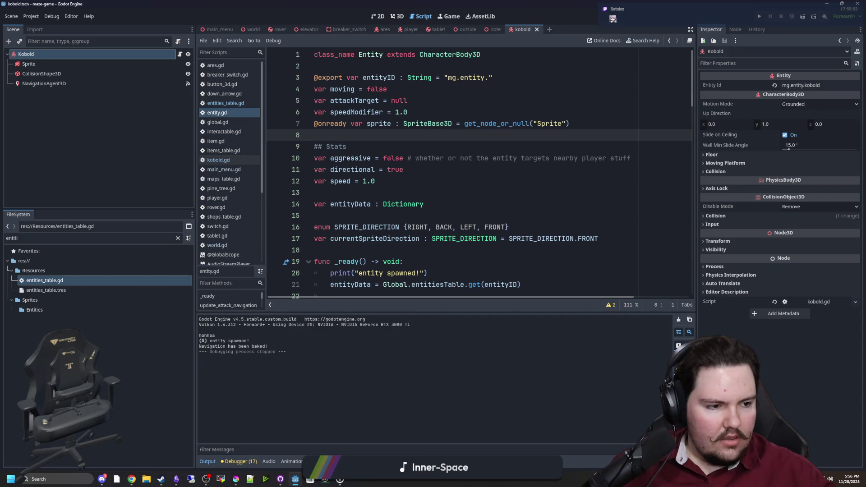
pyautogui.click(462, 193)
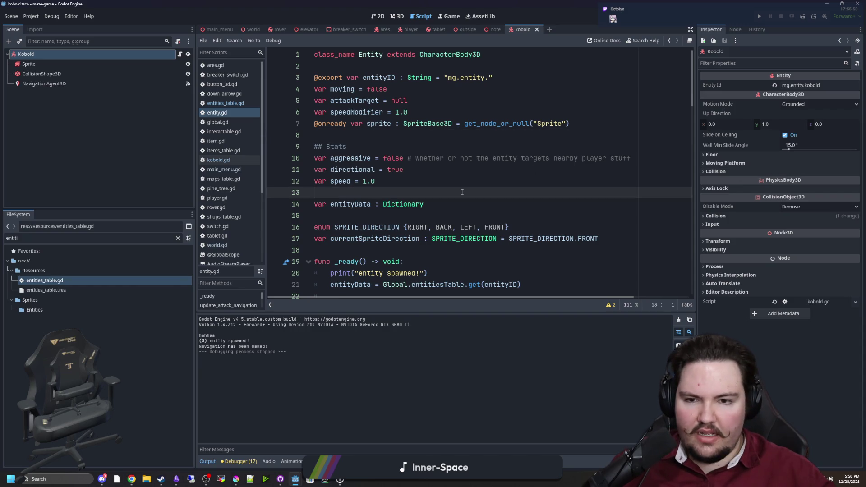
pyautogui.click(397, 18)
pyautogui.click(380, 19)
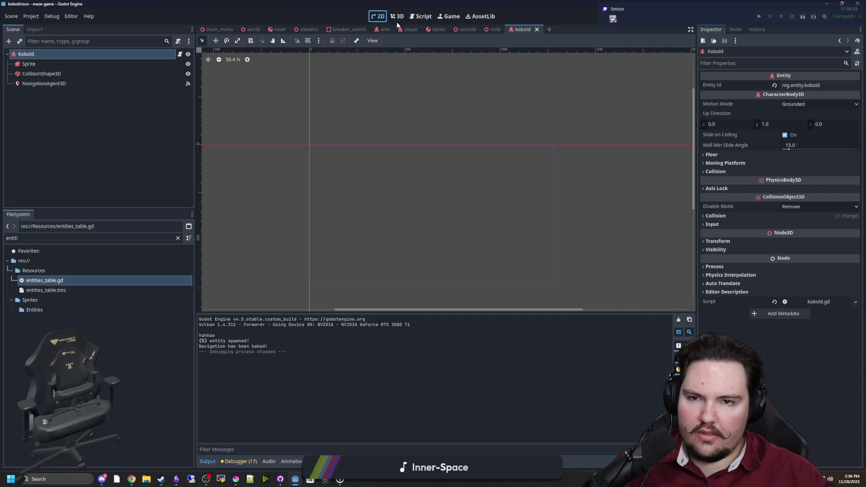
# Open the world scene in the 3D workspace and orbit around the desk with the tablet and bottle.
pyautogui.click(397, 17)
pyautogui.click(260, 30)
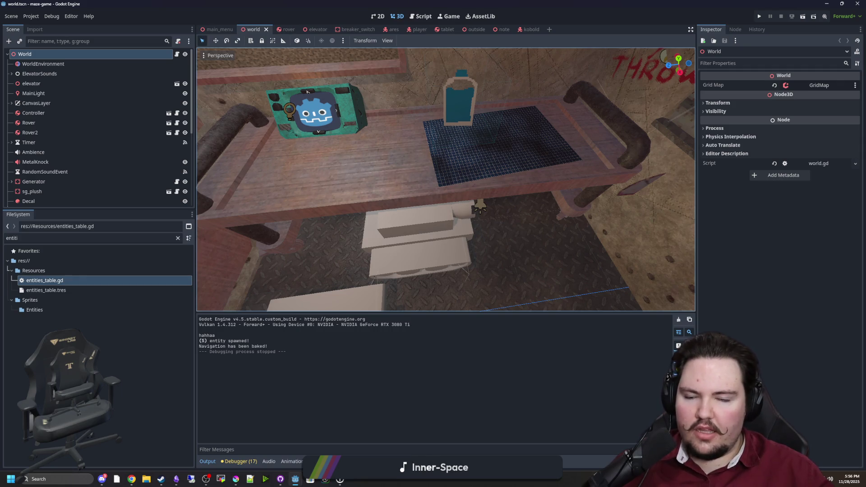
pyautogui.scroll(-3, 418, 182)
pyautogui.scroll(2, 425, 189)
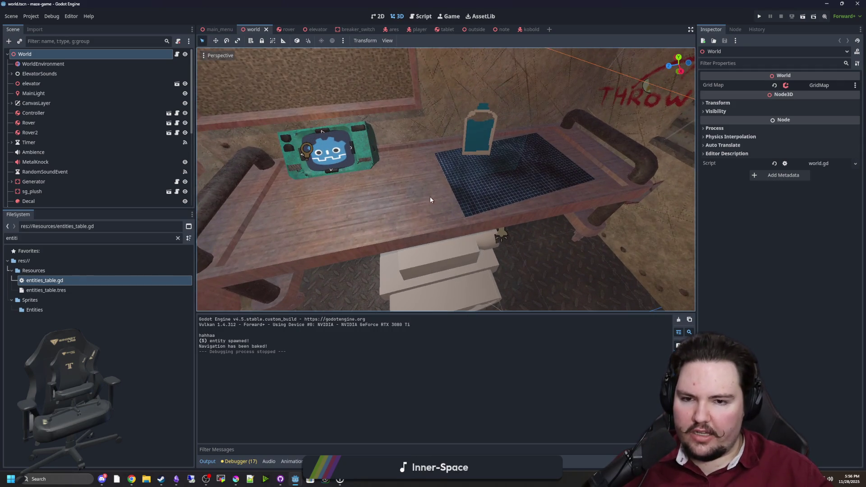
pyautogui.moveTo(429, 195); pyautogui.dragTo(459, 245)
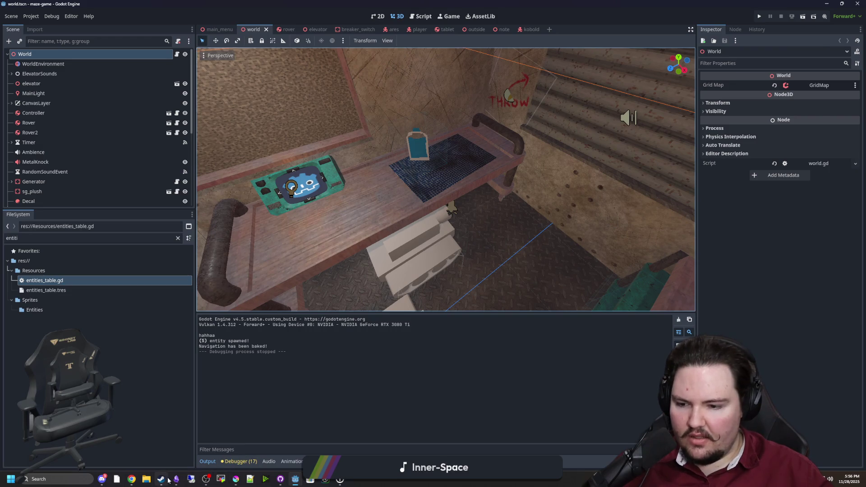
# Search the Steam library for 'BLEND', open Blender's page and launch Blender.
pyautogui.click(161, 479)
pyautogui.doubleClick(533, 74)
pyautogui.write('BL')
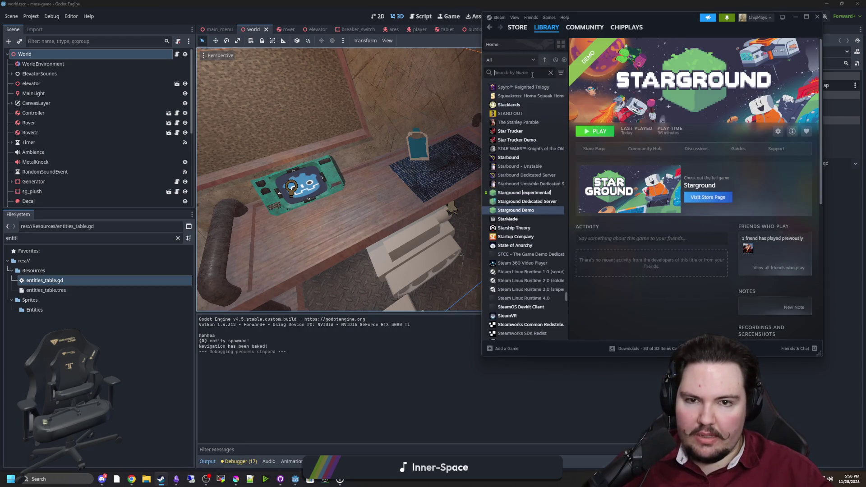
pyautogui.write('END')
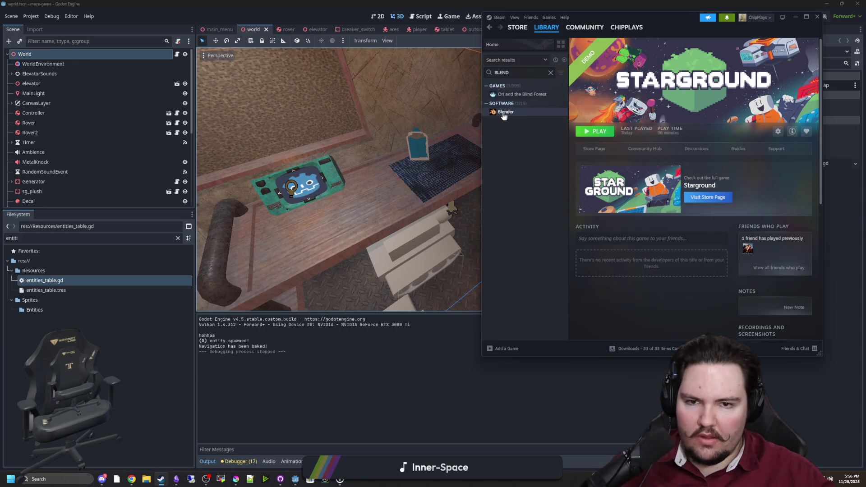
pyautogui.click(506, 112)
pyautogui.click(605, 136)
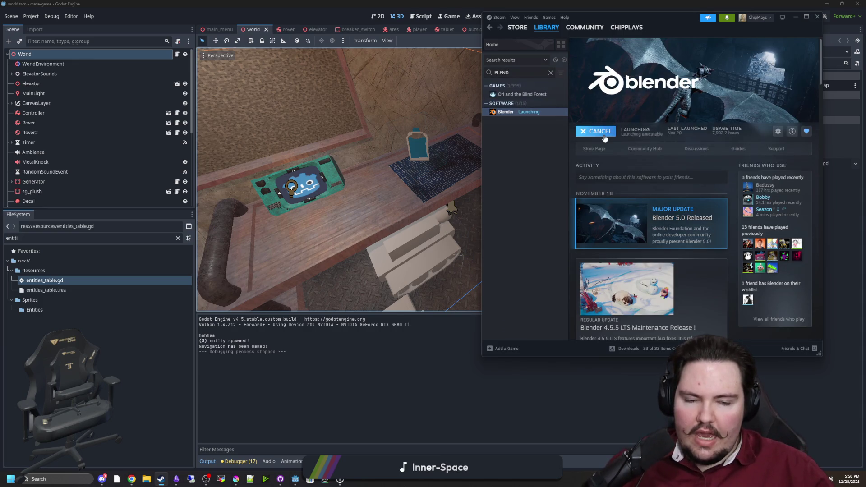
pyautogui.click(681, 224)
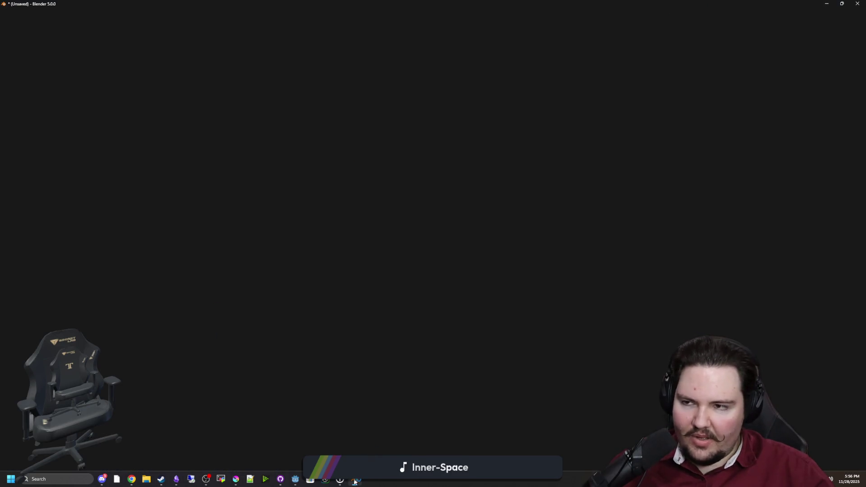
# Maximize the Steam window showing the Blender 5.0 Released announcement.
pyautogui.moveTo(355, 482)
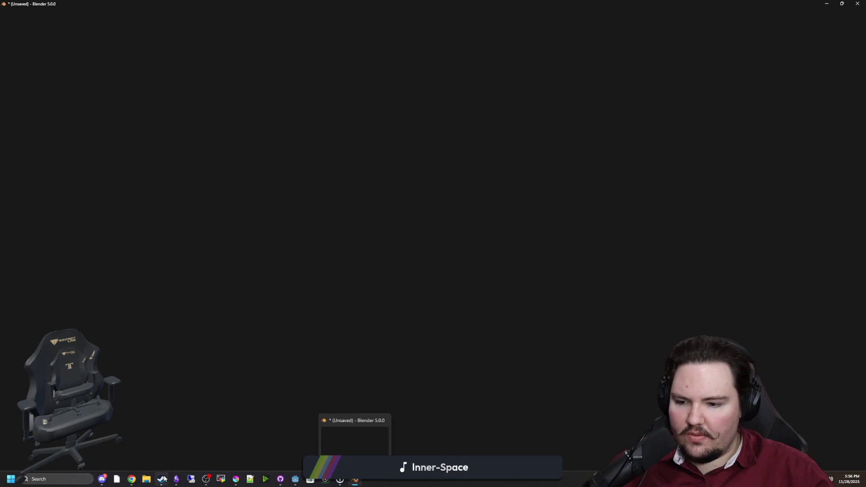
pyautogui.click(161, 479)
pyautogui.doubleClick(654, 20)
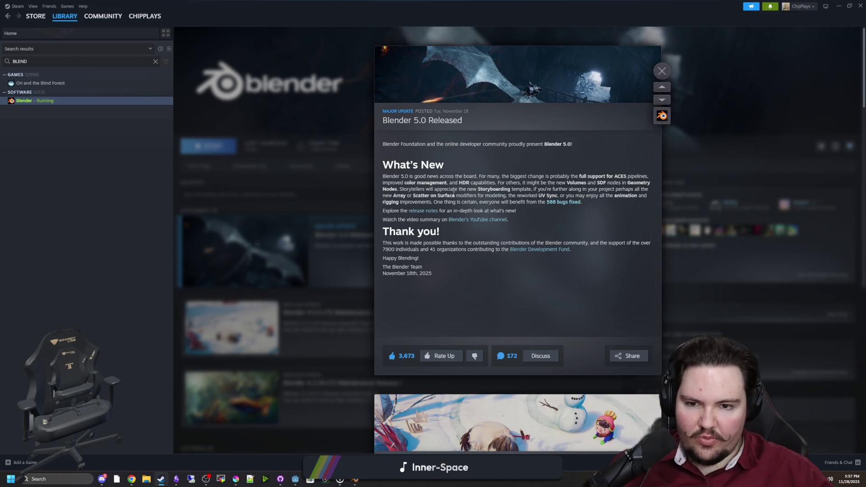
# Import the Blender 4.5 preferences in Blender, then reopen Steam's Blender 5.0 Released announcement.
pyautogui.click(728, 202)
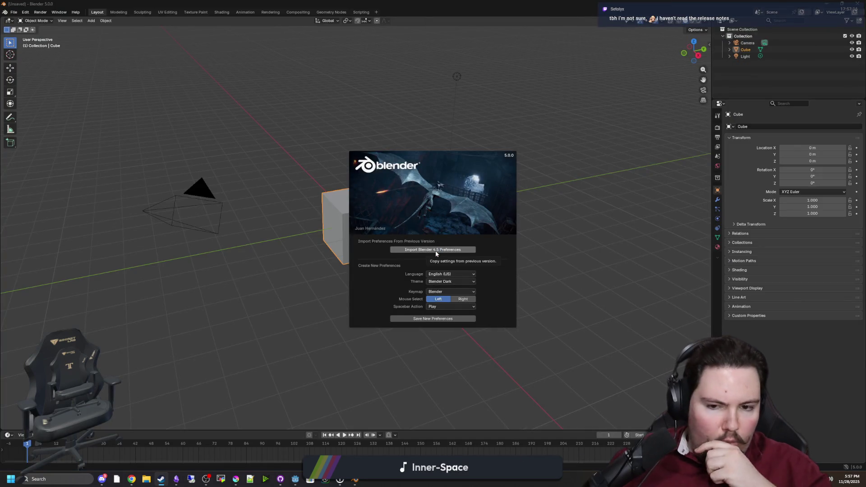
pyautogui.click(436, 253)
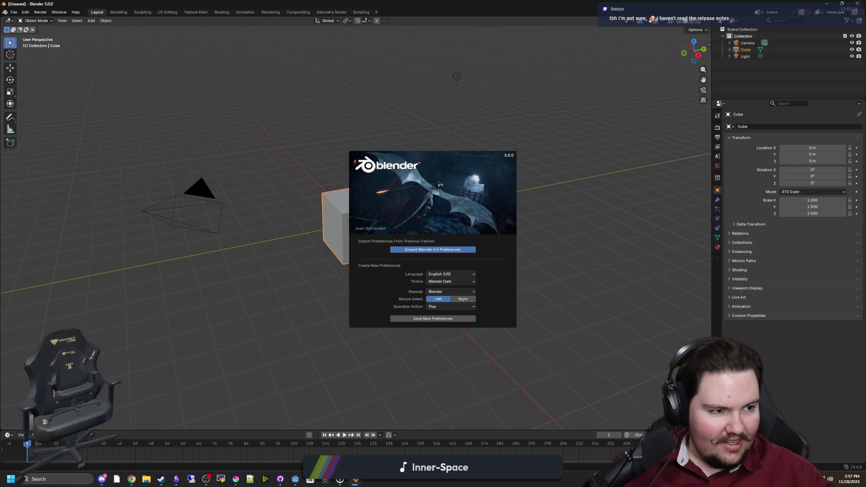
pyautogui.click(161, 480)
pyautogui.click(333, 274)
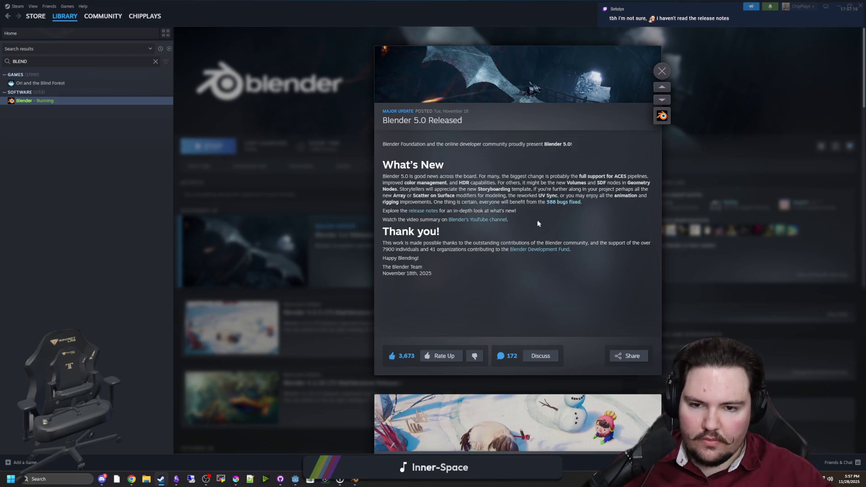
# Open the What's New in Blender 5.0 overview video and skip into its Modeling chapter.
pyautogui.click(482, 220)
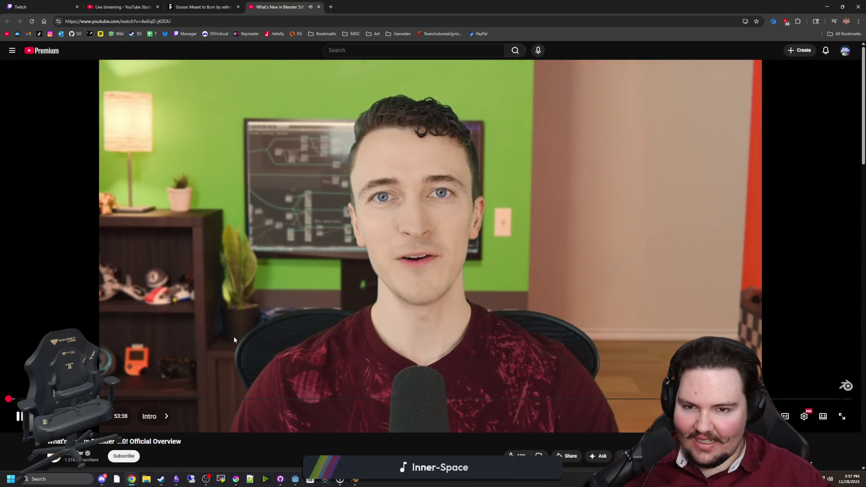
pyautogui.click(256, 300)
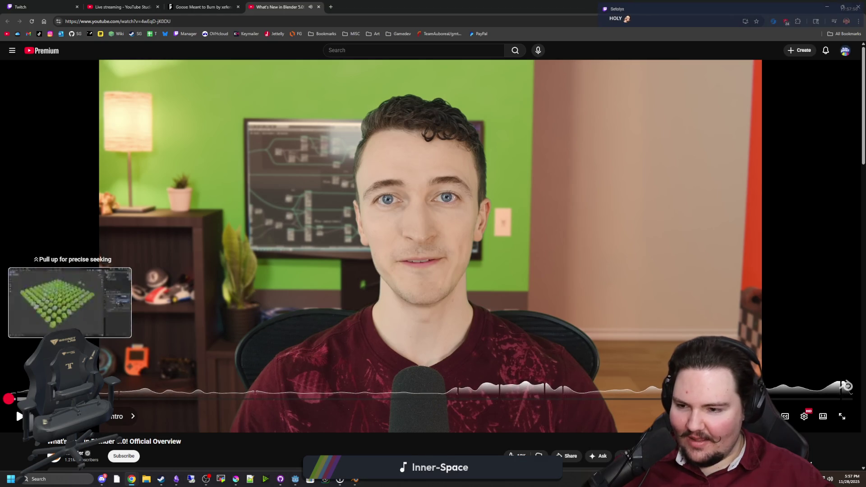
pyautogui.click(70, 399)
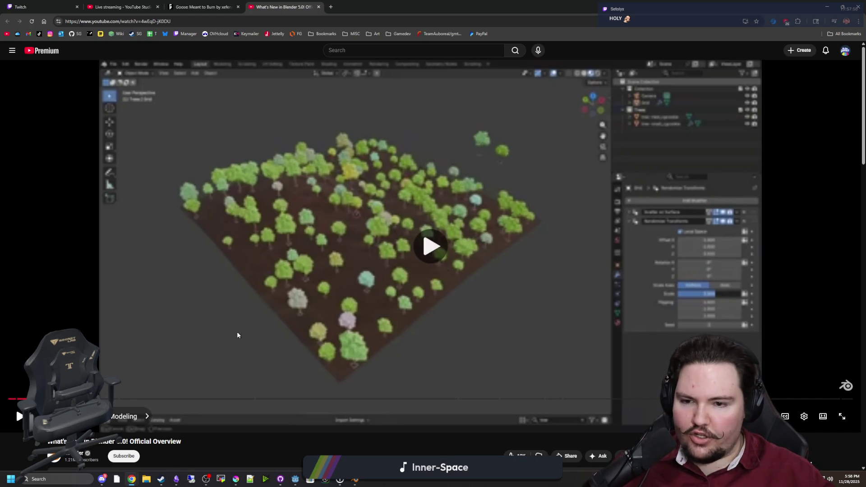
pyautogui.click(216, 352)
pyautogui.click(15, 408)
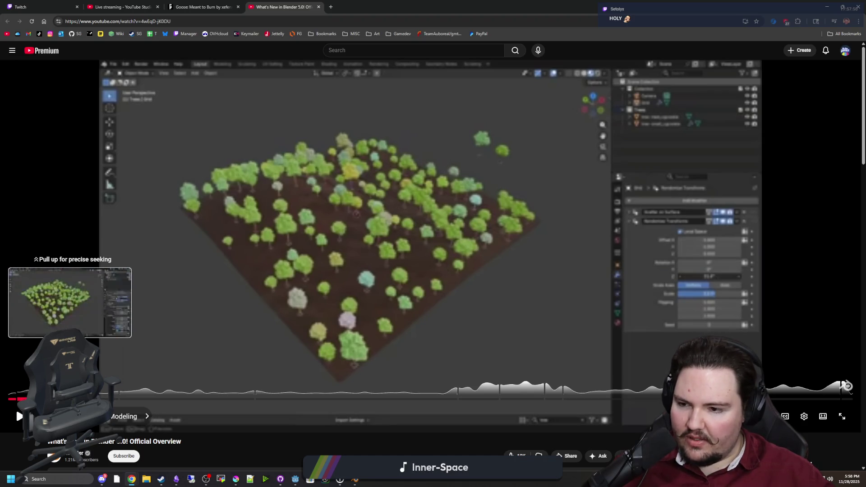
# Skim the Modeling chapter's tree array and corrugated metal sheet demos.
pyautogui.click(16, 408)
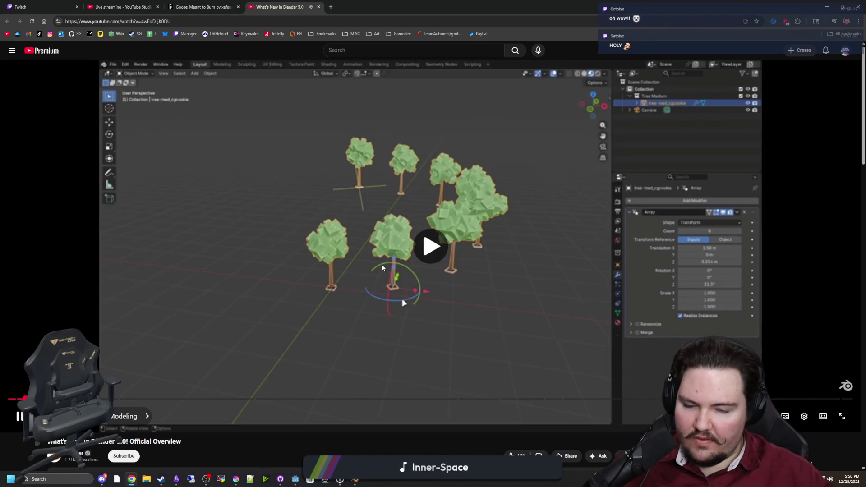
pyautogui.click(383, 267)
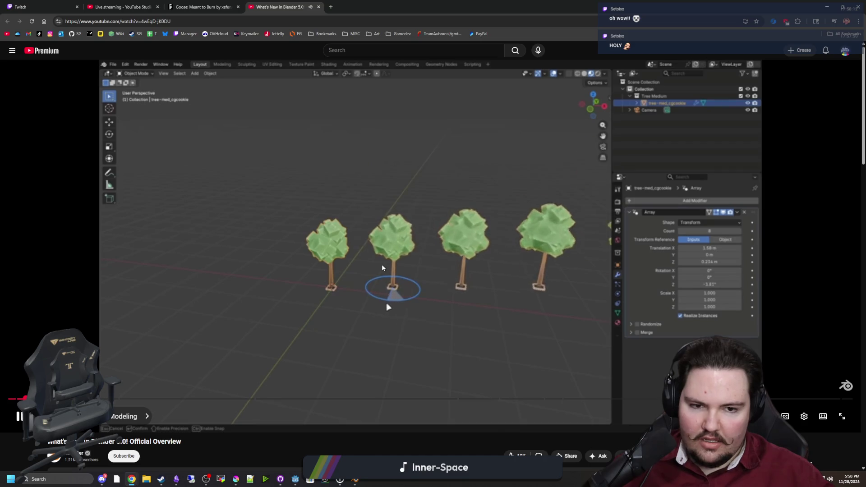
pyautogui.click(572, 223)
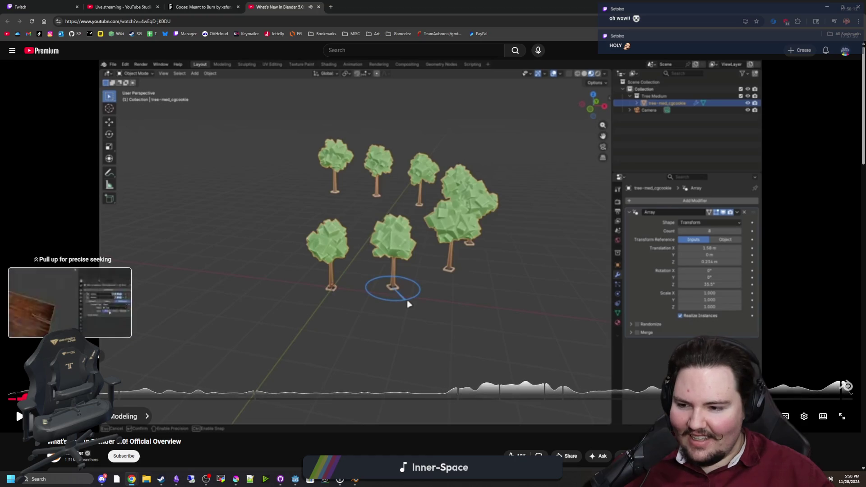
pyautogui.click(45, 399)
pyautogui.click(197, 319)
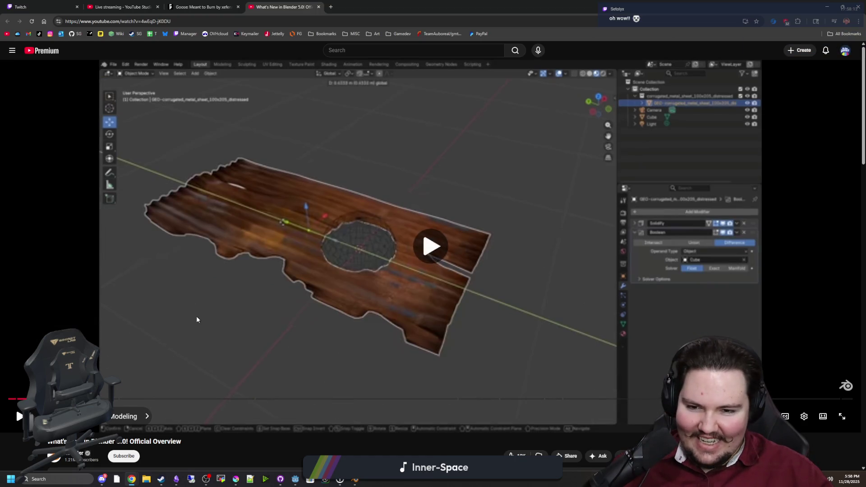
pyautogui.click(450, 330)
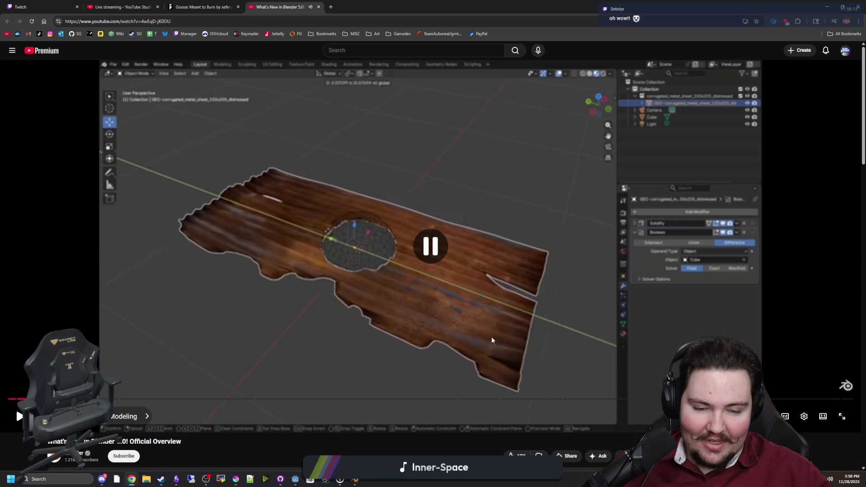
# Set the video quality to 1440p and resume playback.
pyautogui.click(804, 416)
pyautogui.click(808, 385)
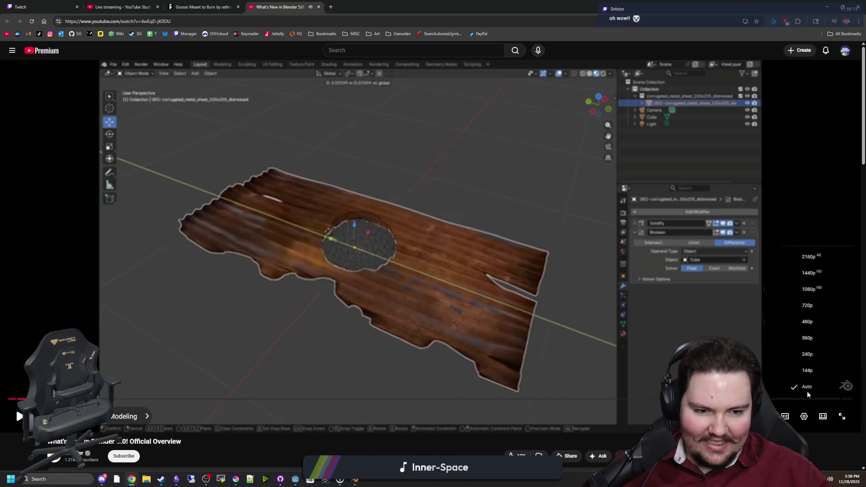
pyautogui.click(807, 279)
pyautogui.click(363, 298)
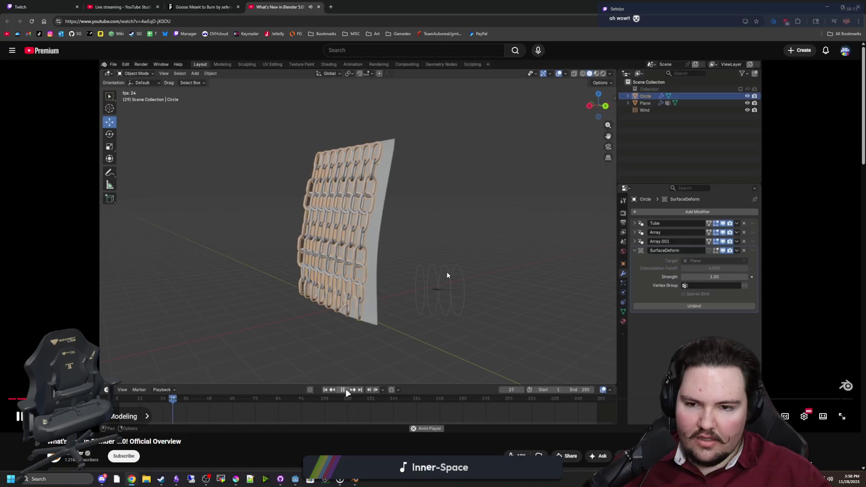
# Skim past the Viking sculpt and cylinder demos, then jump to the Rendering and Cycles chapters.
pyautogui.click(326, 266)
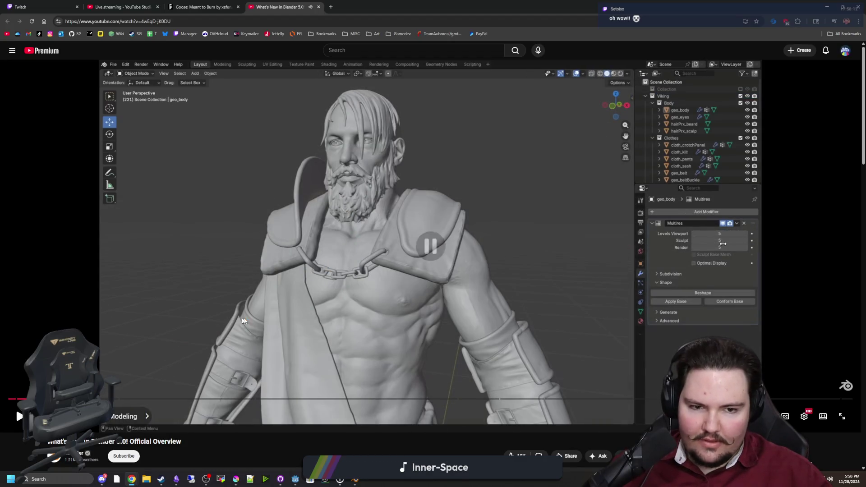
pyautogui.moveTo(131, 399)
pyautogui.mouseDown()
pyautogui.moveTo(99, 356)
pyautogui.moveTo(72, 347)
pyautogui.mouseUp()
pyautogui.click(319, 286)
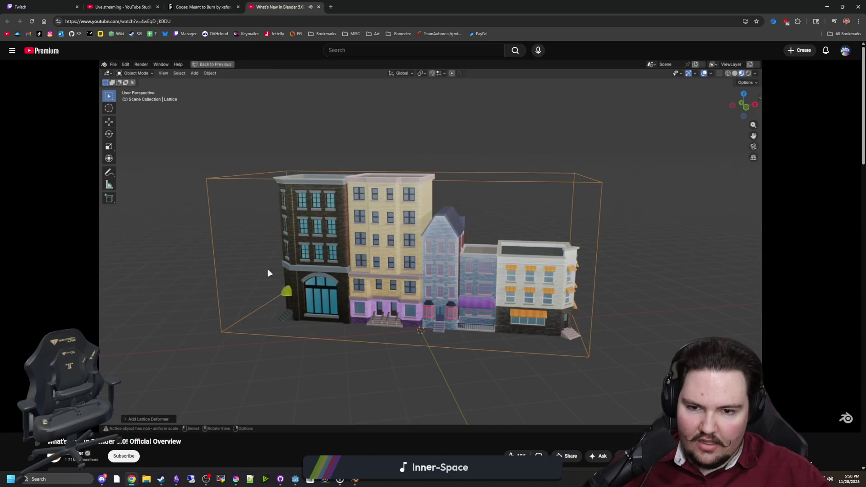
pyautogui.moveTo(242, 311)
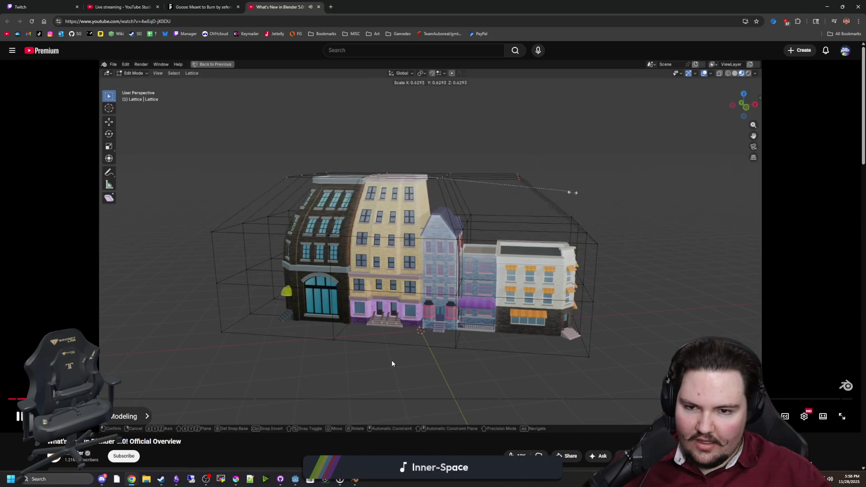
pyautogui.click(137, 363)
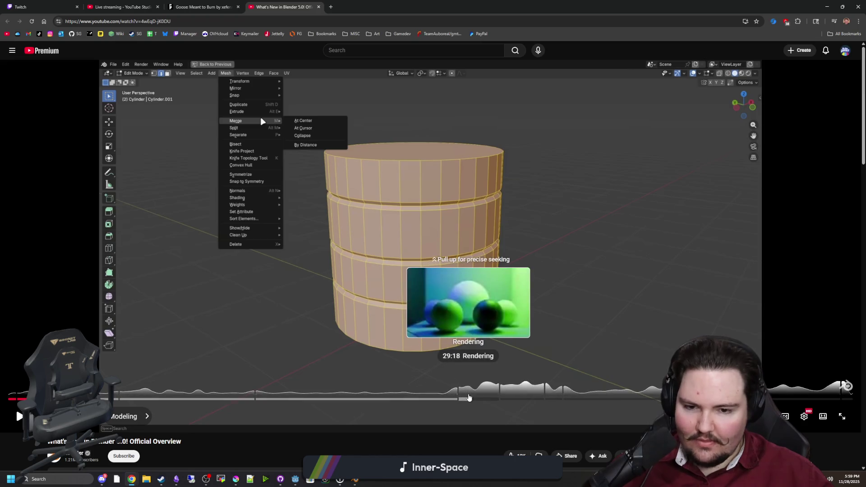
pyautogui.click(472, 398)
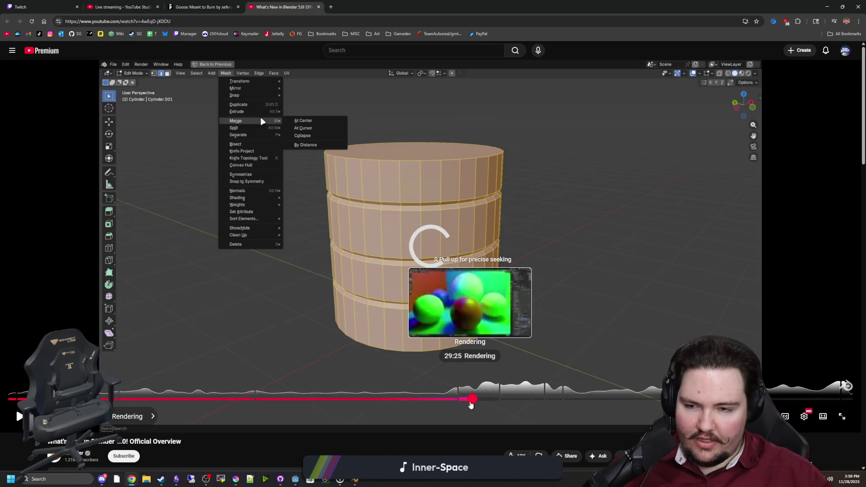
pyautogui.click(509, 400)
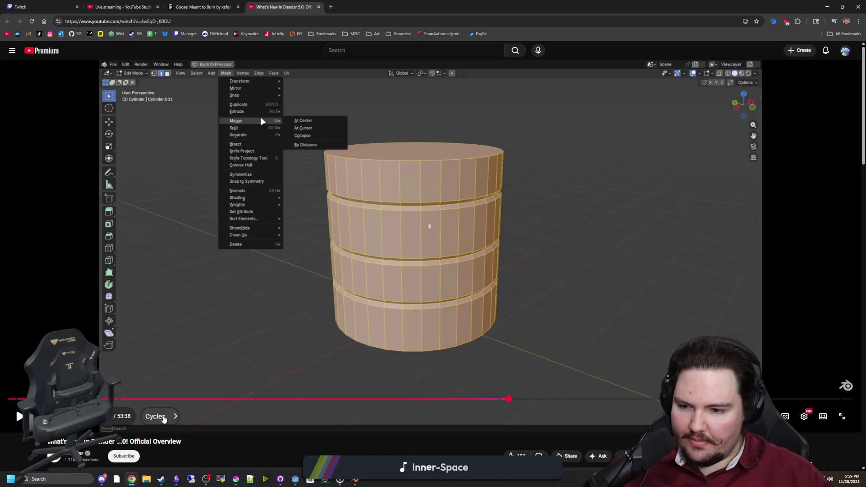
# Watch the Cycles chapter's rocks subdivision demo, then switch back to Blender's default scene.
pyautogui.scroll(-4, 321, 429)
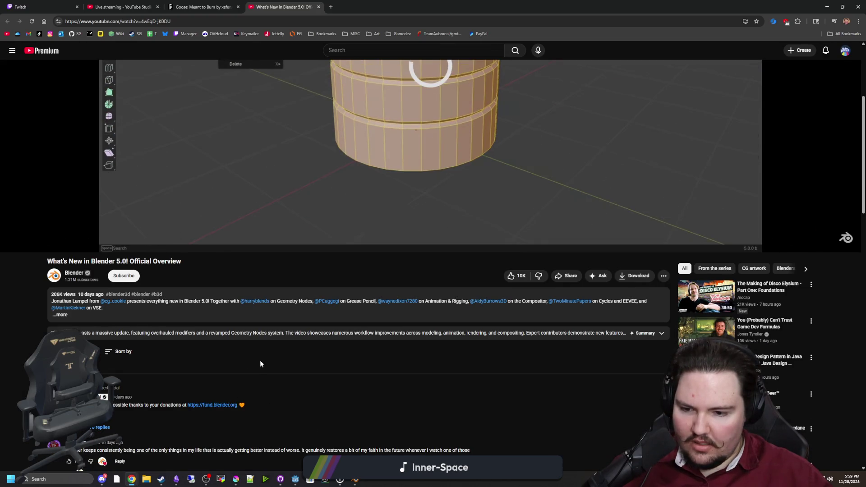
pyautogui.scroll(4, 489, 393)
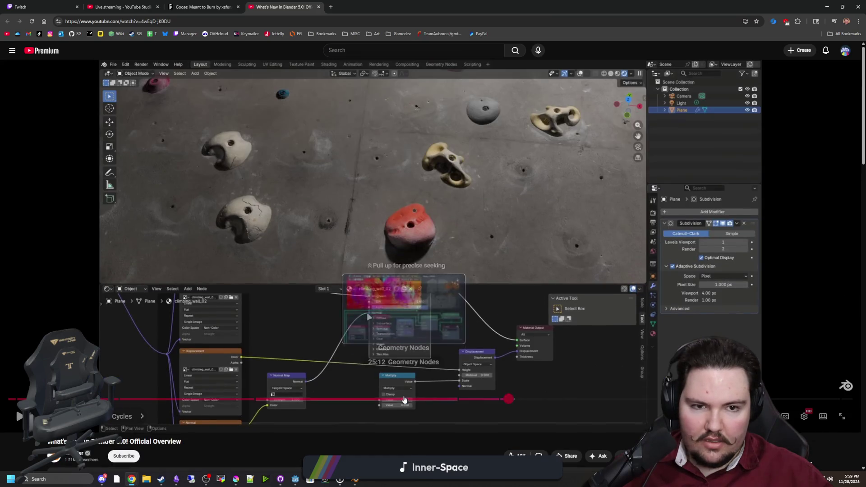
pyautogui.click(534, 340)
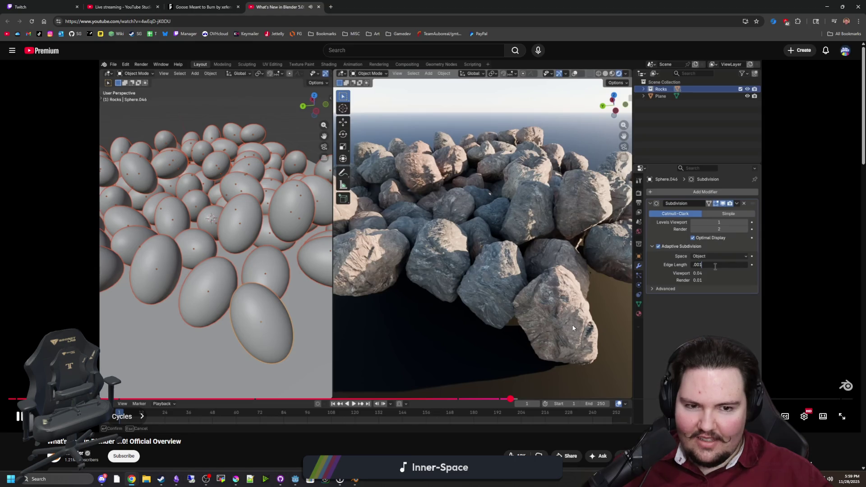
pyautogui.click(598, 346)
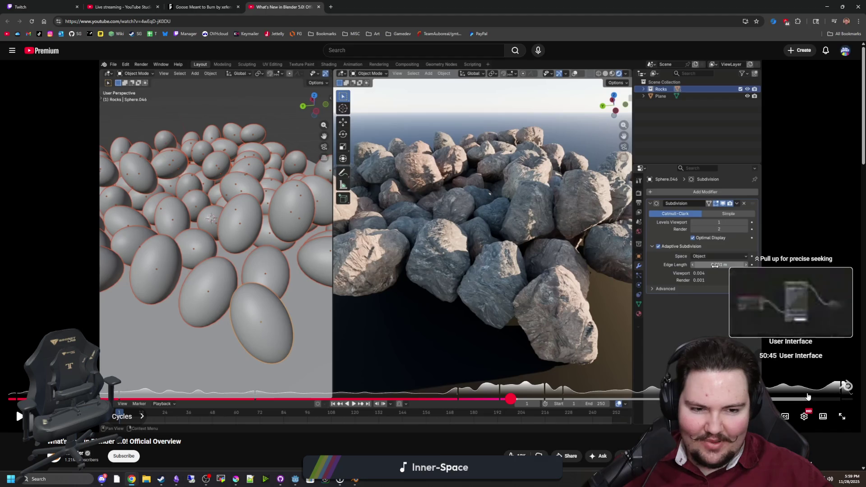
pyautogui.hotkey('alt', 'Tab')
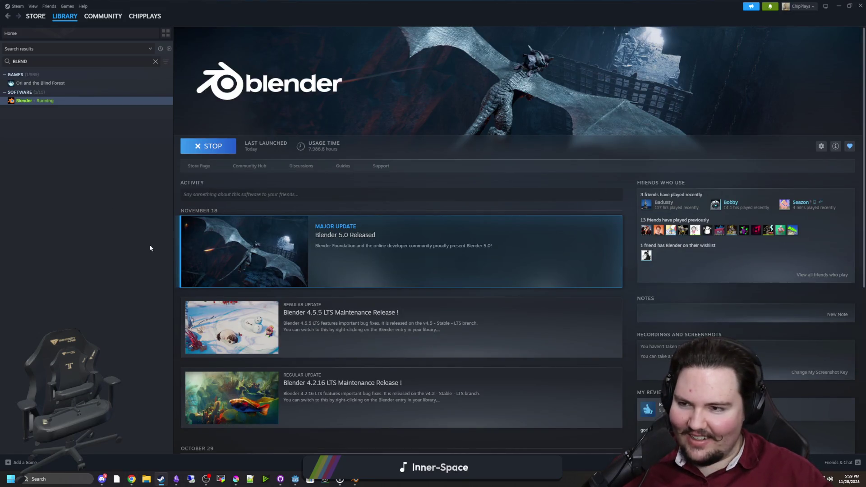
pyautogui.click(361, 482)
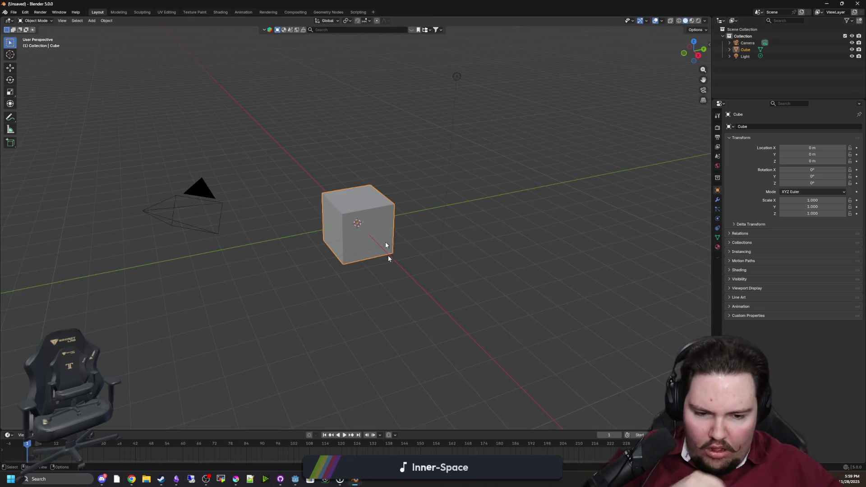
# Show the cube's Modifier properties and add Scatter on Surface from a 'SCAT' search.
pyautogui.scroll(2, 536, 252)
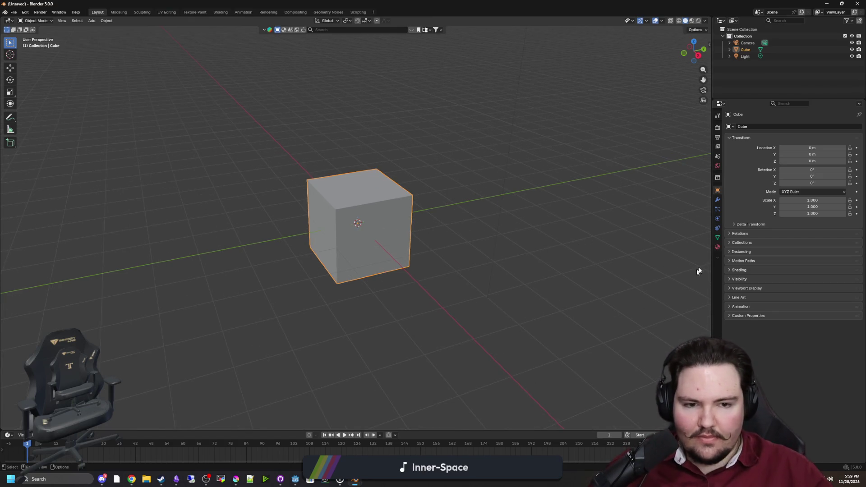
pyautogui.rightClick(718, 257)
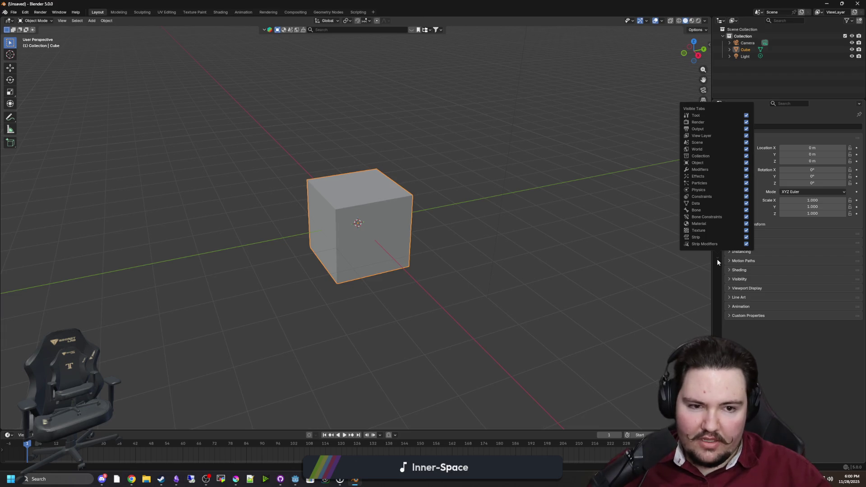
pyautogui.rightClick(718, 259)
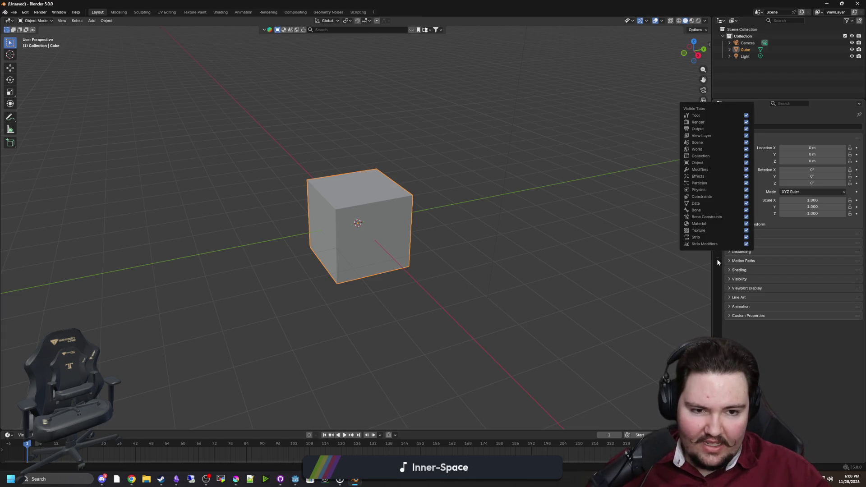
pyautogui.click(718, 201)
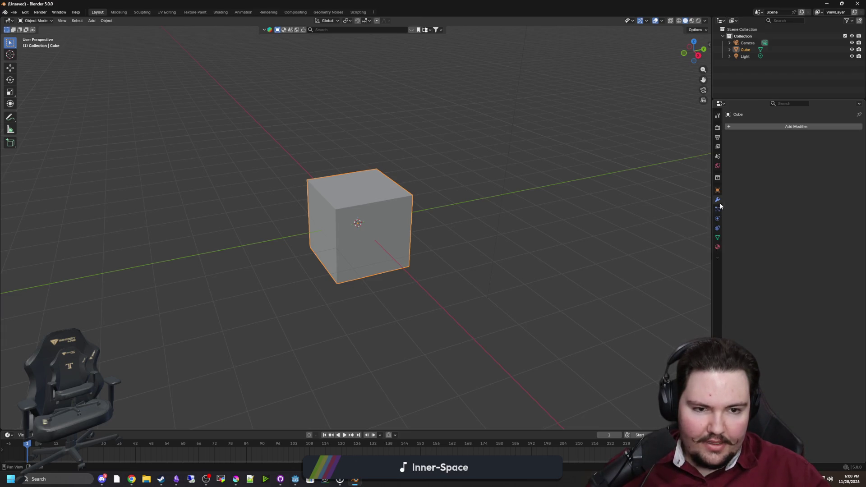
pyautogui.click(788, 126)
pyautogui.click(783, 126)
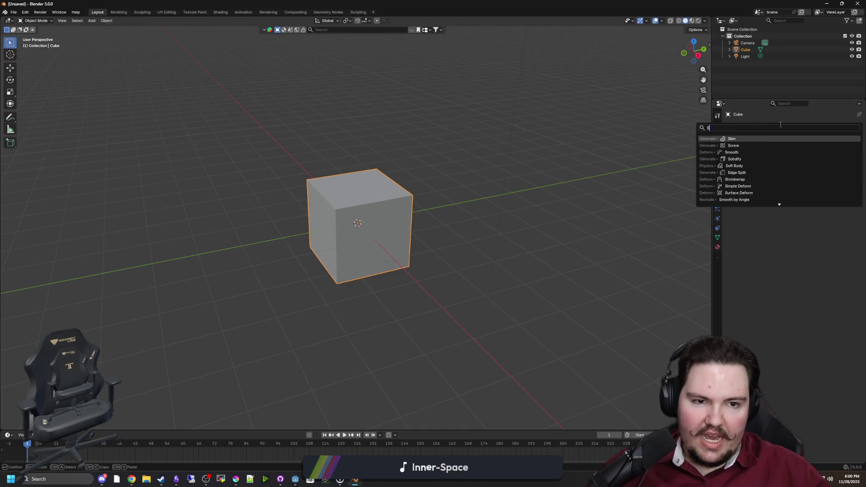
pyautogui.write('SCAT')
pyautogui.click(748, 139)
pyautogui.scroll(3, 547, 184)
# Add a UV sphere and move it to the left of the cube.
pyautogui.moveTo(367, 281)
pyautogui.mouseDown()
pyautogui.moveTo(478, 248)
pyautogui.moveTo(479, 202)
pyautogui.moveTo(423, 271)
pyautogui.moveTo(378, 266)
pyautogui.mouseUp()
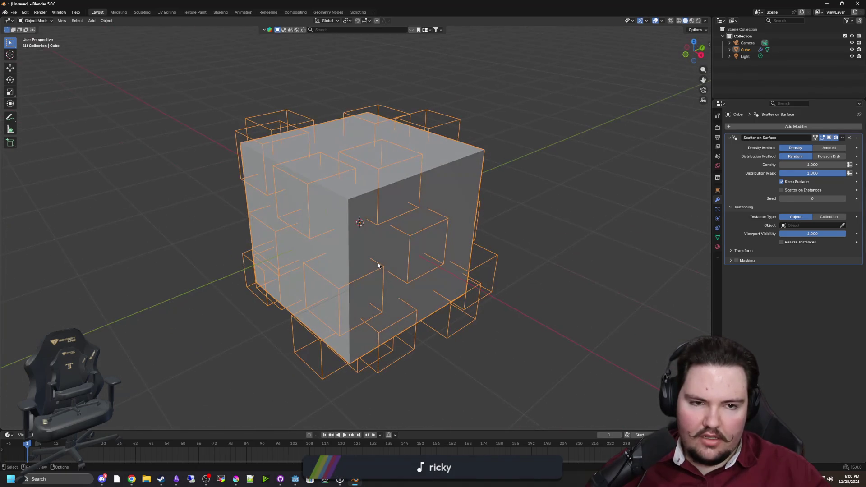
pyautogui.moveTo(564, 203); pyautogui.dragTo(621, 174)
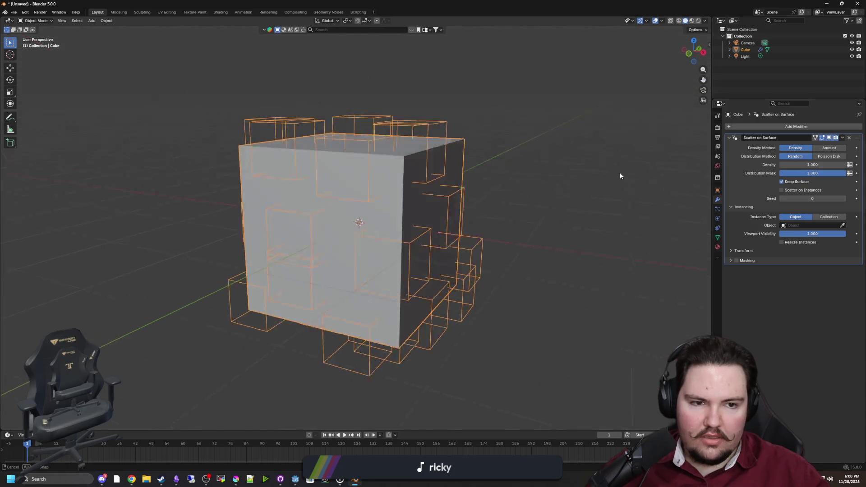
pyautogui.scroll(-3, 481, 231)
pyautogui.click(481, 231)
pyautogui.hotkey('shift', 'a')
pyautogui.moveTo(473, 237)
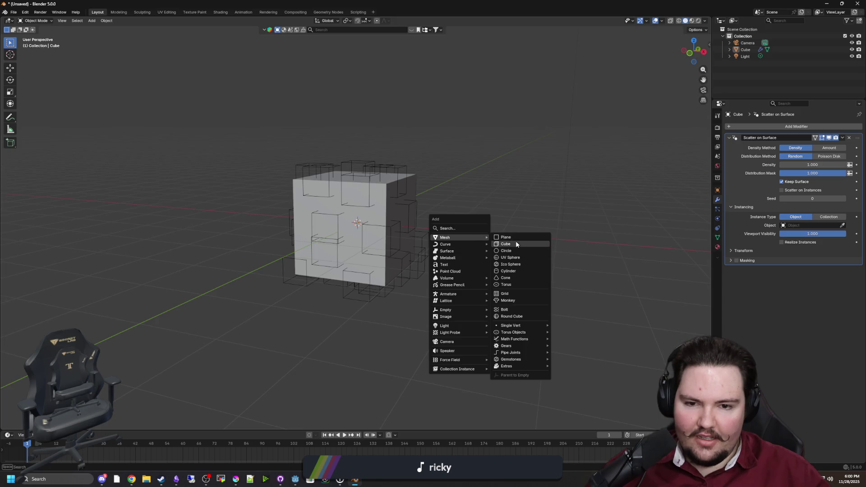
pyautogui.click(511, 257)
pyautogui.press('g')
pyautogui.click(320, 250)
# Set the sphere as the cube's scatter object with a density of 100.
pyautogui.click(369, 224)
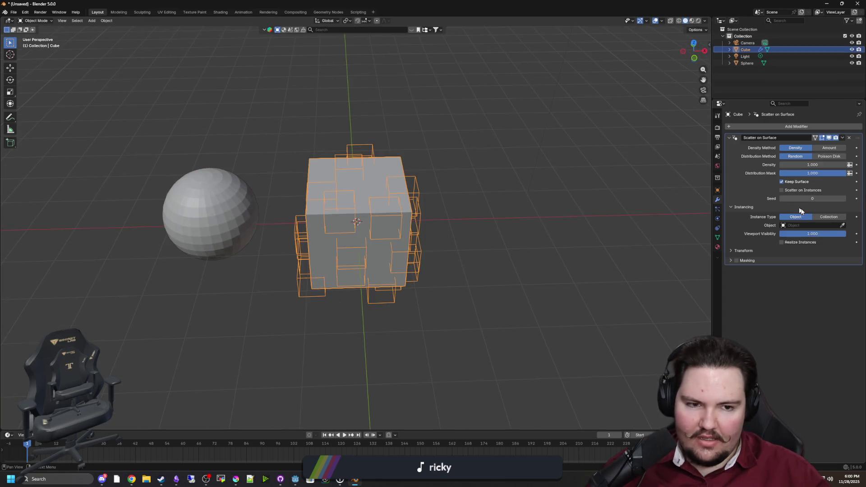
pyautogui.click(216, 220)
pyautogui.moveTo(335, 207)
pyautogui.mouseDown()
pyautogui.moveTo(518, 286)
pyautogui.moveTo(629, 54)
pyautogui.moveTo(441, 107)
pyautogui.moveTo(377, 235)
pyautogui.moveTo(380, 247)
pyautogui.mouseUp()
pyautogui.scroll(2, 380, 247)
pyautogui.moveTo(812, 165)
pyautogui.mouseDown()
pyautogui.moveTo(839, 165)
pyautogui.moveTo(813, 164)
pyautogui.mouseUp()
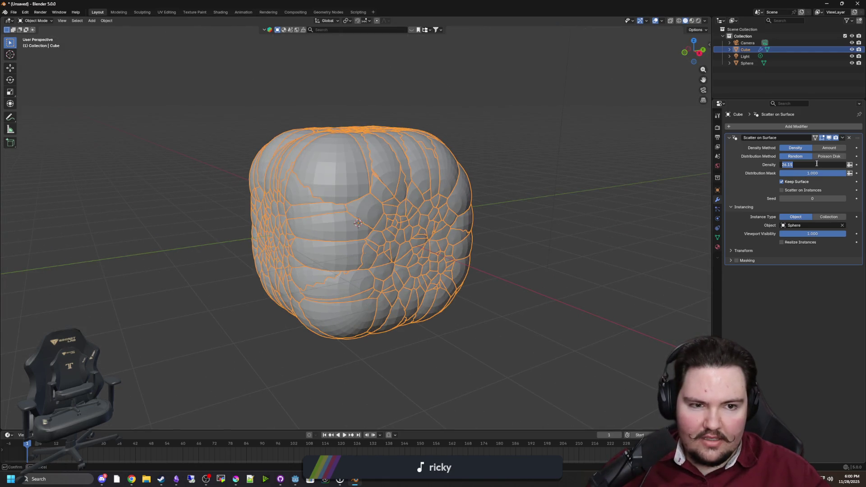
pyautogui.write('0')
pyautogui.press('Return')
# Scale the original sphere down to a tiny ball.
pyautogui.moveTo(128, 242)
pyautogui.mouseDown()
pyautogui.moveTo(269, 218)
pyautogui.moveTo(294, 190)
pyautogui.moveTo(285, 160)
pyautogui.moveTo(436, 196)
pyautogui.moveTo(296, 240)
pyautogui.mouseUp()
pyautogui.click(201, 185)
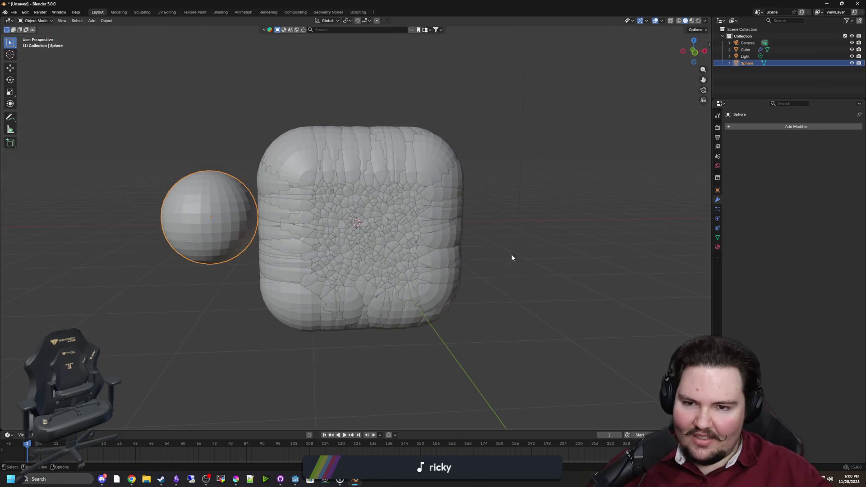
pyautogui.press('s')
pyautogui.click(239, 228)
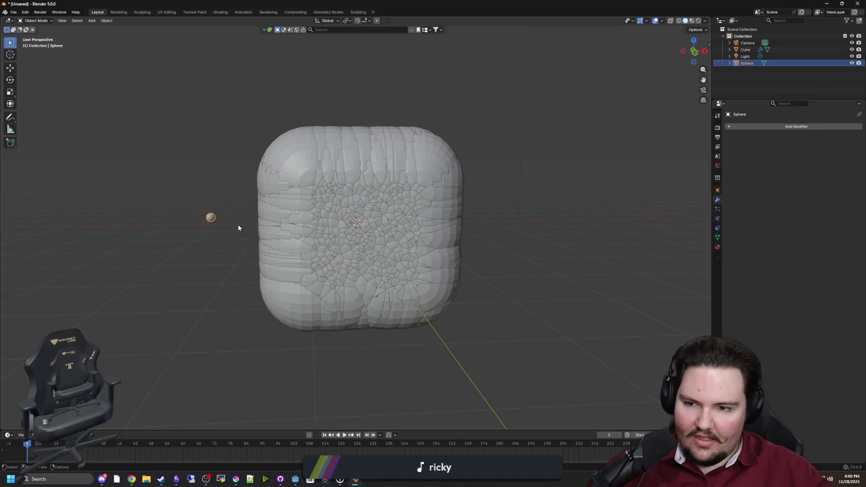
pyautogui.hotkey('ctrl', 'a')
# Apply the sphere's scale so the scattered copies become small bubbles on the cube.
pyautogui.click(221, 238)
pyautogui.scroll(3, 305, 241)
pyautogui.moveTo(305, 241)
pyautogui.mouseDown()
pyautogui.moveTo(311, 225)
pyautogui.moveTo(316, 235)
pyautogui.moveTo(458, 219)
pyautogui.mouseUp()
pyautogui.click(313, 233)
pyautogui.scroll(3, 455, 236)
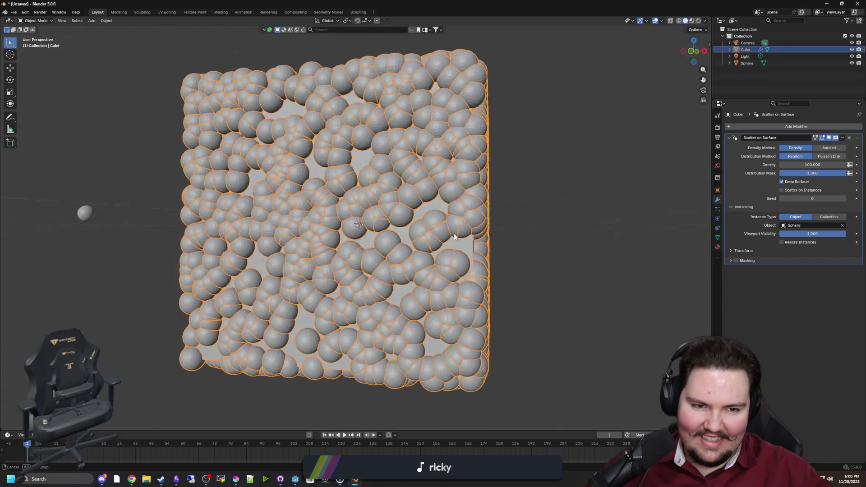
pyautogui.scroll(-3, 455, 236)
pyautogui.moveTo(614, 199); pyautogui.dragTo(641, 216)
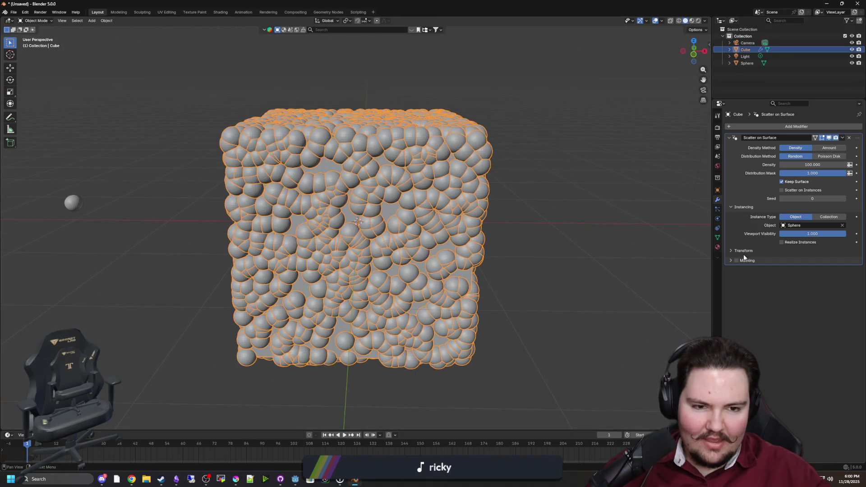
# Enable Randomize, randomize the spheres' rotation and set Surface Offset to 0.72 m.
pyautogui.click(743, 251)
pyautogui.click(739, 308)
pyautogui.click(731, 307)
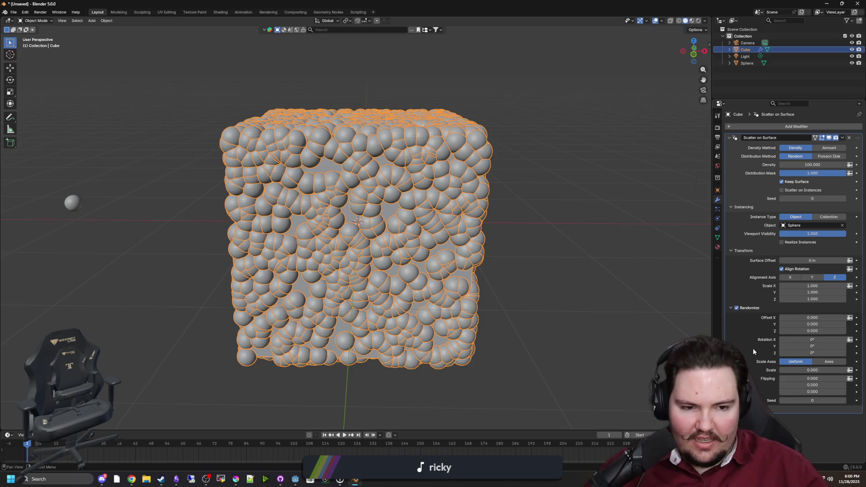
pyautogui.moveTo(815, 346)
pyautogui.mouseDown()
pyautogui.moveTo(828, 371)
pyautogui.moveTo(839, 370)
pyautogui.moveTo(831, 371)
pyautogui.moveTo(832, 388)
pyautogui.moveTo(849, 387)
pyautogui.moveTo(830, 392)
pyautogui.moveTo(841, 392)
pyautogui.mouseUp()
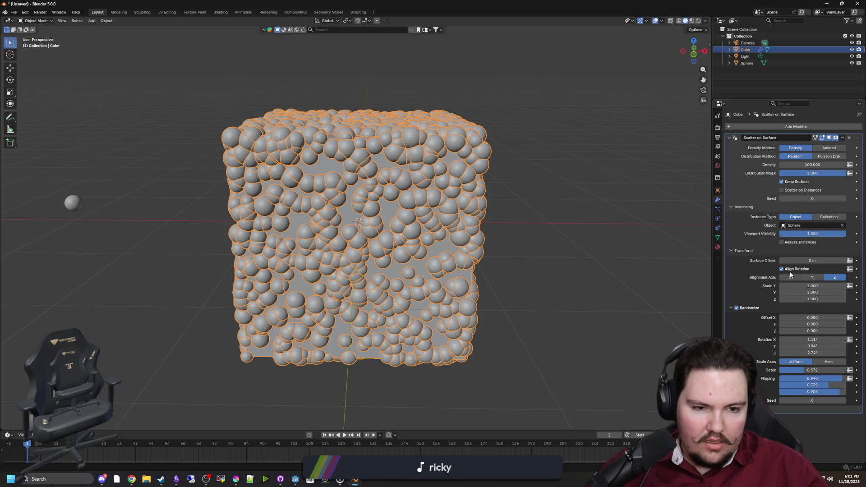
pyautogui.moveTo(813, 260); pyautogui.dragTo(839, 260)
# Delete the small source sphere from the scene.
pyautogui.scroll(-5, 632, 244)
pyautogui.moveTo(521, 240)
pyautogui.mouseDown()
pyautogui.moveTo(484, 250)
pyautogui.moveTo(408, 216)
pyautogui.mouseUp()
pyautogui.moveTo(342, 222)
pyautogui.mouseDown()
pyautogui.moveTo(415, 283)
pyautogui.moveTo(170, 273)
pyautogui.mouseUp()
pyautogui.click(415, 283)
pyautogui.click(202, 231)
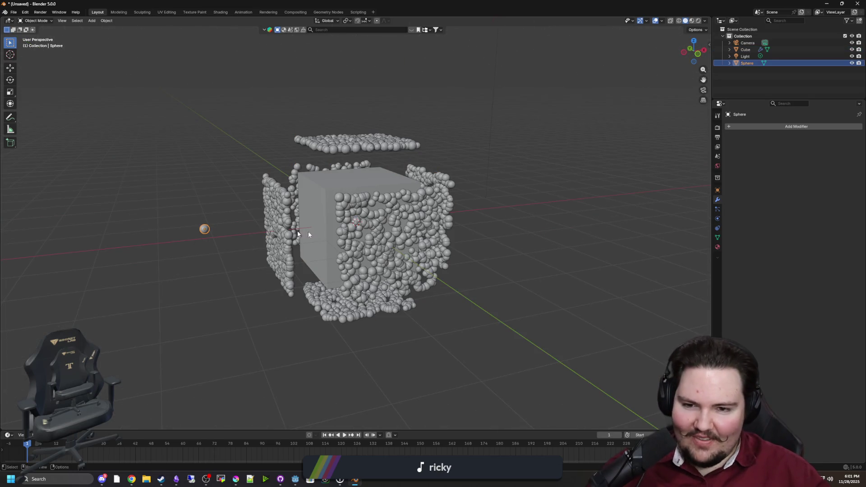
pyautogui.press('Delete')
# Clear the scatter Object field and remove the Scatter on Surface modifier from the cube.
pyautogui.click(345, 237)
pyautogui.scroll(2, 484, 243)
pyautogui.moveTo(484, 244); pyautogui.dragTo(446, 244)
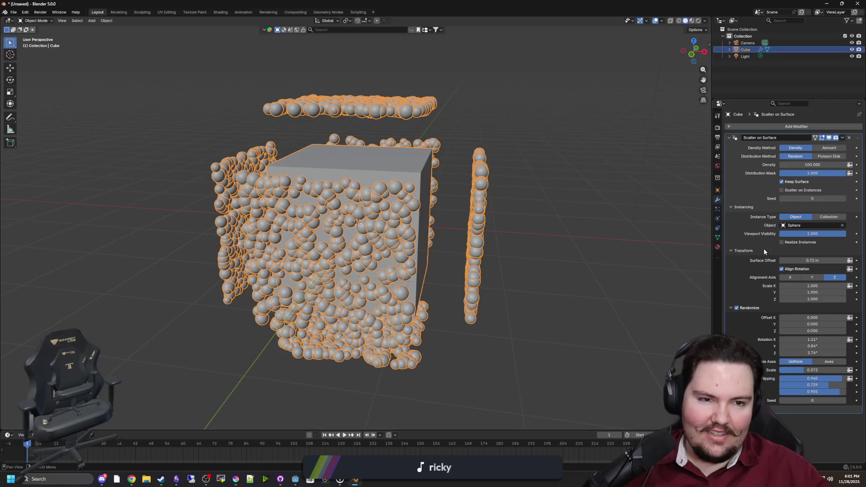
pyautogui.click(843, 226)
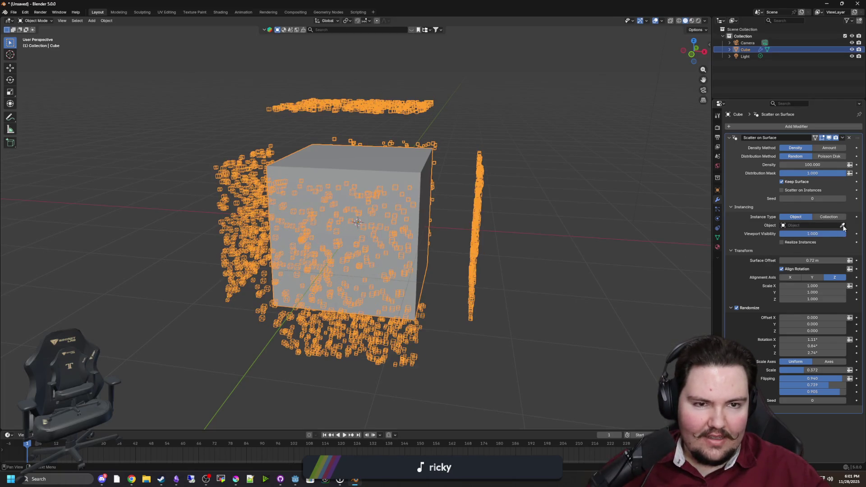
pyautogui.click(849, 137)
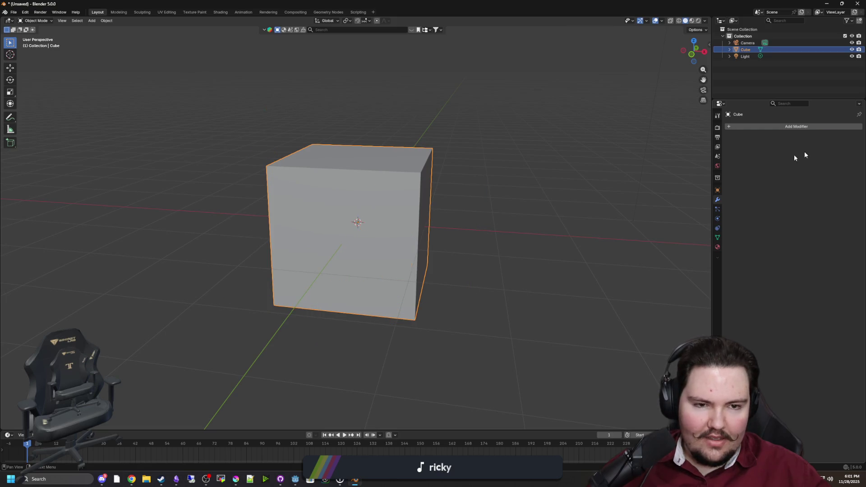
# Step through the cube's property tabs to the Object Constraints settings.
pyautogui.click(630, 190)
pyautogui.click(718, 247)
pyautogui.click(718, 238)
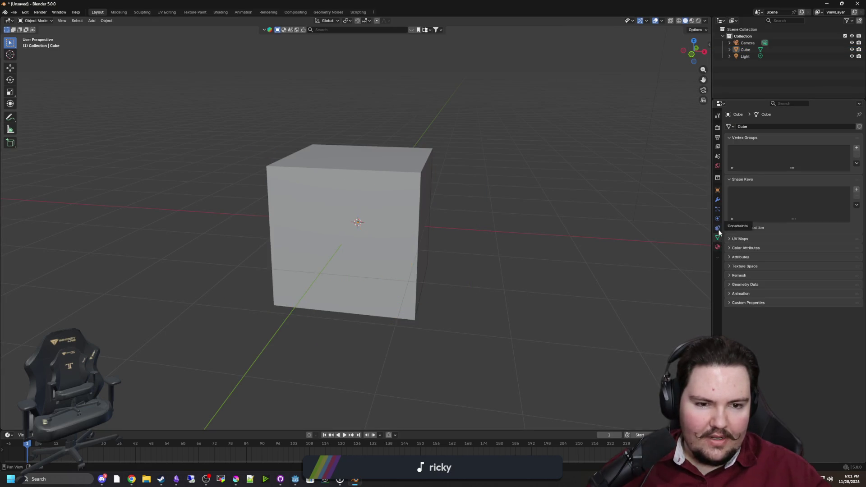
pyautogui.click(718, 229)
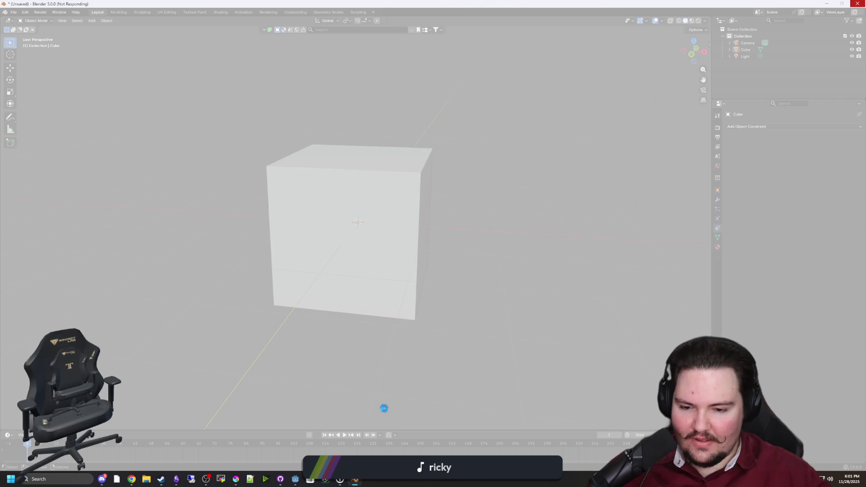
# Try ending the frozen Blender from the taskbar and bring Steam's library forward.
pyautogui.rightClick(355, 481)
pyautogui.click(150, 464)
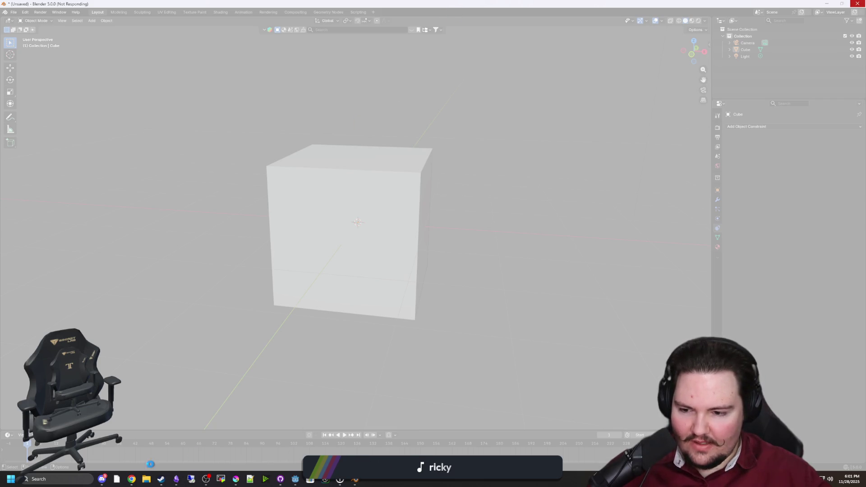
pyautogui.click(160, 479)
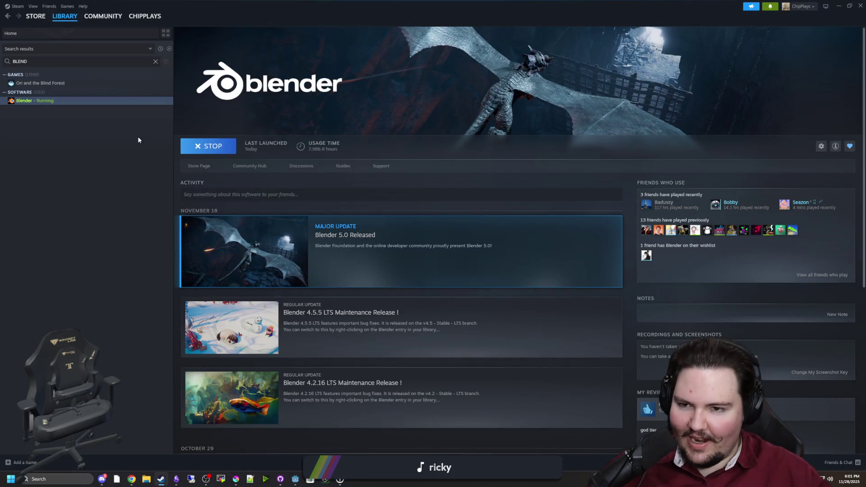
# Stop the frozen Blender from its Steam library entry and relaunch it.
pyautogui.click(193, 145)
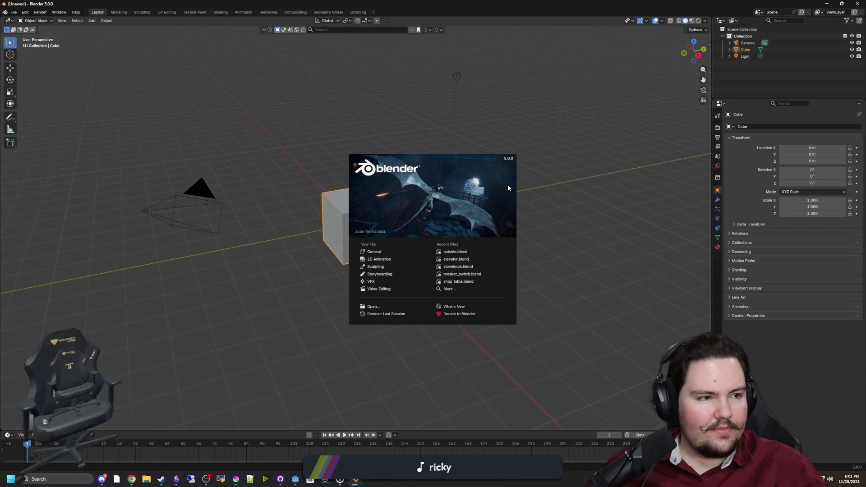
# Close the splash screen and orbit around the default cube.
pyautogui.click(370, 251)
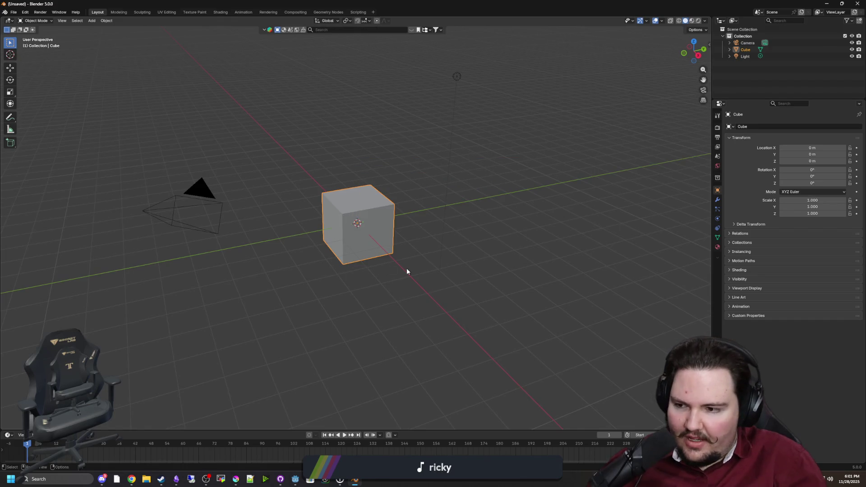
pyautogui.scroll(3, 407, 268)
pyautogui.click(385, 204)
pyautogui.moveTo(385, 205); pyautogui.dragTo(467, 167)
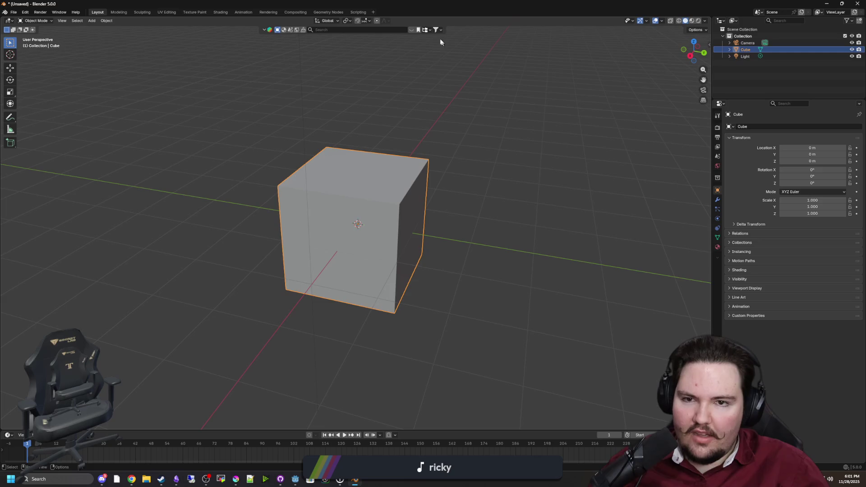
# Collapse and re-expand the BlenderKit asset bar, then dismiss its error reports.
pyautogui.click(265, 29)
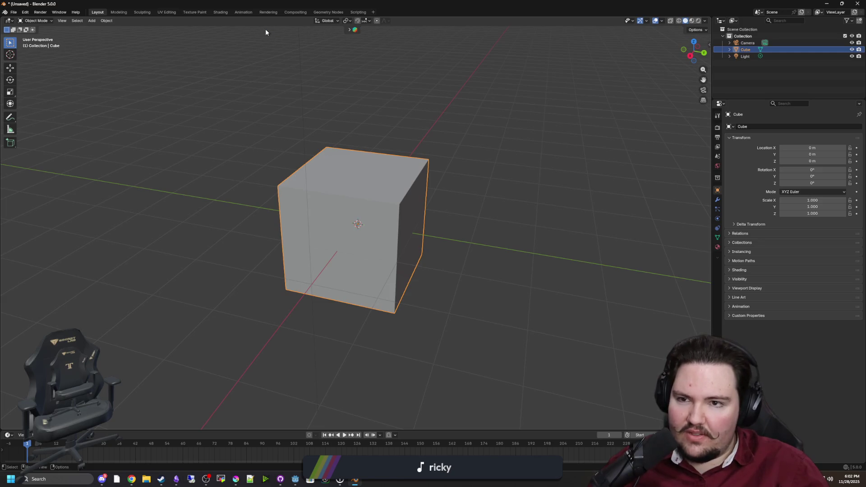
pyautogui.click(351, 29)
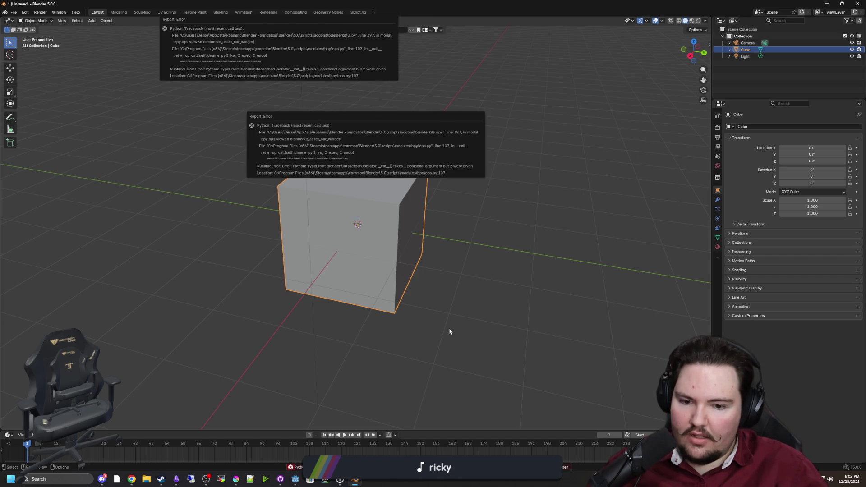
pyautogui.click(193, 106)
pyautogui.click(13, 12)
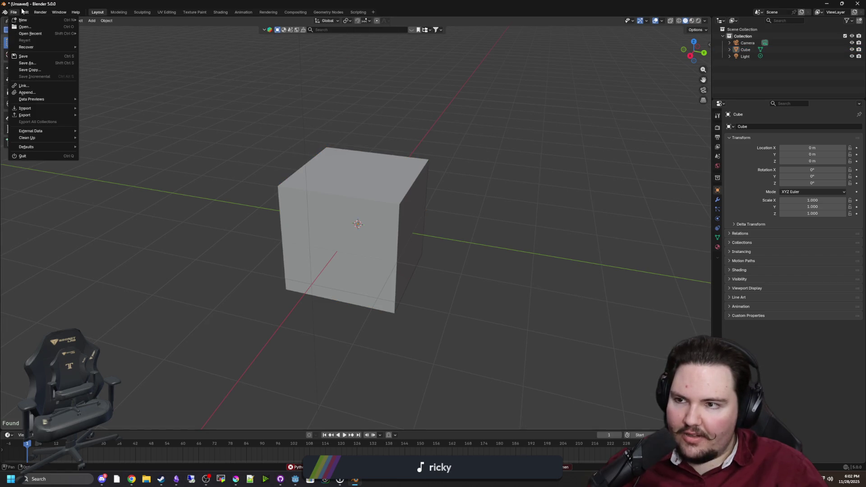
# In Preferences > Add-ons, search 'BLENDER' and disable BlenderKit Online Asset Library.
pyautogui.click(25, 12)
pyautogui.click(42, 107)
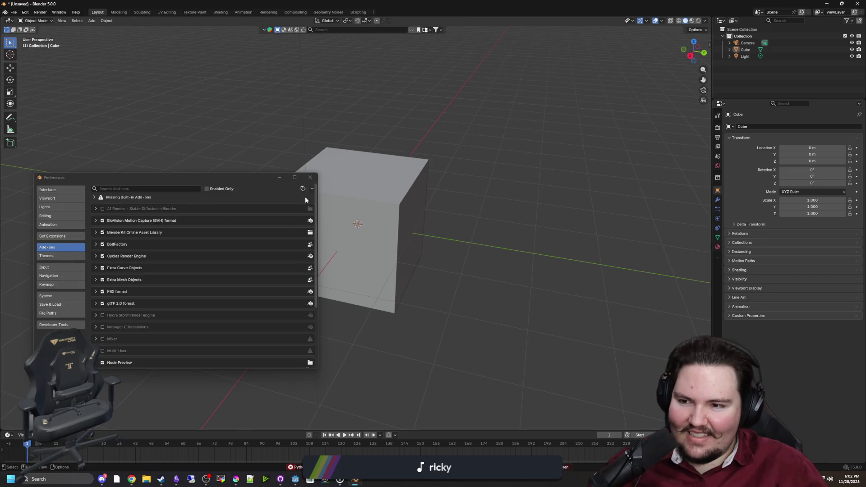
pyautogui.click(142, 189)
pyautogui.write('BLENDER')
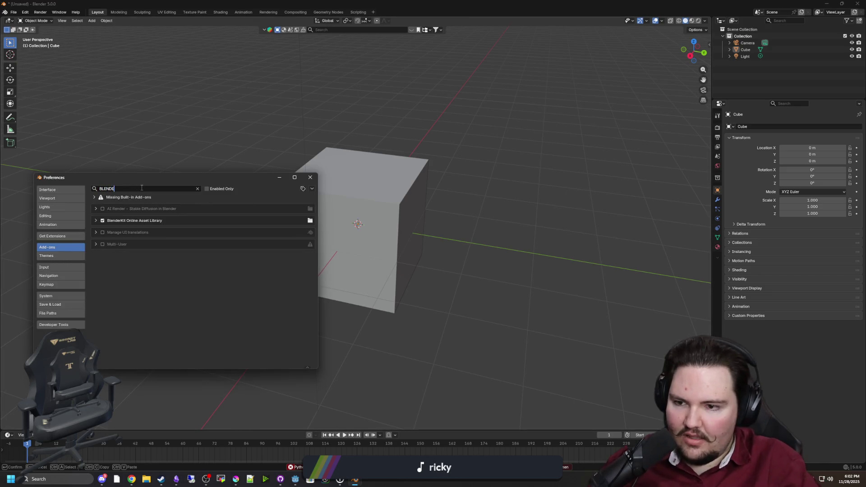
pyautogui.click(102, 221)
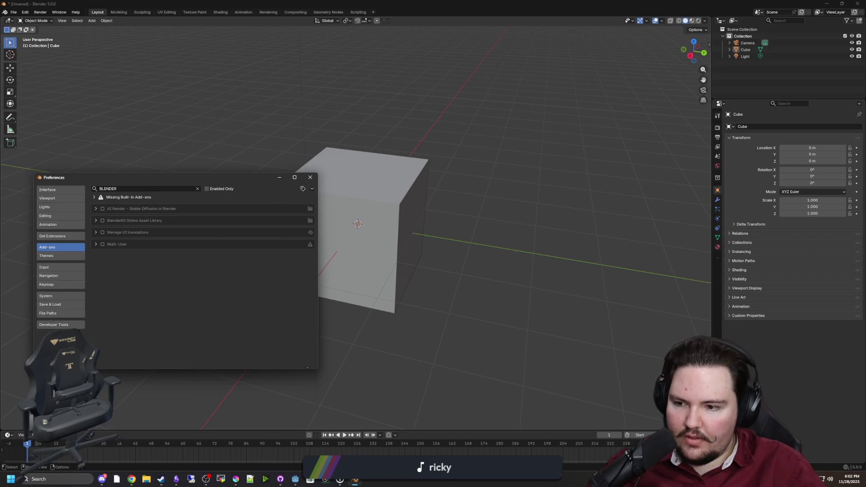
# Look at the auto-save preferences option, then close the Preferences window.
pyautogui.click(41, 364)
pyautogui.click(94, 348)
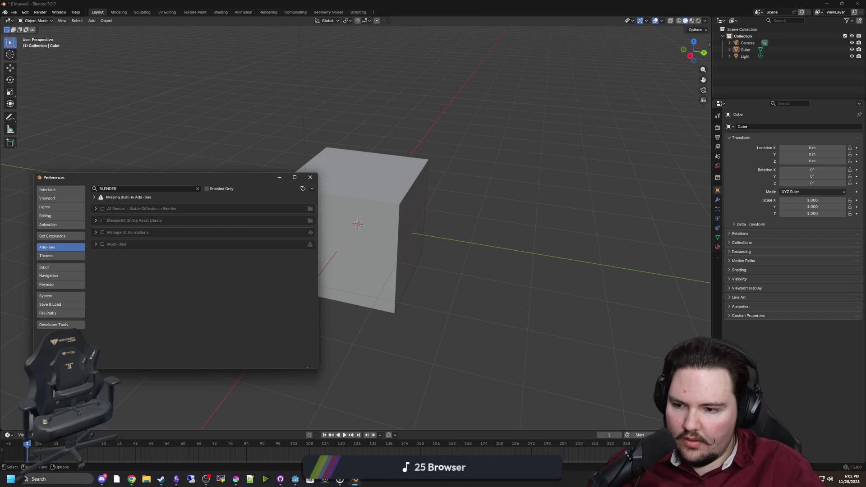
pyautogui.click(310, 176)
pyautogui.scroll(-3, 273, 164)
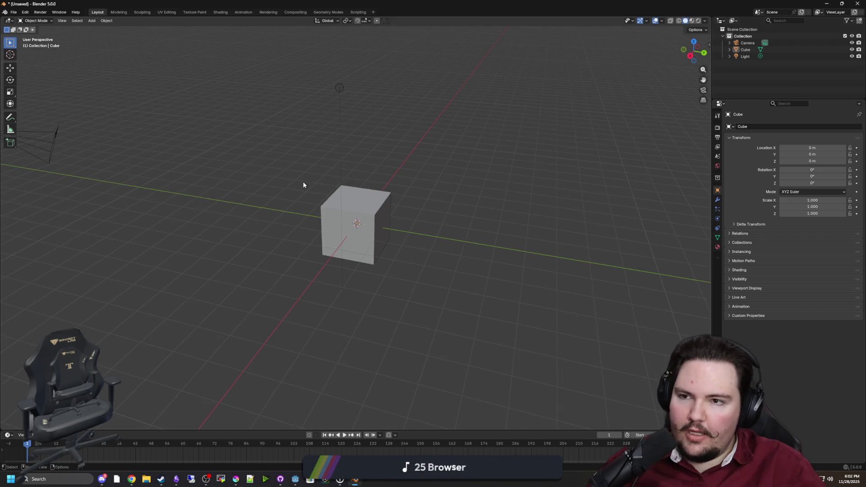
pyautogui.scroll(5, 523, 166)
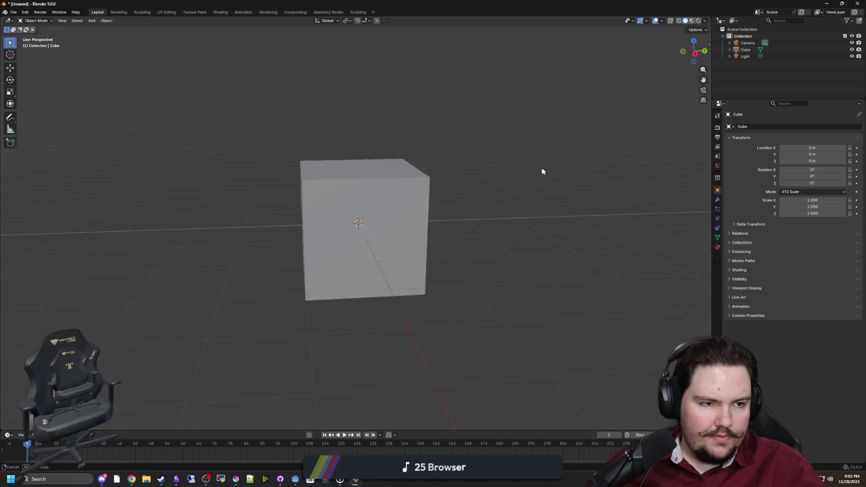
# Select the cube and search the add-modifier list for 'SUB'.
pyautogui.click(409, 208)
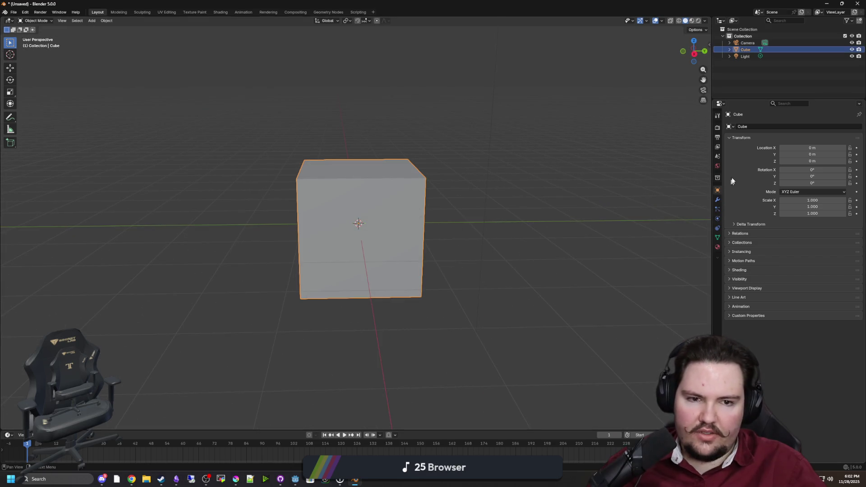
pyautogui.click(718, 201)
pyautogui.click(748, 126)
pyautogui.write('SUB')
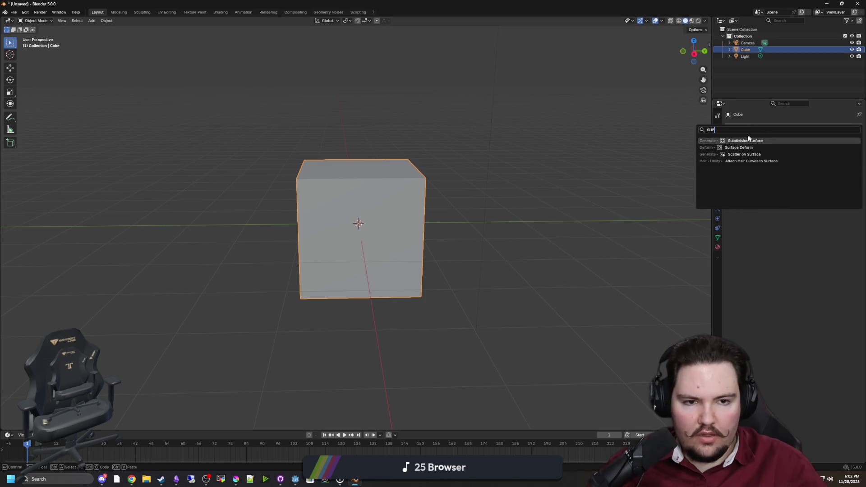
pyautogui.click(742, 141)
pyautogui.click(732, 179)
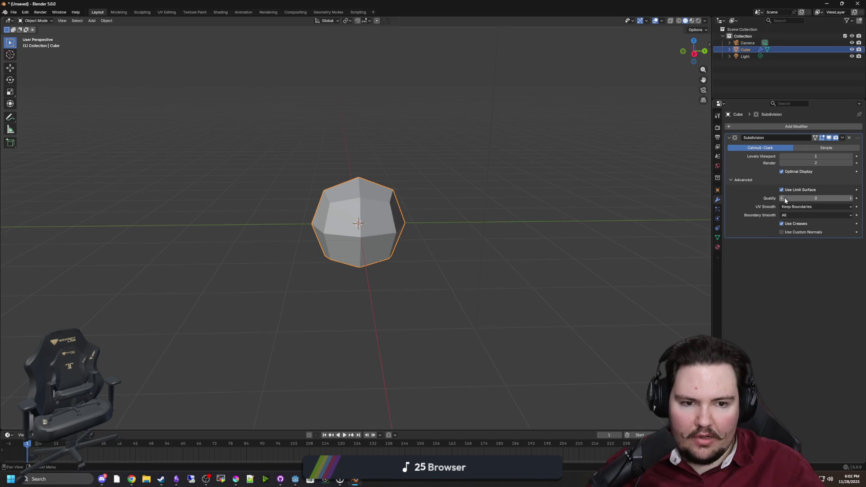
pyautogui.click(849, 138)
pyautogui.moveTo(677, 149); pyautogui.dragTo(599, 156)
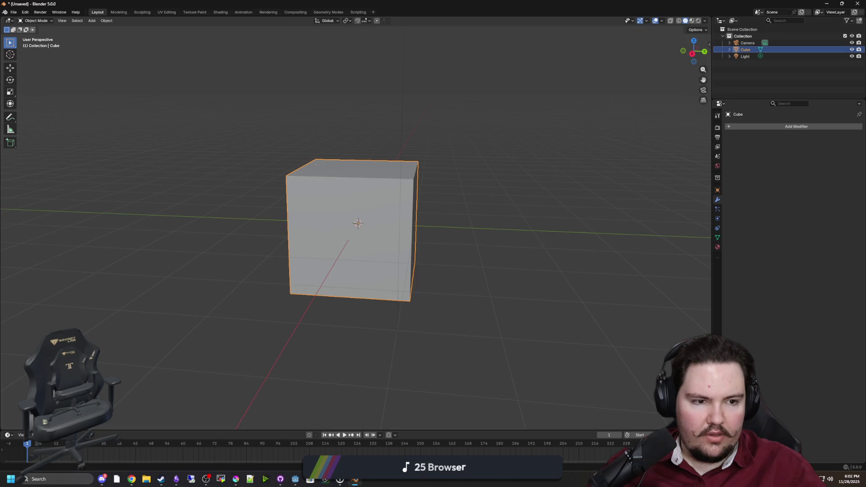
# Set the render engine to Cycles with GPU Compute as the device.
pyautogui.click(533, 192)
pyautogui.click(718, 128)
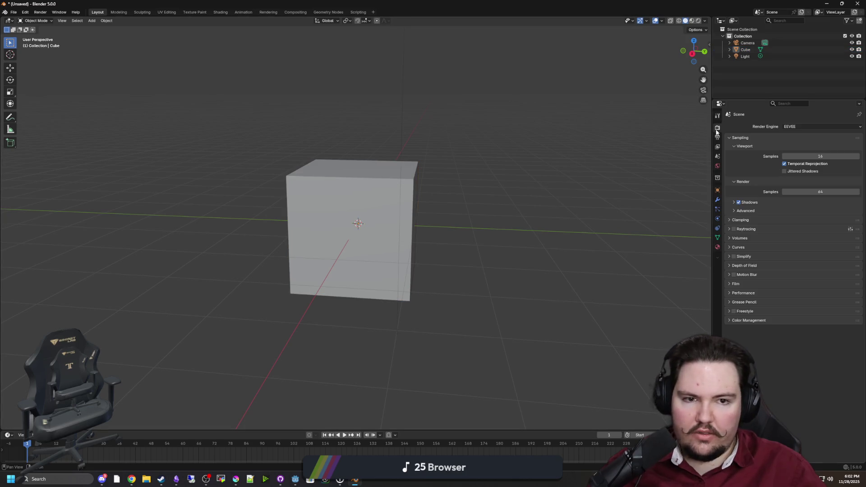
pyautogui.click(806, 127)
pyautogui.click(805, 149)
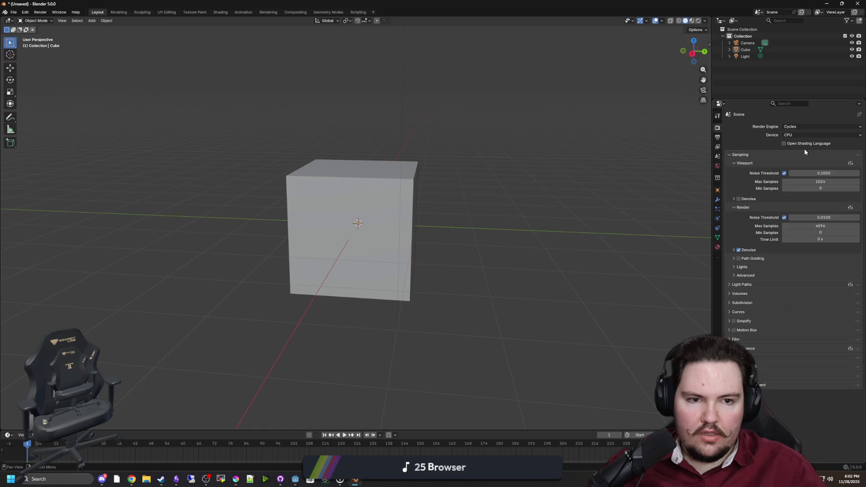
pyautogui.click(799, 135)
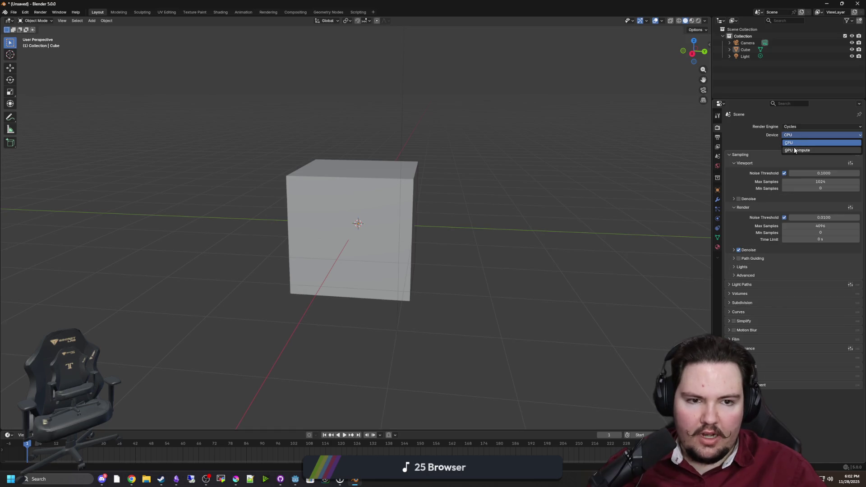
pyautogui.click(794, 145)
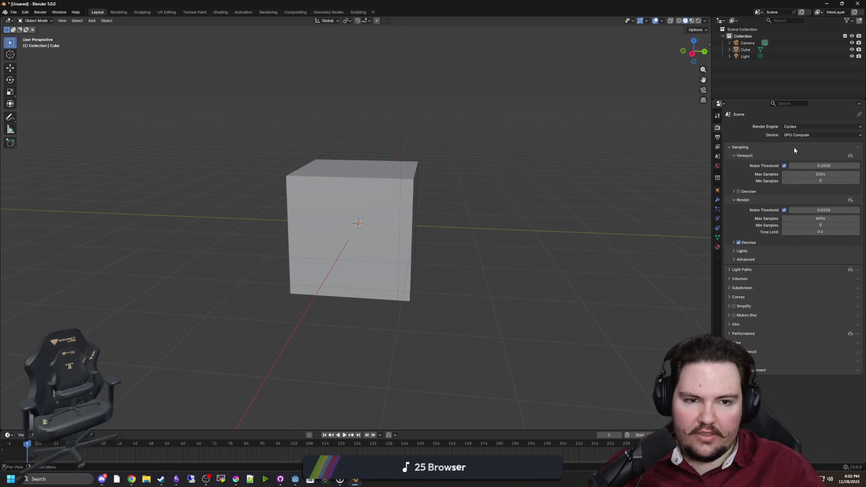
# Check the rendered viewport, then return to solid shading and delete the default cube.
pyautogui.click(699, 21)
pyautogui.moveTo(578, 185)
pyautogui.mouseDown()
pyautogui.moveTo(562, 197)
pyautogui.moveTo(492, 140)
pyautogui.moveTo(565, 188)
pyautogui.moveTo(557, 165)
pyautogui.moveTo(586, 172)
pyautogui.moveTo(553, 181)
pyautogui.moveTo(559, 167)
pyautogui.mouseUp()
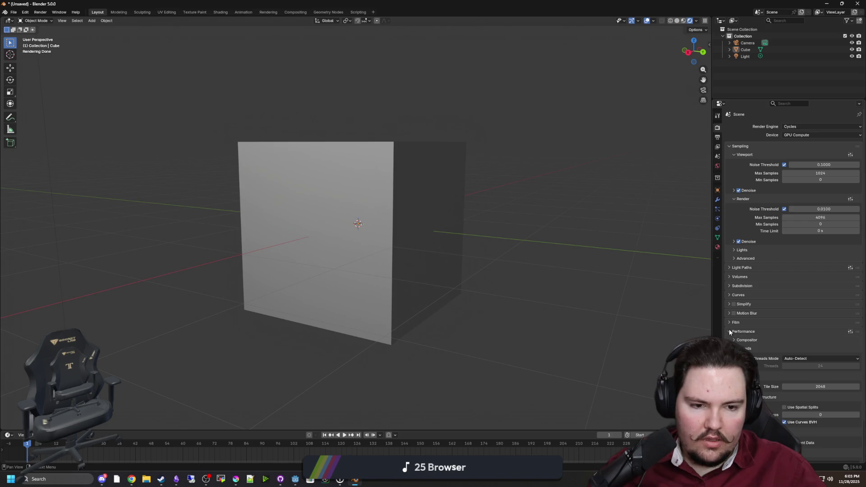
pyautogui.click(740, 146)
pyautogui.click(403, 195)
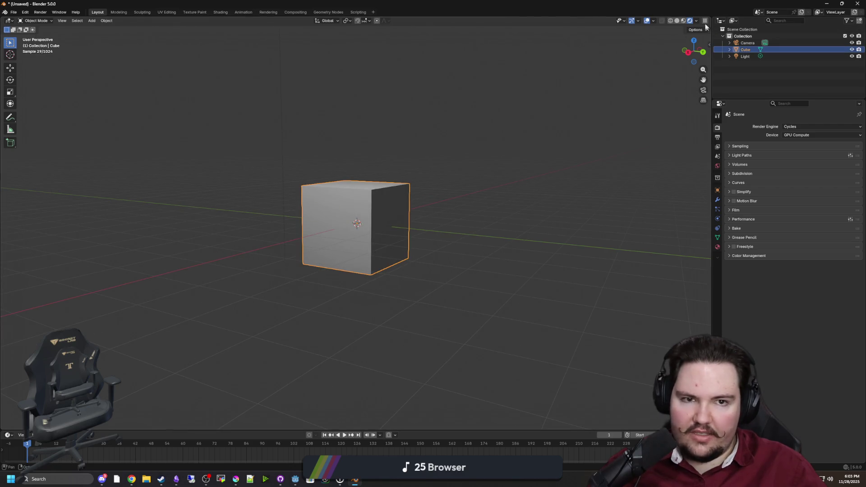
pyautogui.press('z')
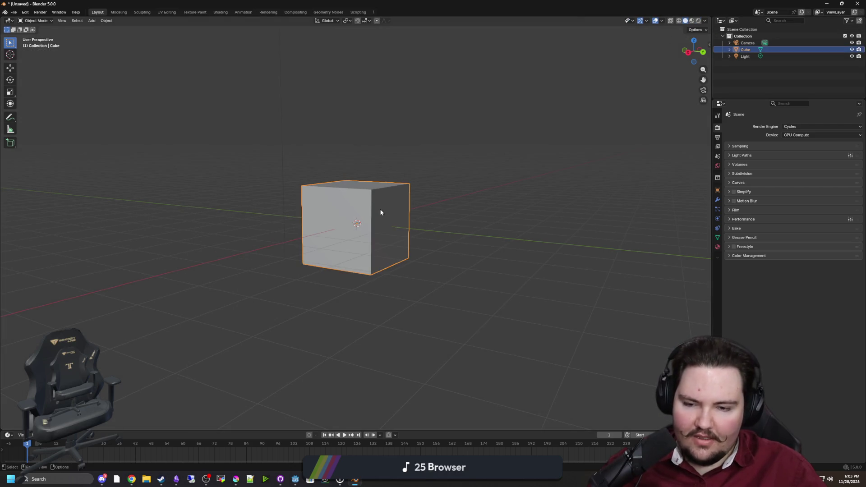
pyautogui.press('Delete')
# Open the recent elevator.blend project, answering the save prompt.
pyautogui.click(14, 12)
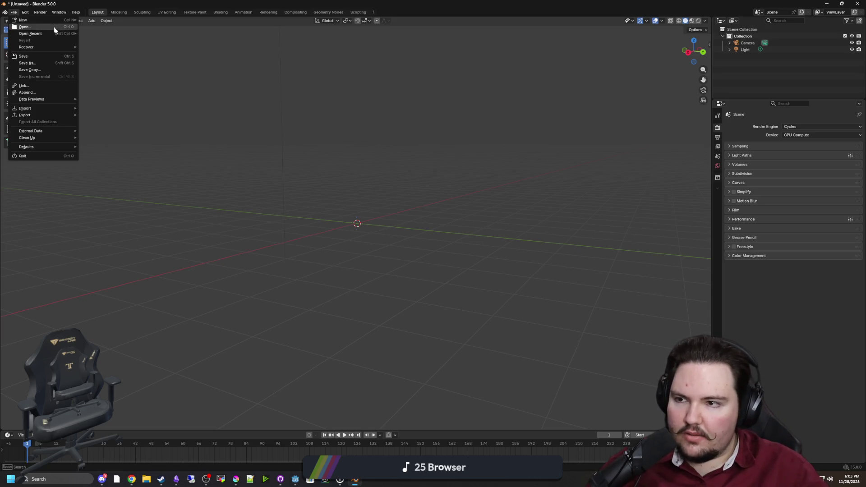
pyautogui.moveTo(56, 33)
pyautogui.click(106, 41)
pyautogui.click(425, 249)
# Preview materials and orbit the view onto the red elevator box.
pyautogui.scroll(10, 381, 282)
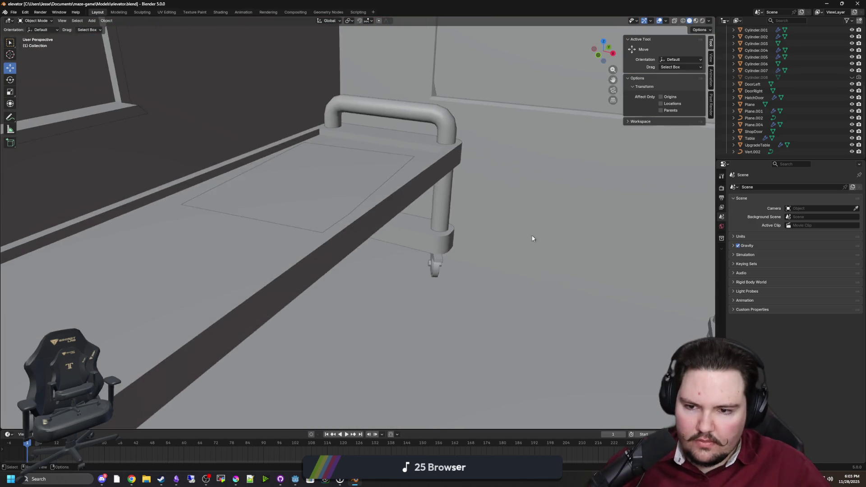
pyautogui.moveTo(533, 238)
pyautogui.mouseDown()
pyautogui.moveTo(361, 290)
pyautogui.moveTo(662, 77)
pyautogui.moveTo(692, 68)
pyautogui.mouseUp()
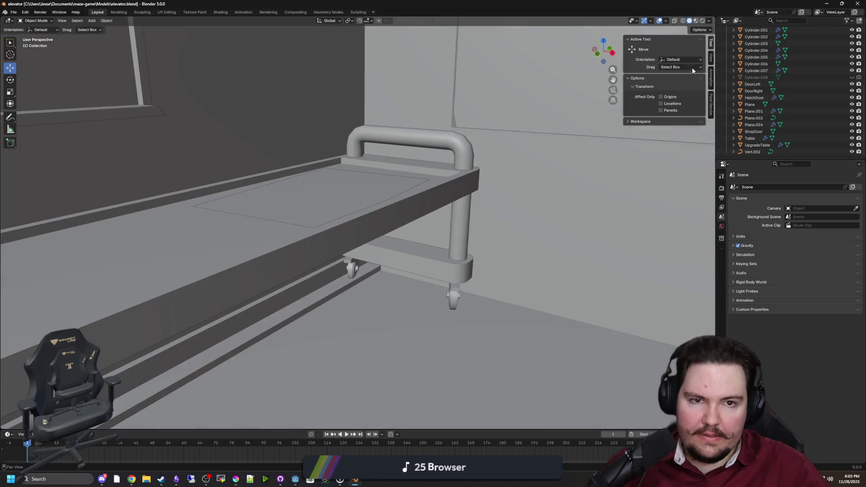
pyautogui.click(696, 21)
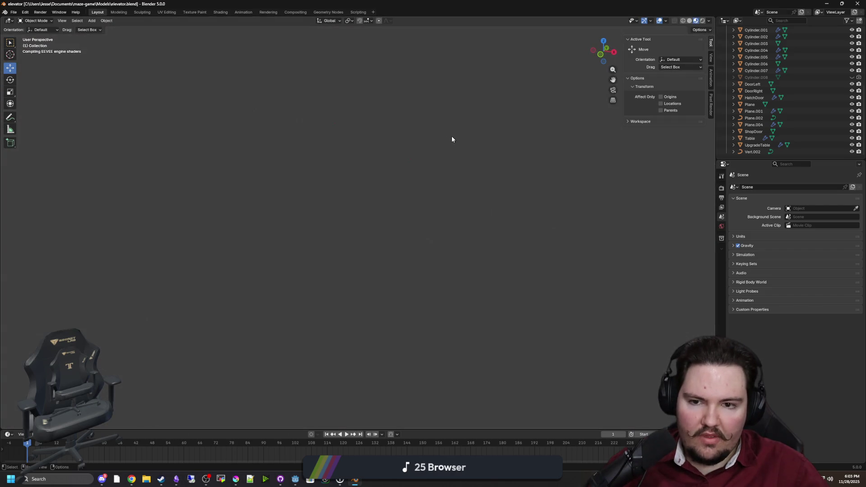
pyautogui.moveTo(504, 134); pyautogui.dragTo(711, 26)
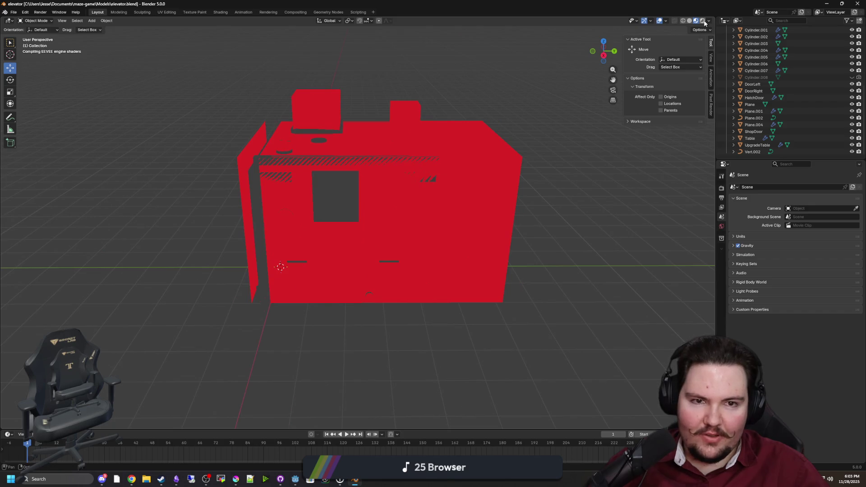
pyautogui.scroll(8, 367, 143)
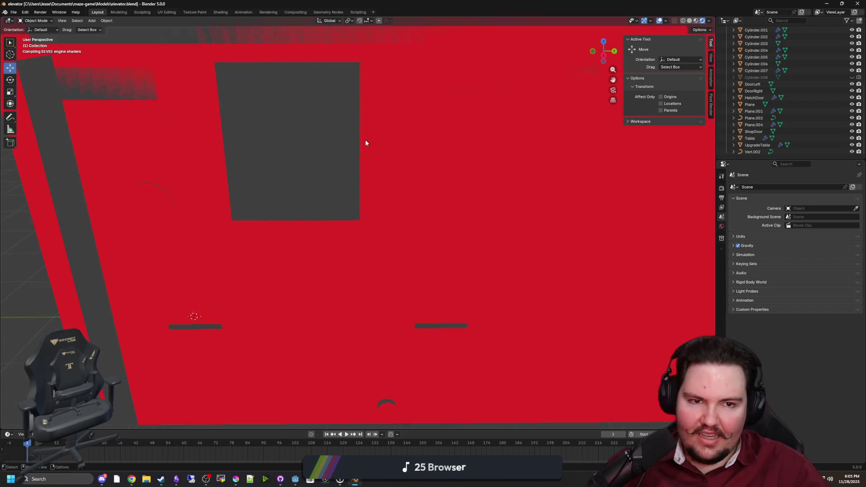
pyautogui.scroll(-3, 525, 177)
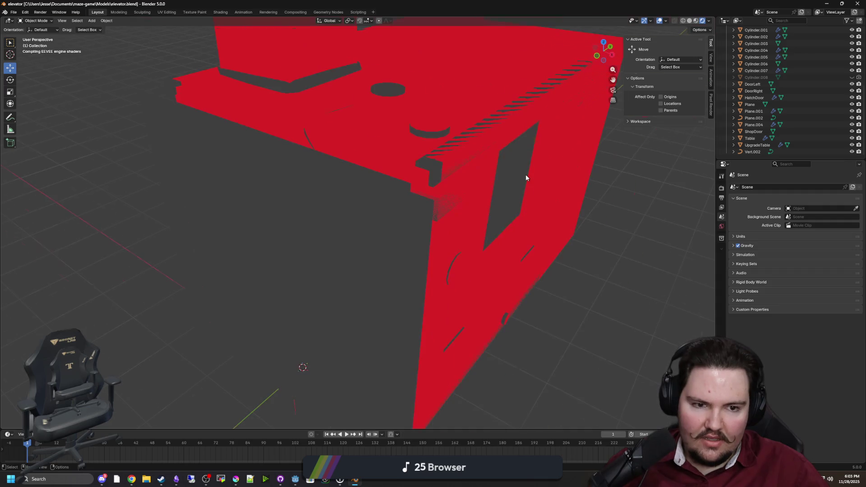
pyautogui.scroll(-5, 466, 207)
# In solid shading, orbit past the grey door side toward the cart inside the elevator.
pyautogui.moveTo(503, 169); pyautogui.dragTo(360, 199)
pyautogui.scroll(2, 359, 199)
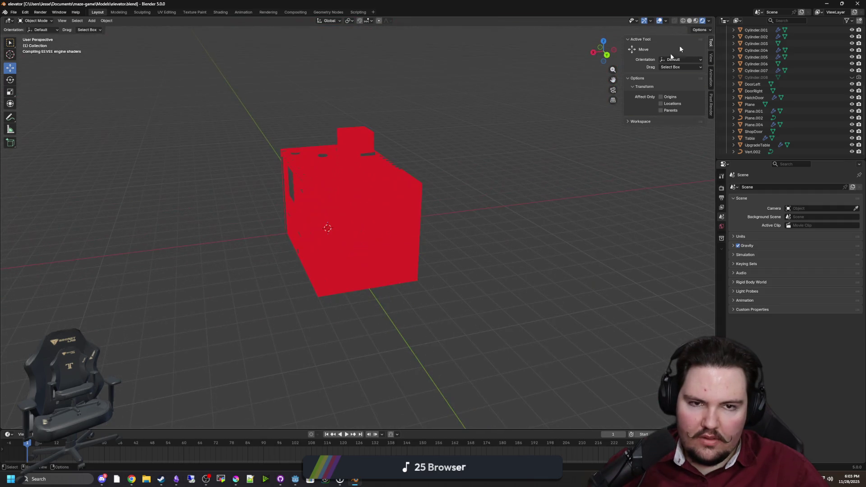
pyautogui.click(689, 21)
pyautogui.moveTo(442, 149)
pyautogui.mouseDown()
pyautogui.moveTo(472, 173)
pyautogui.moveTo(483, 204)
pyautogui.mouseUp()
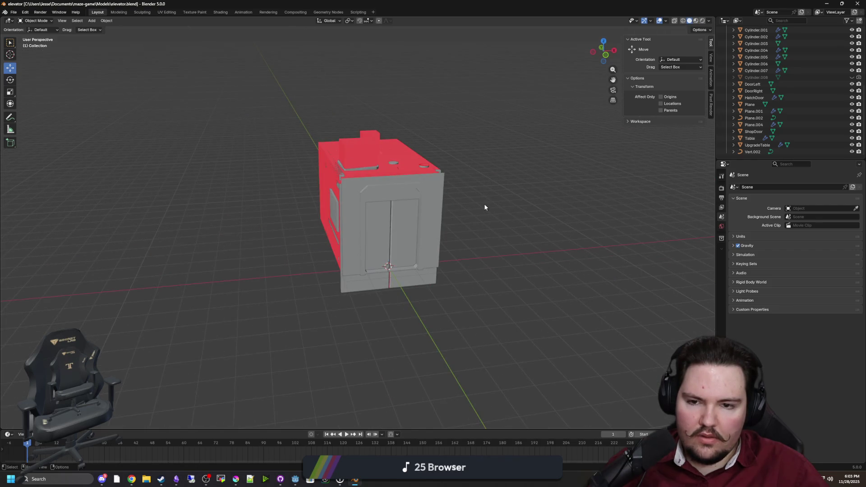
pyautogui.scroll(5, 458, 264)
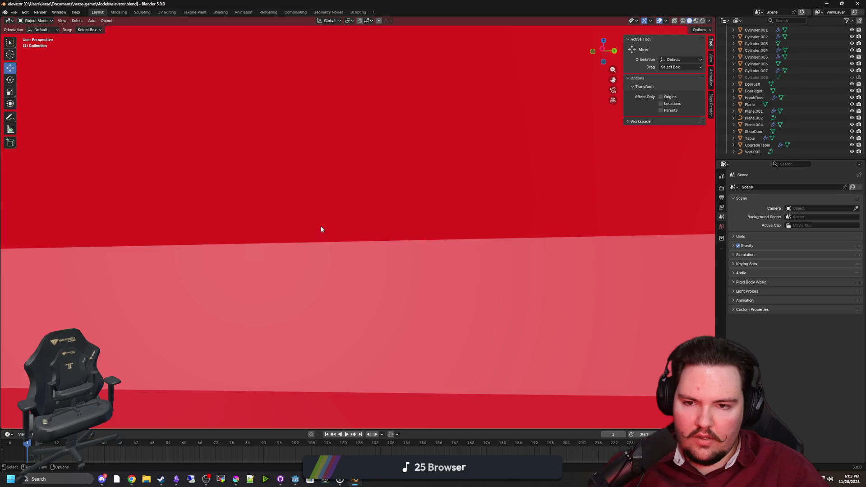
pyautogui.scroll(-5, 321, 229)
pyautogui.moveTo(355, 223); pyautogui.dragTo(437, 270)
pyautogui.scroll(6, 437, 271)
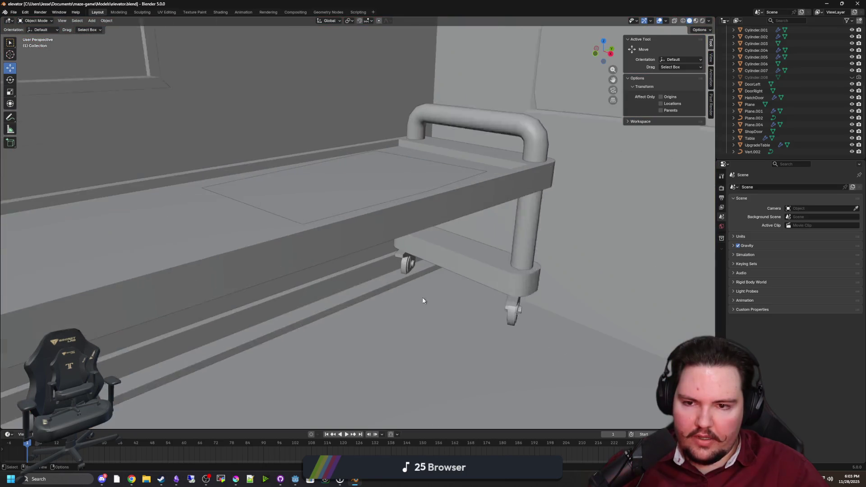
pyautogui.scroll(5, 267, 271)
pyautogui.scroll(-2, 265, 265)
# Select the Blueprint plane on the cart top and move it along Y.
pyautogui.click(388, 245)
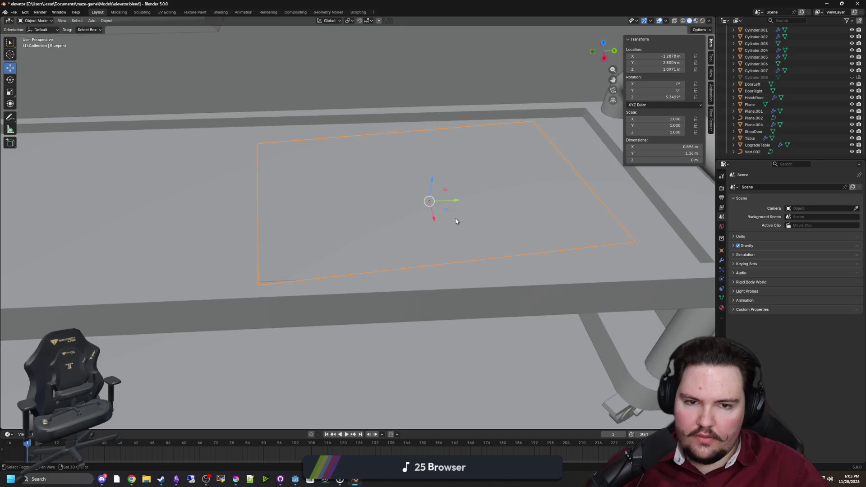
pyautogui.scroll(-2, 456, 221)
pyautogui.press('g')
pyautogui.press('y')
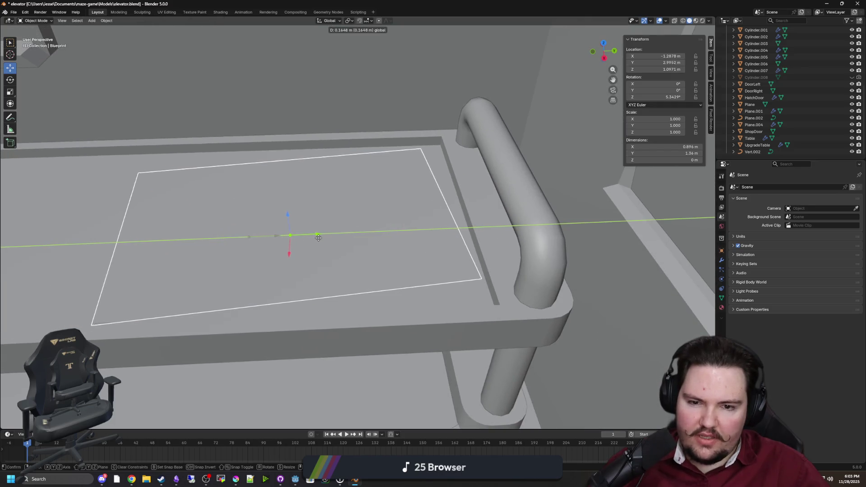
pyautogui.click(318, 238)
# In Edit Mode, box-select the plane's left edge and move it along Y.
pyautogui.press('Tab')
pyautogui.press('b')
pyautogui.moveTo(208, 348); pyautogui.dragTo(169, 204)
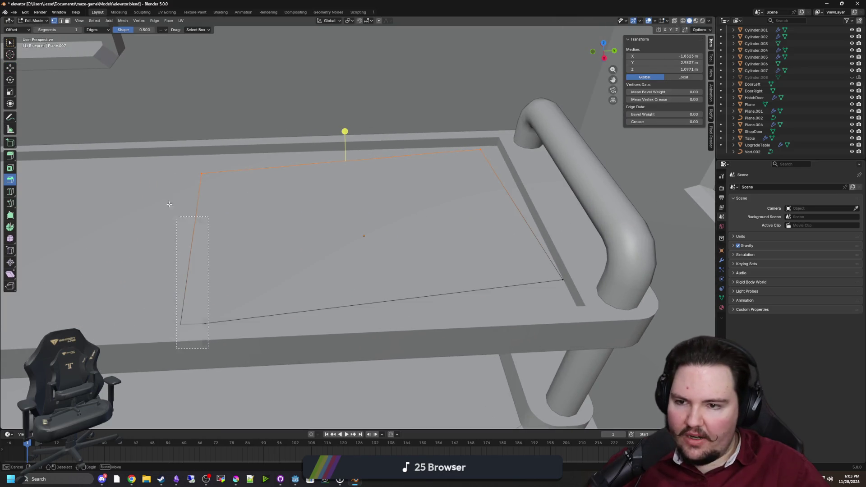
pyautogui.press('g')
pyautogui.press('x')
pyautogui.press('y')
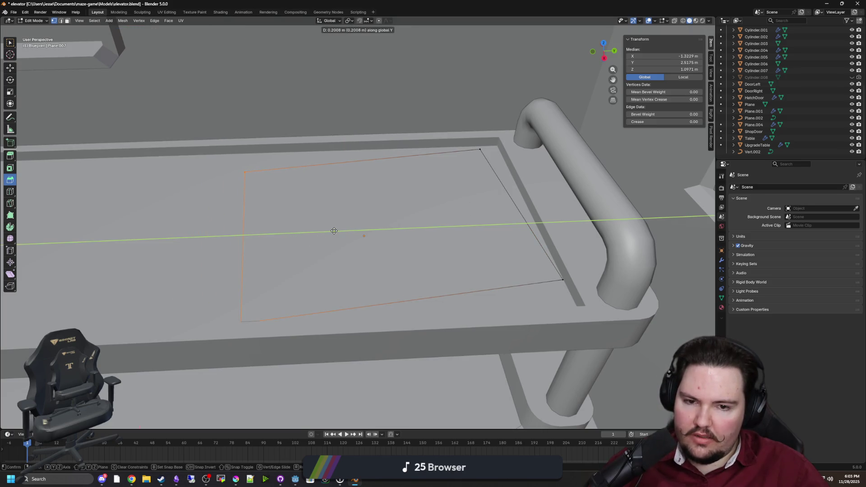
pyautogui.click(353, 106)
# Switch transform orientation to Local and slide the left edge inward along local Y.
pyautogui.click(330, 20)
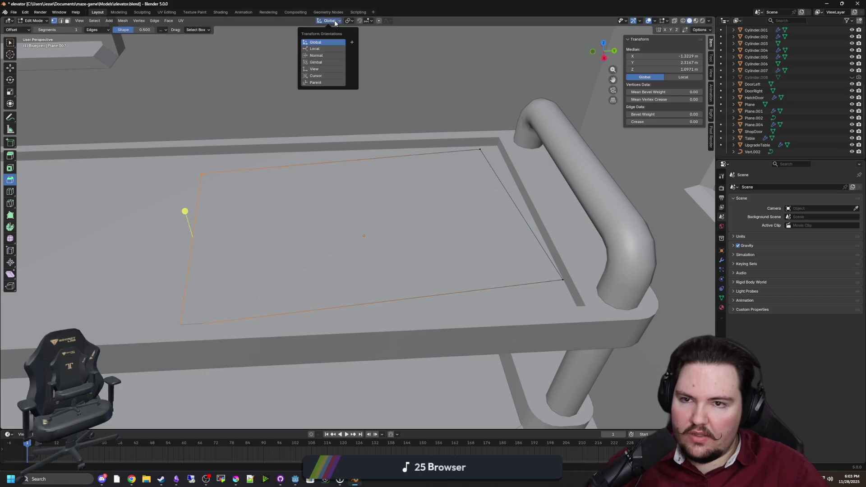
pyautogui.click(322, 49)
pyautogui.press('g')
pyautogui.press('y')
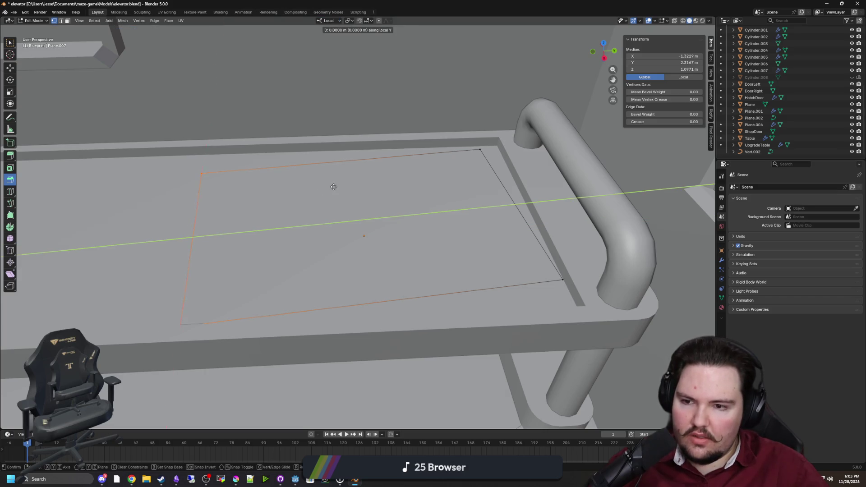
pyautogui.click(396, 175)
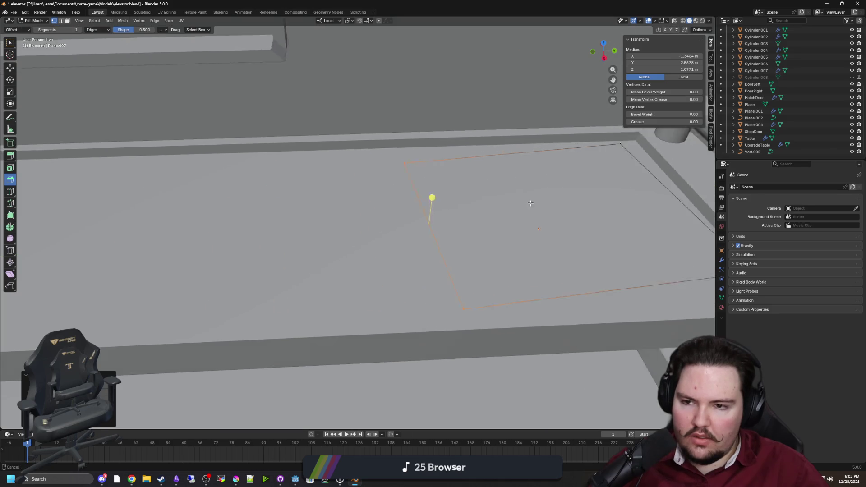
# Clear the edge selection, return to Object Mode and select the table.
pyautogui.scroll(-8, 391, 249)
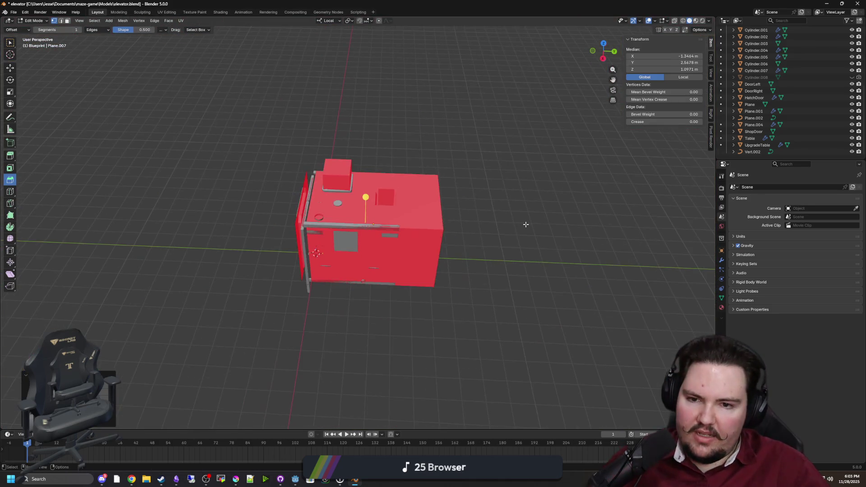
pyautogui.click(523, 224)
pyautogui.scroll(15, 354, 250)
pyautogui.press('Tab')
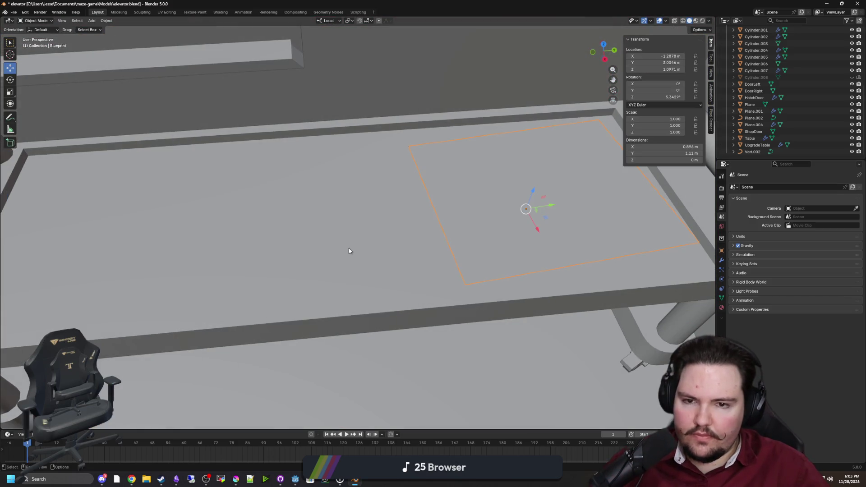
pyautogui.scroll(-5, 352, 252)
pyautogui.click(372, 251)
pyautogui.scroll(-5, 485, 219)
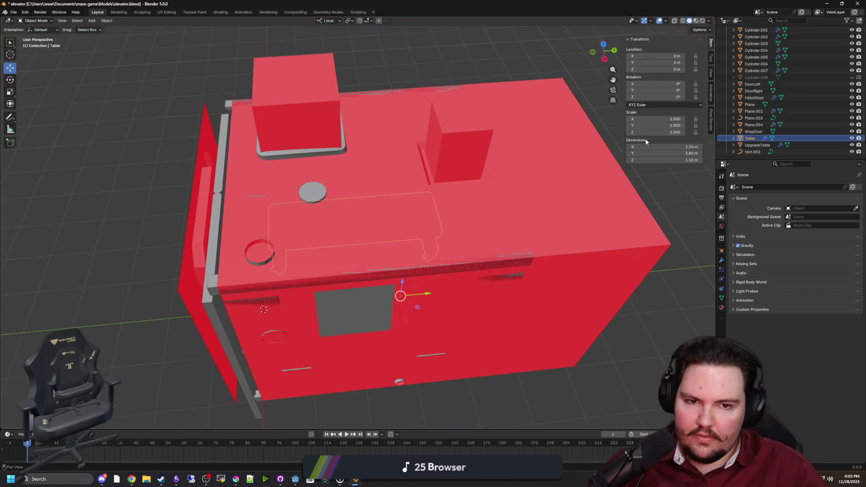
# Add a cylinder with fewer vertices, depth 0.1 and radius 0.5 (1 m wide).
pyautogui.click(500, 69)
pyautogui.hotkey('shift', 'a')
pyautogui.moveTo(345, 268)
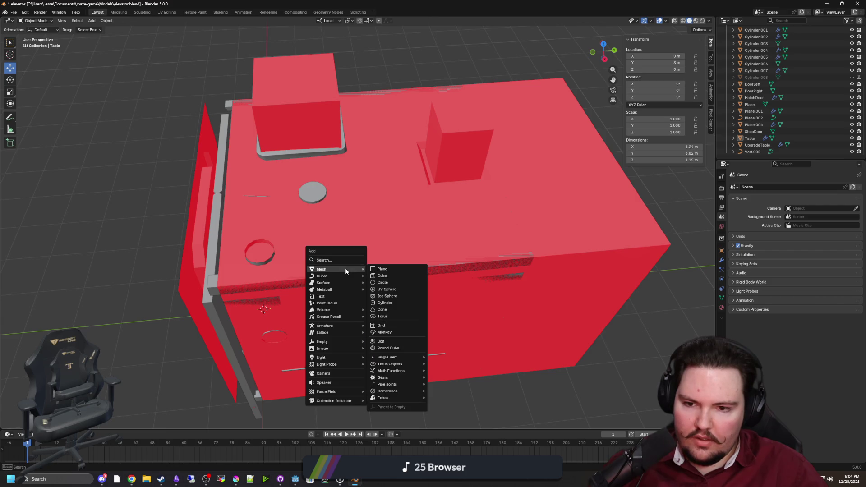
pyautogui.click(391, 303)
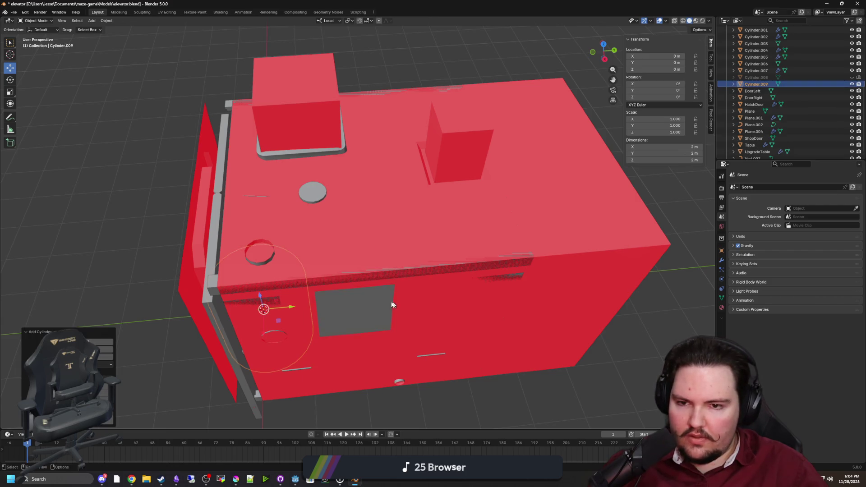
pyautogui.scroll(-3, 296, 337)
pyautogui.scroll(3, 300, 298)
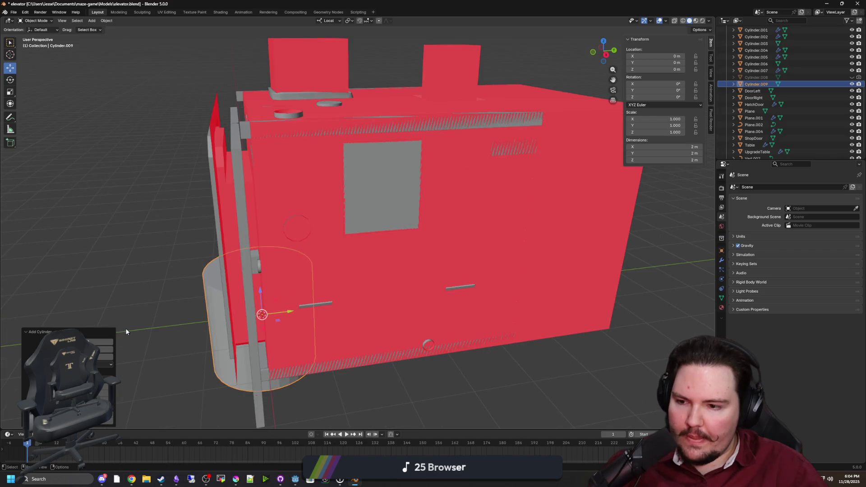
pyautogui.moveTo(87, 341); pyautogui.dragTo(112, 249)
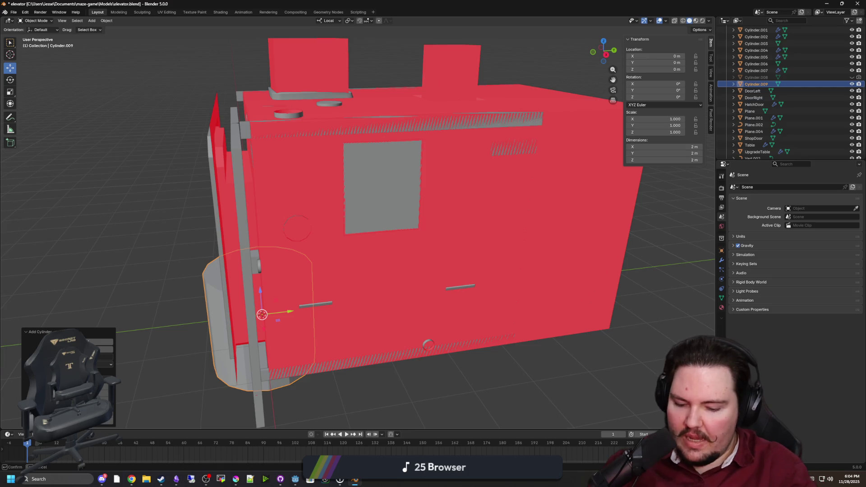
pyautogui.moveTo(99, 357); pyautogui.dragTo(111, 306)
pyautogui.moveTo(285, 312); pyautogui.dragTo(286, 313)
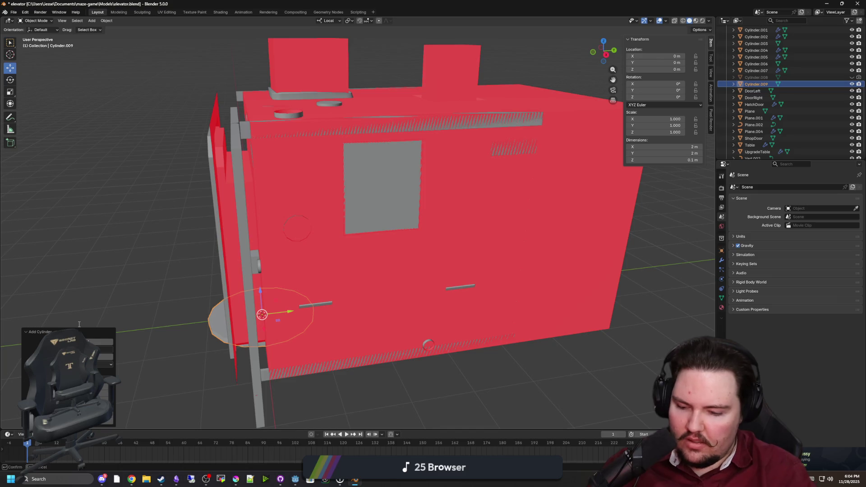
pyautogui.press('Return')
# Move the disc over the table along Y and X, then select its top rim in Edit Mode.
pyautogui.moveTo(290, 312)
pyautogui.mouseDown()
pyautogui.moveTo(424, 291)
pyautogui.moveTo(406, 204)
pyautogui.mouseUp()
pyautogui.scroll(-5, 406, 204)
pyautogui.moveTo(607, 108)
pyautogui.mouseDown()
pyautogui.moveTo(350, 79)
pyautogui.moveTo(350, 212)
pyautogui.moveTo(372, 225)
pyautogui.moveTo(418, 213)
pyautogui.moveTo(343, 223)
pyautogui.moveTo(387, 254)
pyautogui.moveTo(312, 253)
pyautogui.moveTo(305, 248)
pyautogui.moveTo(358, 228)
pyautogui.moveTo(352, 118)
pyautogui.mouseUp()
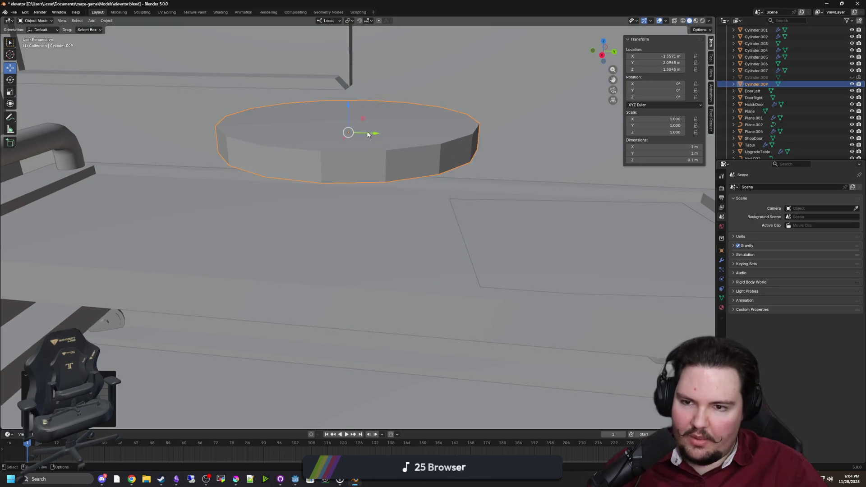
pyautogui.press('Tab')
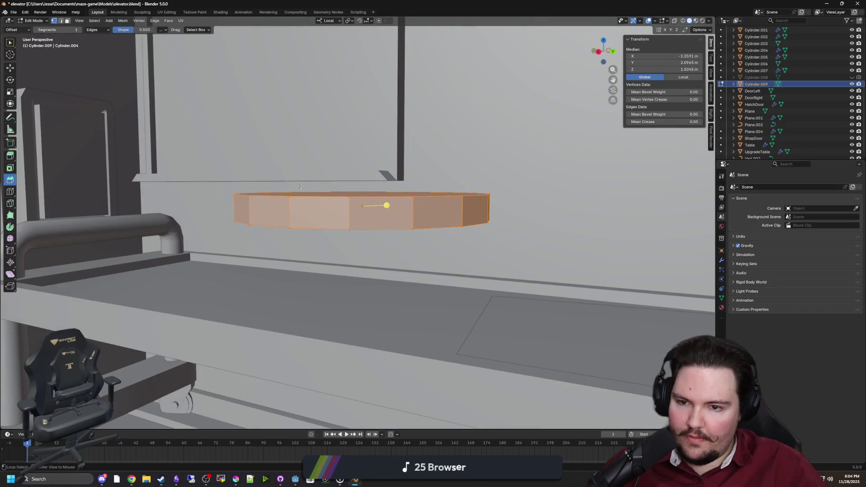
pyautogui.keyDown('alt'); pyautogui.click(423, 202); pyautogui.keyUp('alt')
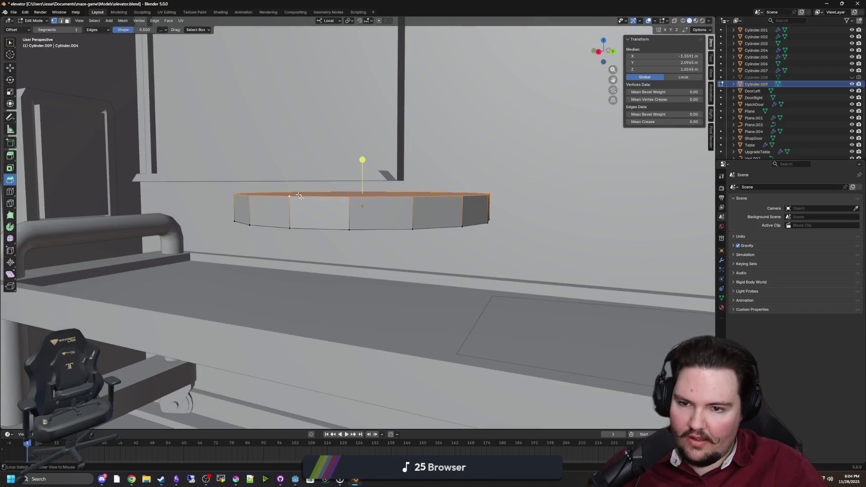
pyautogui.moveTo(423, 202)
pyautogui.mouseDown()
pyautogui.moveTo(474, 189)
pyautogui.moveTo(468, 195)
pyautogui.mouseUp()
# Shrink the disc's bottom rim and shift it vertically to taper the base.
pyautogui.keyDown('alt'); pyautogui.click(366, 235); pyautogui.keyUp('alt')
pyautogui.moveTo(365, 235); pyautogui.dragTo(388, 261)
pyautogui.press('s')
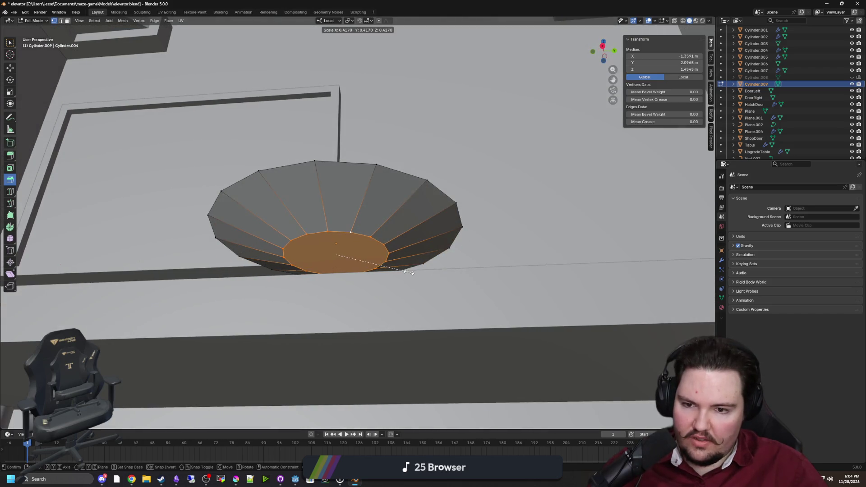
pyautogui.click(401, 271)
pyautogui.moveTo(402, 271)
pyautogui.mouseDown()
pyautogui.moveTo(421, 305)
pyautogui.moveTo(418, 284)
pyautogui.moveTo(316, 203)
pyautogui.moveTo(72, 42)
pyautogui.mouseUp()
pyautogui.press('g')
pyautogui.press('z')
pyautogui.click(414, 280)
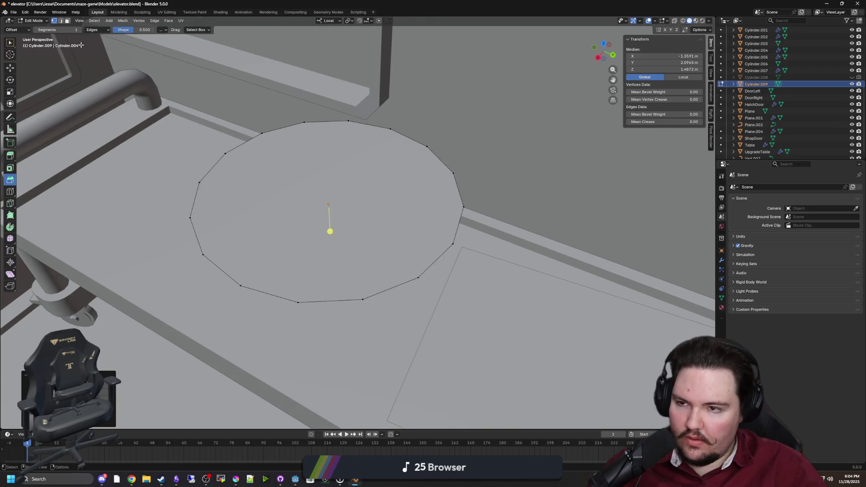
# Inset the top face and sink it along Z to recess the dish.
pyautogui.click(67, 21)
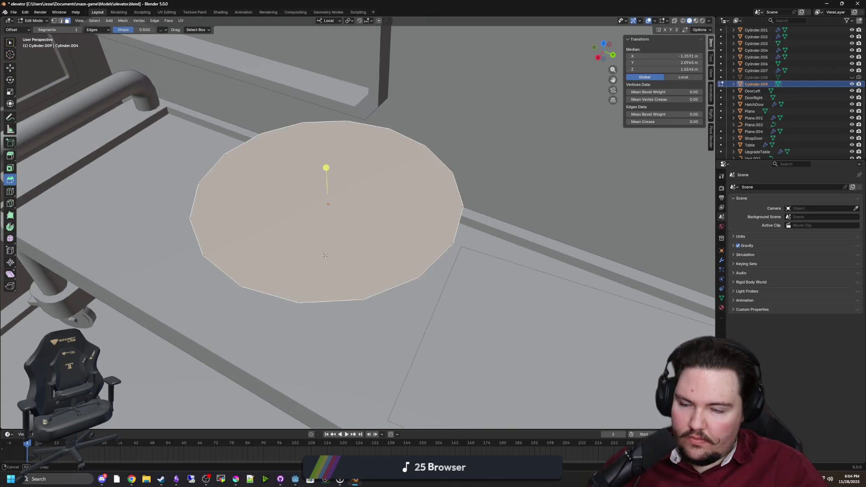
pyautogui.moveTo(67, 135); pyautogui.dragTo(1, 228)
pyautogui.click(10, 168)
pyautogui.moveTo(325, 207); pyautogui.dragTo(363, 226)
pyautogui.press('g')
pyautogui.press('z')
pyautogui.click(364, 226)
# Return to Object Mode and select the whole dish.
pyautogui.press('Tab')
pyautogui.click(533, 236)
pyautogui.moveTo(533, 236)
pyautogui.mouseDown()
pyautogui.moveTo(446, 268)
pyautogui.moveTo(481, 280)
pyautogui.moveTo(410, 289)
pyautogui.moveTo(353, 238)
pyautogui.moveTo(368, 247)
pyautogui.mouseUp()
pyautogui.click(353, 238)
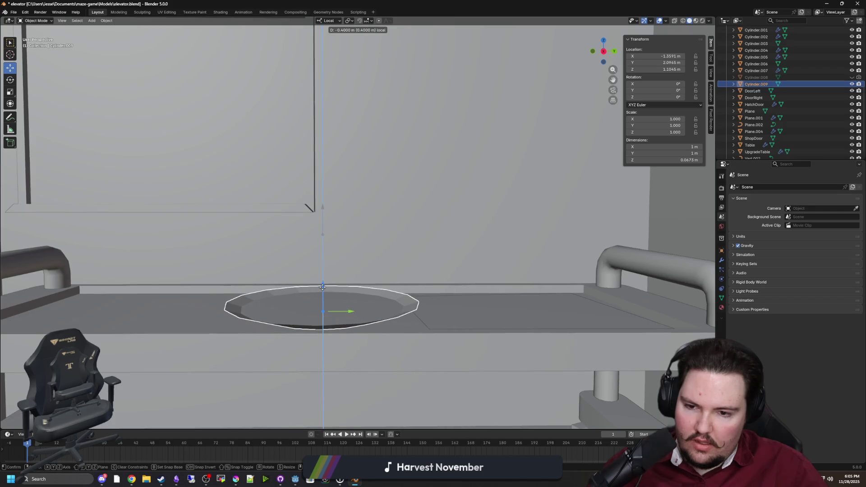
# Lower the dish onto the table, then try a smaller size and undo it.
pyautogui.click(408, 296)
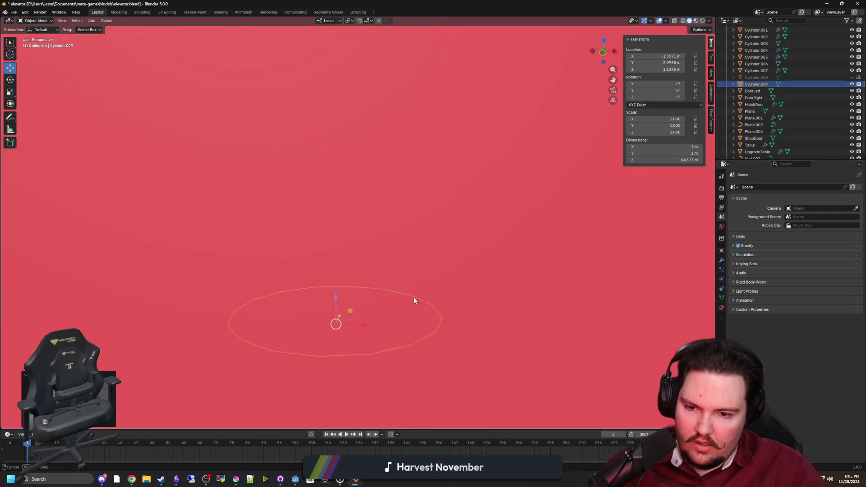
pyautogui.moveTo(415, 300)
pyautogui.mouseDown()
pyautogui.moveTo(422, 247)
pyautogui.moveTo(368, 296)
pyautogui.mouseUp()
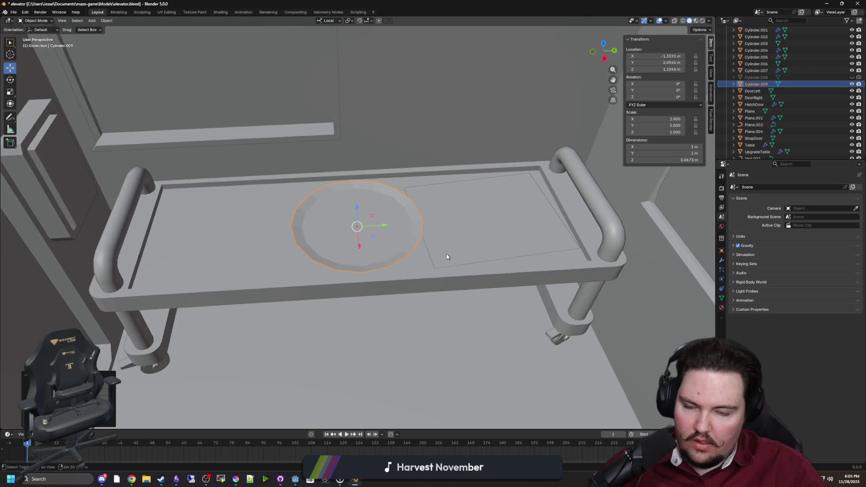
pyautogui.scroll(4, 446, 254)
pyautogui.press('s')
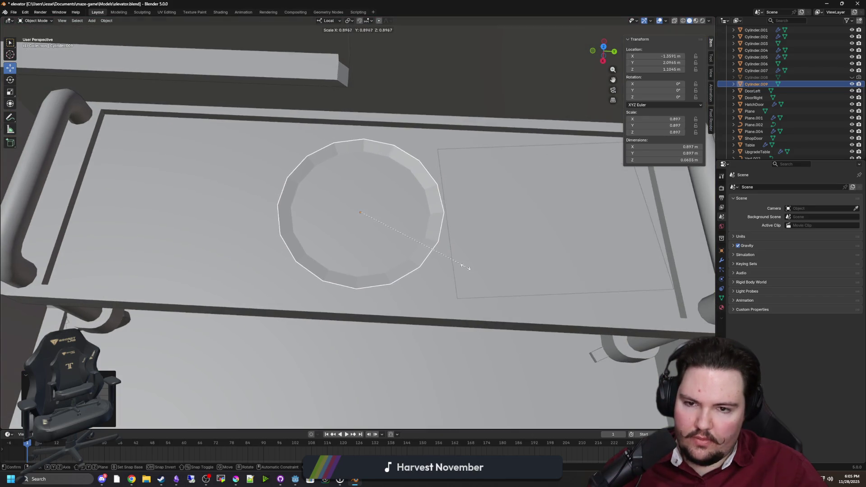
pyautogui.click(461, 270)
pyautogui.hotkey('ctrl', 'z')
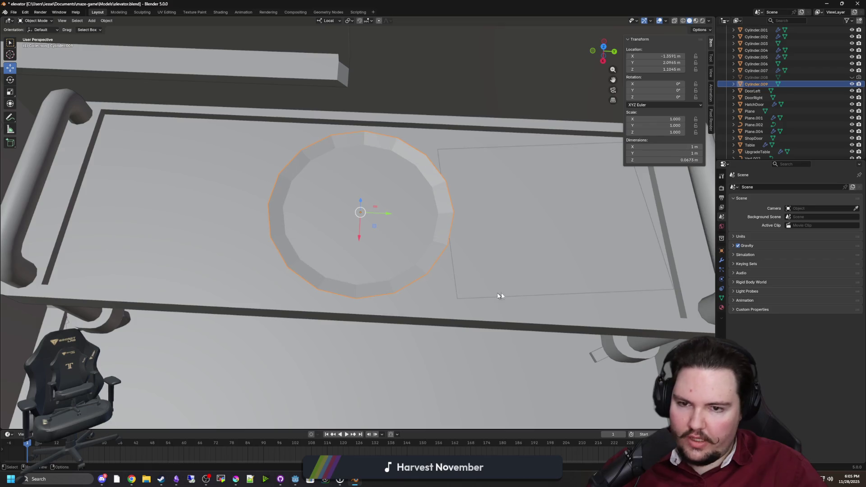
# Scale the dish to 0.8 in X and Y while keeping its thickness.
pyautogui.press('s')
pyautogui.hotkey('shift', 'z')
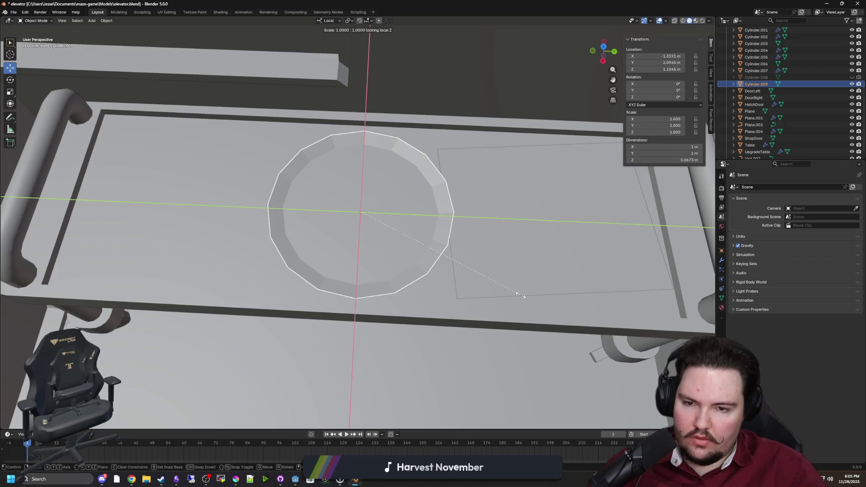
pyautogui.click(189, 348)
pyautogui.write('s')
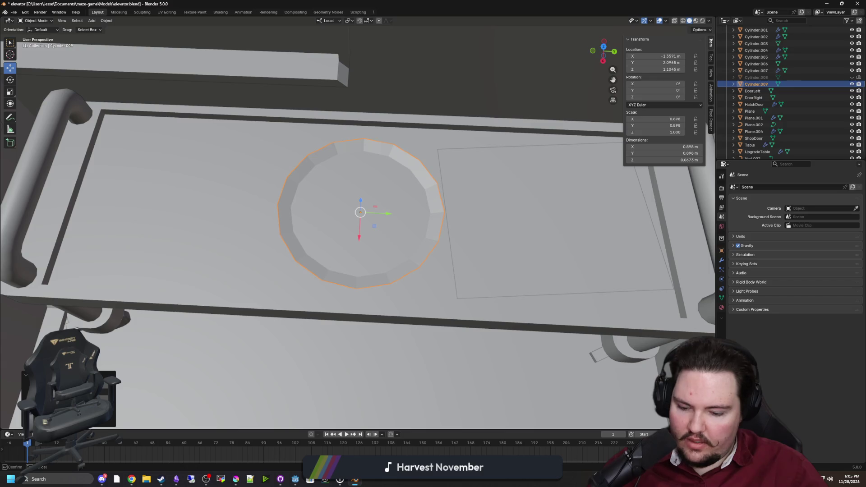
pyautogui.write('y.8')
pyautogui.press('Return')
pyautogui.write('sx.8')
pyautogui.press('Return')
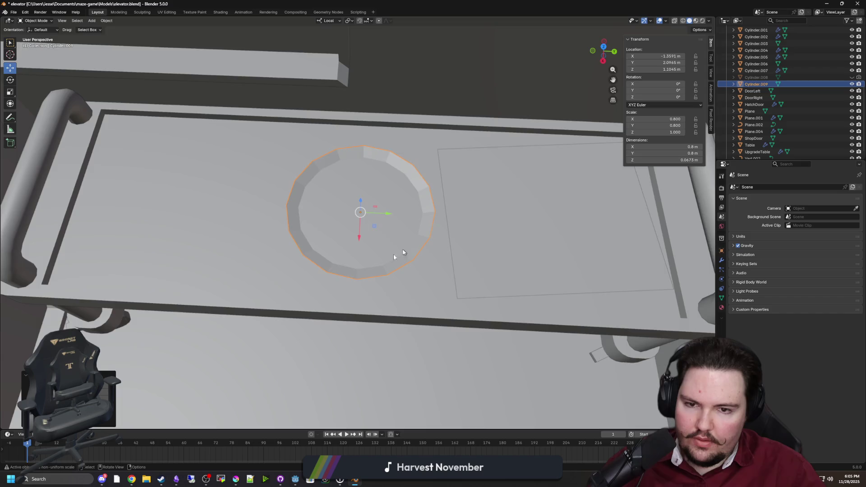
# Shift the dish along X and raise it slightly onto the tabletop.
pyautogui.press('g')
pyautogui.press('x')
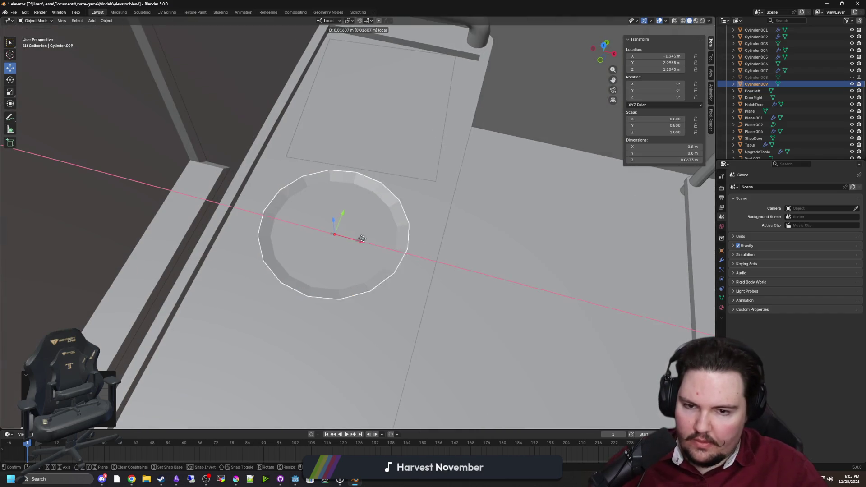
pyautogui.click(390, 241)
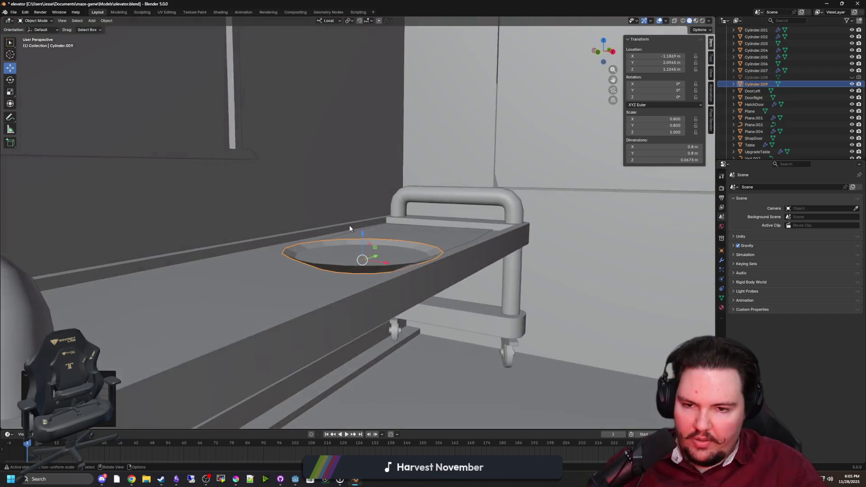
pyautogui.press('g')
pyautogui.press('z')
pyautogui.rightClick(360, 234)
pyautogui.moveTo(362, 239); pyautogui.dragTo(362, 237)
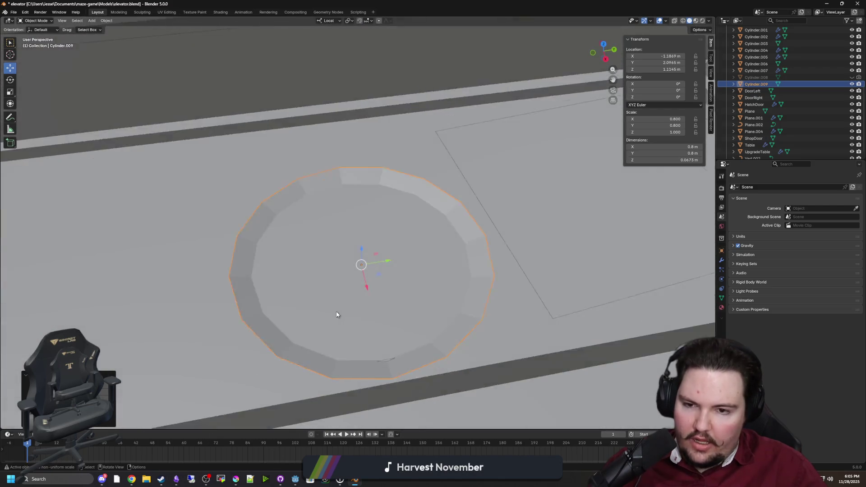
pyautogui.scroll(-10, 344, 316)
# Reselect the ring, nudge it slightly along X, and add a new material.
pyautogui.click(530, 237)
pyautogui.scroll(8, 379, 246)
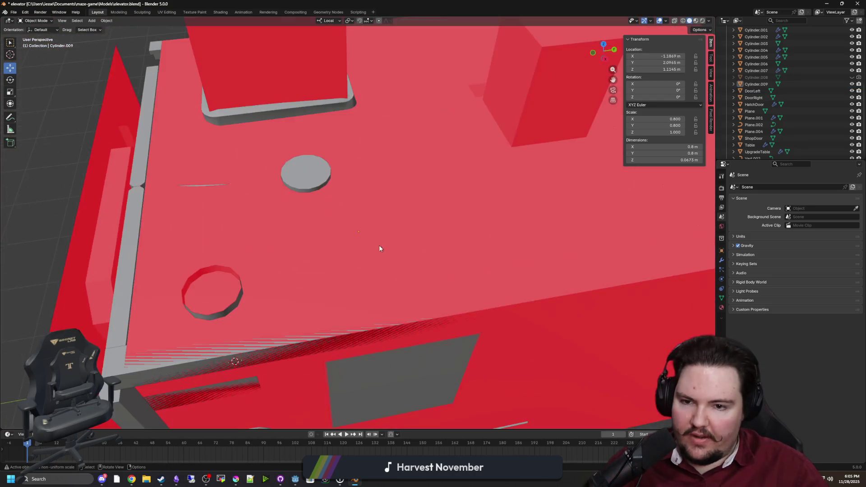
pyautogui.scroll(4, 379, 246)
pyautogui.click(366, 245)
pyautogui.moveTo(348, 261); pyautogui.dragTo(262, 264)
pyautogui.press('g')
pyautogui.press('x')
pyautogui.click(332, 259)
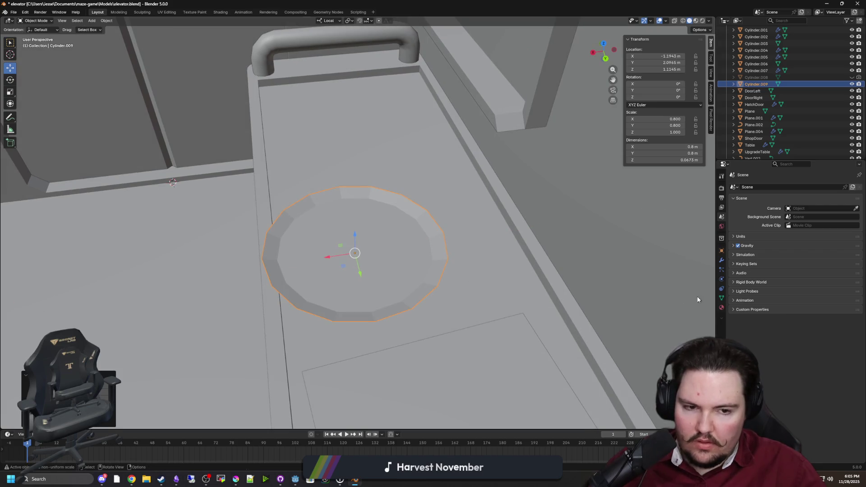
pyautogui.click(721, 307)
pyautogui.click(752, 216)
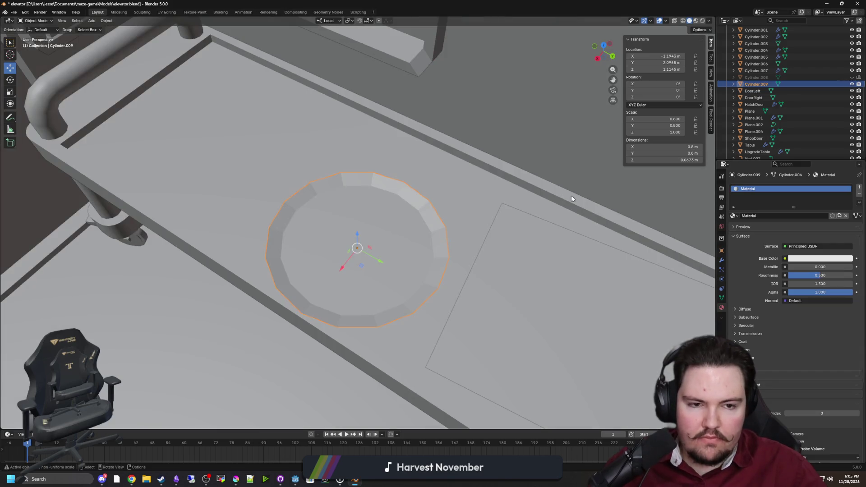
# Name the ring's new material WHITE and briefly check it in Material Preview.
pyautogui.click(764, 216)
pyautogui.write('WHITE')
pyautogui.press('Return')
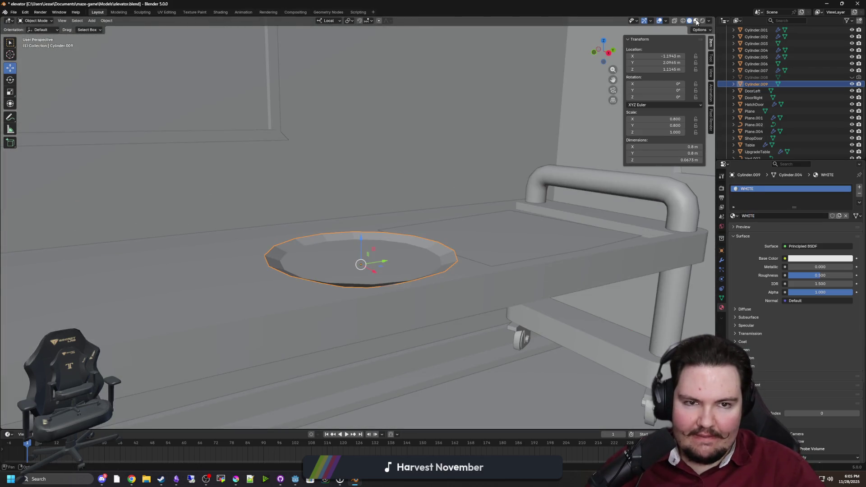
pyautogui.click(697, 20)
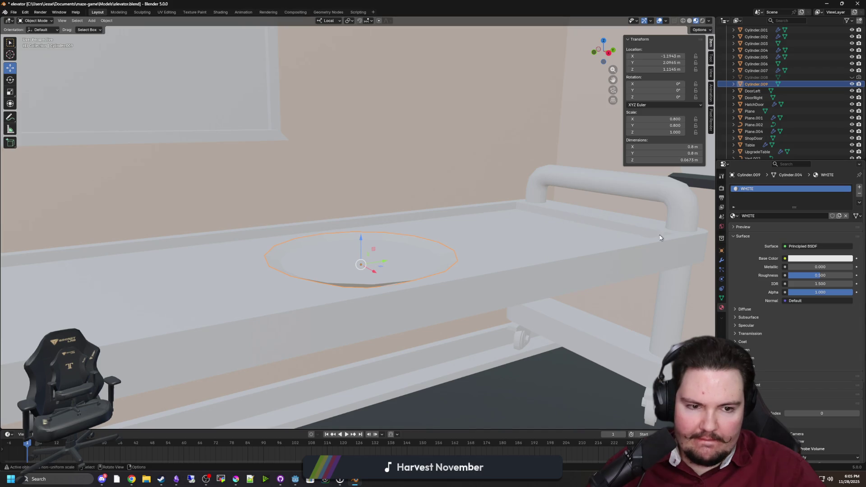
pyautogui.click(689, 21)
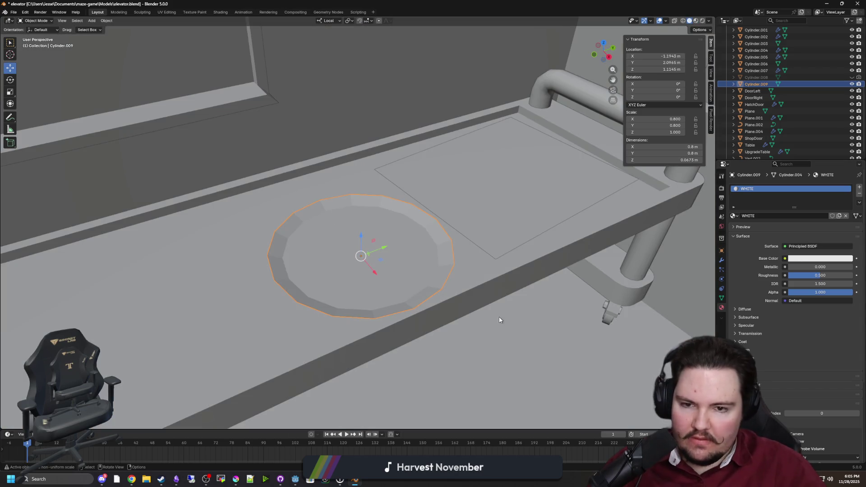
# Apply Shade Smooth to the ring, then select the elevator's outer shell.
pyautogui.moveTo(499, 320)
pyautogui.mouseDown()
pyautogui.moveTo(236, 230)
pyautogui.moveTo(286, 243)
pyautogui.mouseUp()
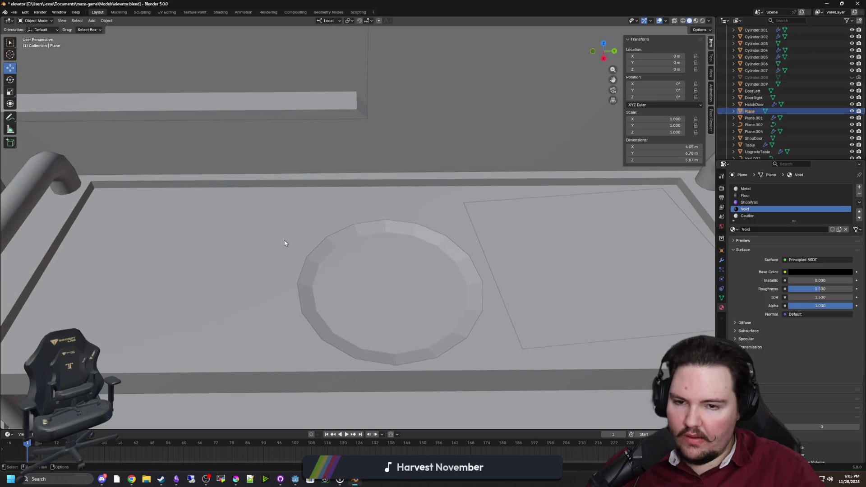
pyautogui.rightClick(335, 272)
pyautogui.click(338, 264)
pyautogui.moveTo(374, 256)
pyautogui.mouseDown()
pyautogui.moveTo(412, 245)
pyautogui.moveTo(369, 269)
pyautogui.mouseUp()
pyautogui.rightClick(369, 269)
pyautogui.click(369, 269)
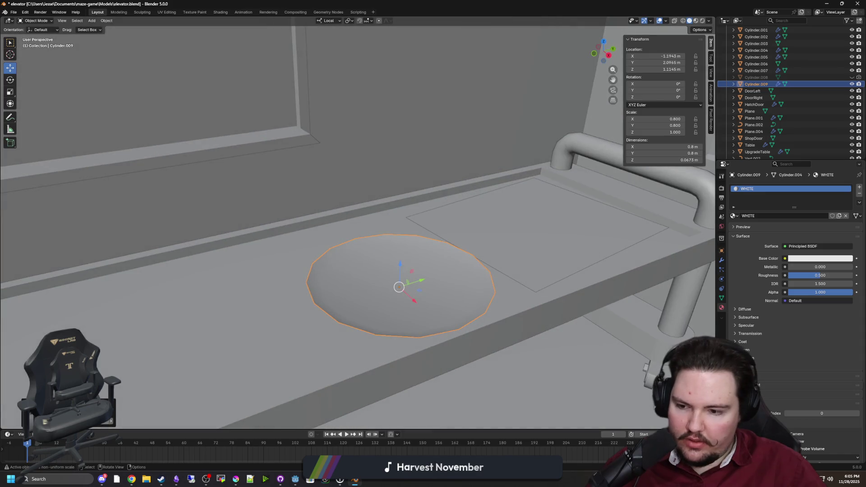
pyautogui.moveTo(399, 287)
pyautogui.mouseDown()
pyautogui.moveTo(328, 329)
pyautogui.moveTo(455, 357)
pyautogui.moveTo(412, 294)
pyautogui.moveTo(466, 265)
pyautogui.mouseUp()
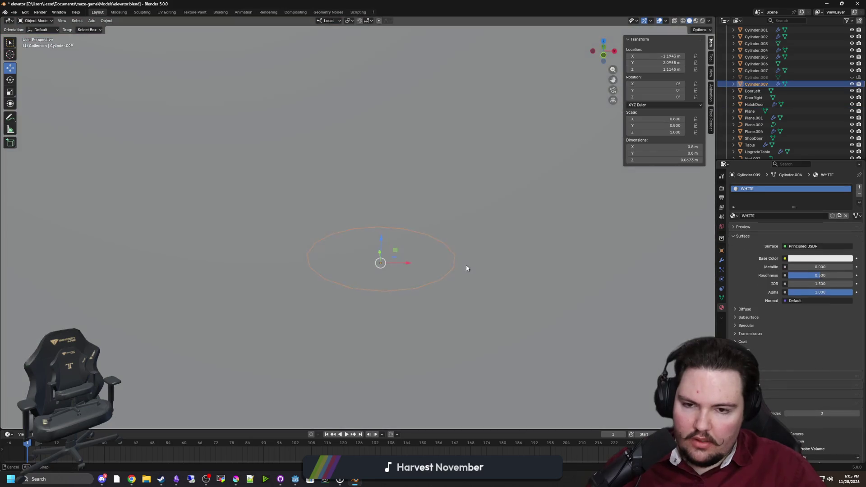
pyautogui.click(467, 268)
pyautogui.click(406, 309)
pyautogui.scroll(-6, 406, 303)
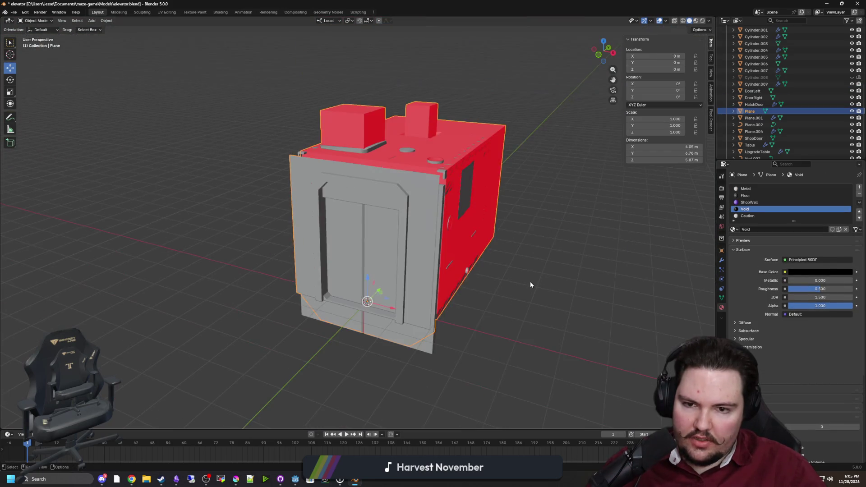
# Add a new cylinder mesh 0.5 m wide.
pyautogui.scroll(6, 402, 285)
pyautogui.hotkey('shift', 'a')
pyautogui.moveTo(393, 282)
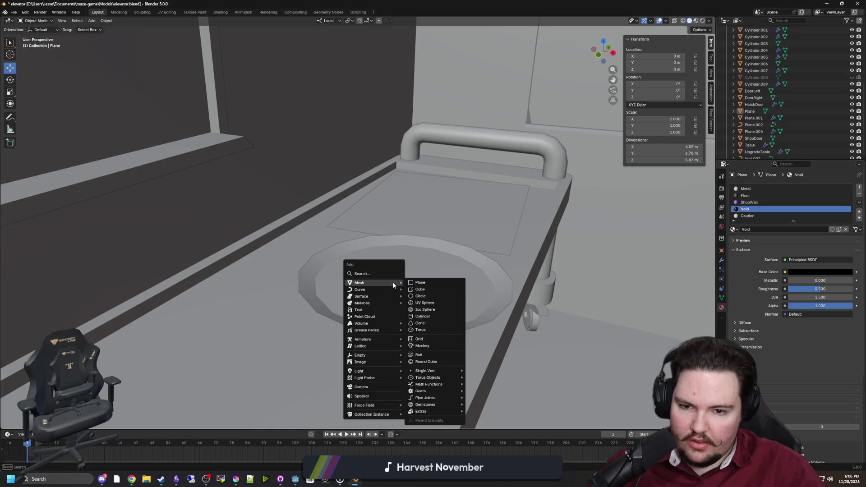
pyautogui.click(423, 316)
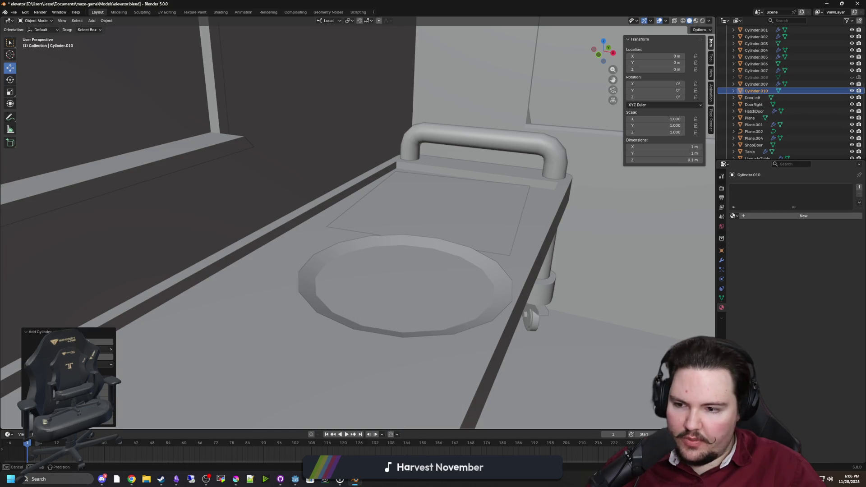
pyautogui.press('Return')
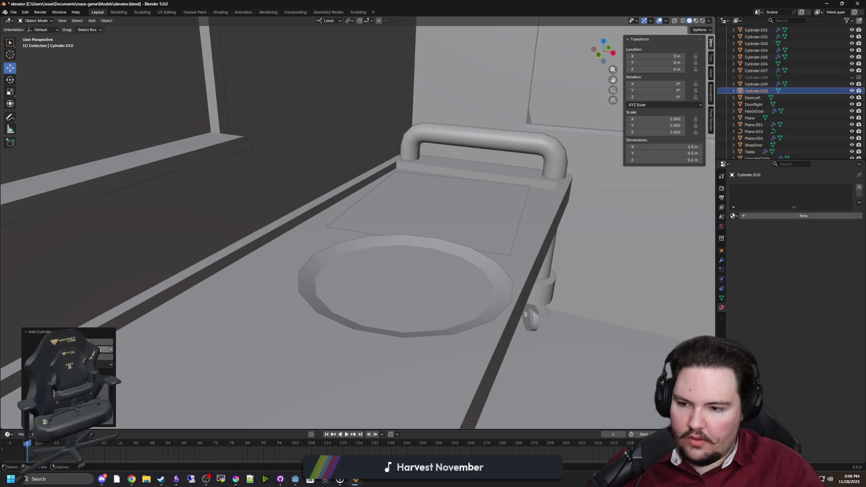
# Move the cylinder up onto the table beside the white dish.
pyautogui.scroll(-8, 331, 296)
pyautogui.moveTo(341, 319)
pyautogui.mouseDown()
pyautogui.moveTo(381, 292)
pyautogui.moveTo(369, 216)
pyautogui.mouseUp()
pyautogui.press('KP_Decimal')
pyautogui.scroll(5, 465, 304)
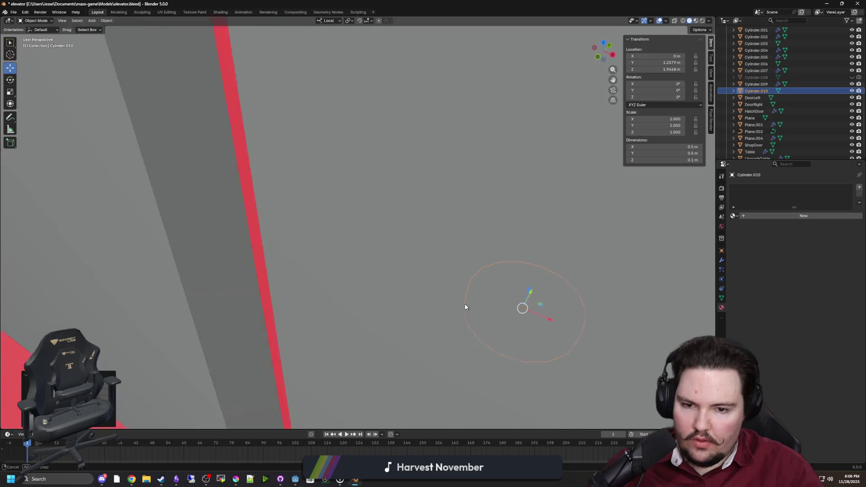
pyautogui.scroll(-5, 550, 340)
pyautogui.moveTo(485, 361)
pyautogui.mouseDown()
pyautogui.moveTo(305, 200)
pyautogui.moveTo(253, 122)
pyautogui.moveTo(231, 251)
pyautogui.moveTo(311, 356)
pyautogui.moveTo(226, 309)
pyautogui.mouseUp()
pyautogui.scroll(2, 294, 225)
pyautogui.moveTo(282, 204)
pyautogui.mouseDown()
pyautogui.moveTo(359, 207)
pyautogui.moveTo(313, 275)
pyautogui.moveTo(284, 270)
pyautogui.moveTo(300, 274)
pyautogui.moveTo(325, 244)
pyautogui.mouseUp()
pyautogui.moveTo(404, 252); pyautogui.dragTo(437, 263)
pyautogui.hotkey('shift', 's')
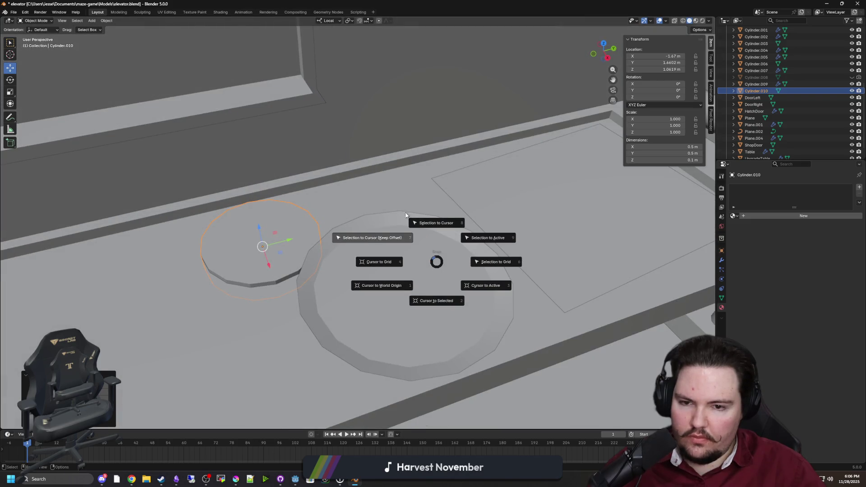
pyautogui.click(312, 228)
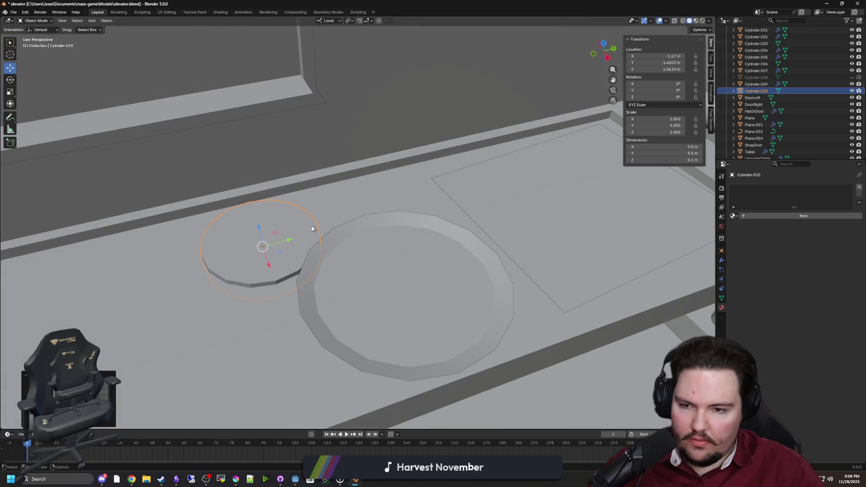
# Shrink the cylinder to 0.5 in X and Y, keeping its thickness, and nudge it along X.
pyautogui.press('s')
pyautogui.hotkey('shift', 'z')
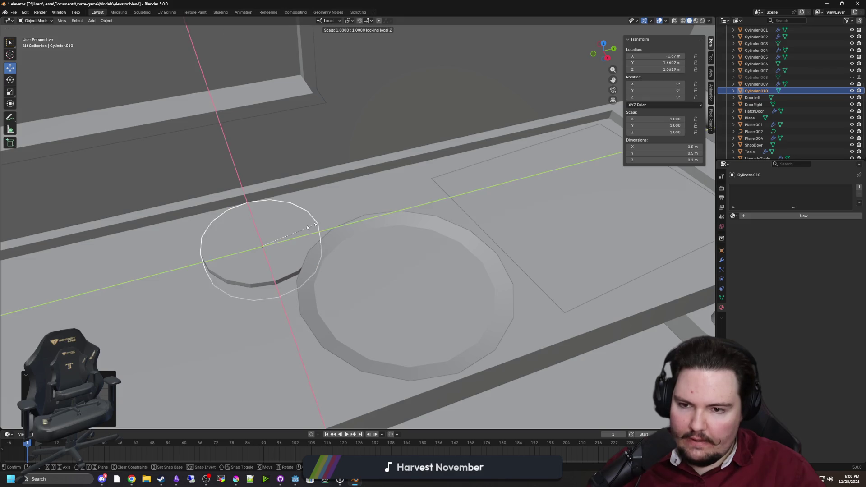
pyautogui.click(271, 250)
pyautogui.moveTo(663, 118); pyautogui.dragTo(652, 126)
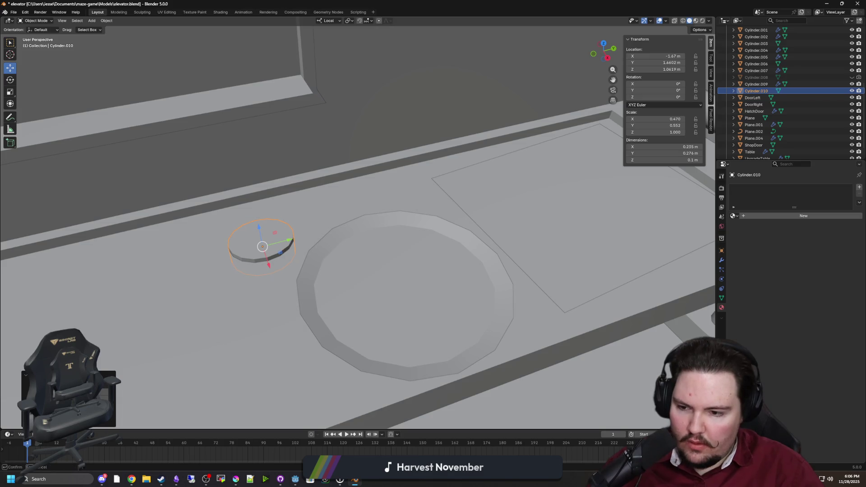
pyautogui.press('Escape')
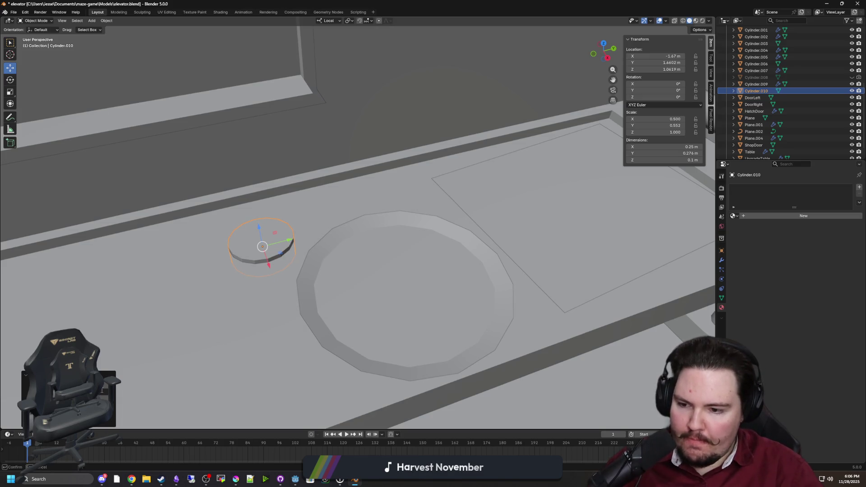
pyautogui.hotkey('ctrl', 'z')
pyautogui.moveTo(155, 365)
pyautogui.mouseDown()
pyautogui.moveTo(291, 278)
pyautogui.moveTo(249, 266)
pyautogui.moveTo(339, 296)
pyautogui.moveTo(333, 194)
pyautogui.moveTo(324, 183)
pyautogui.moveTo(345, 162)
pyautogui.mouseUp()
pyautogui.press('x')
pyautogui.click(460, 180)
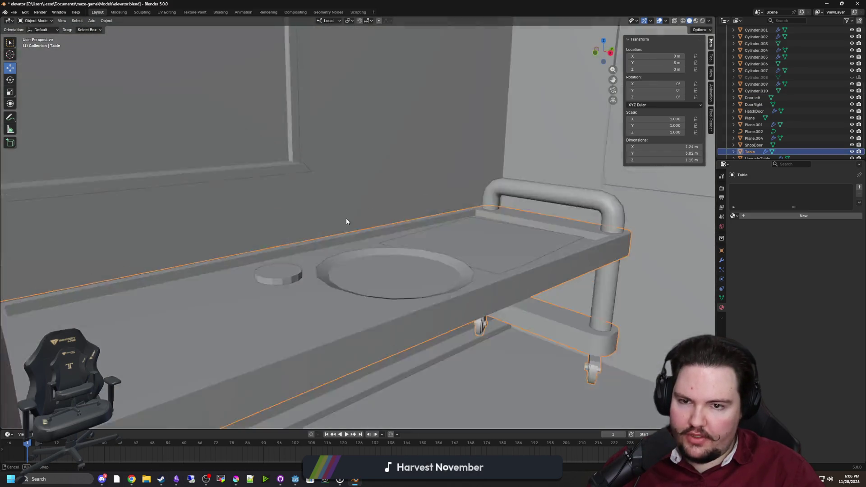
pyautogui.scroll(-5, 379, 270)
pyautogui.click(509, 319)
pyautogui.scroll(10, 402, 301)
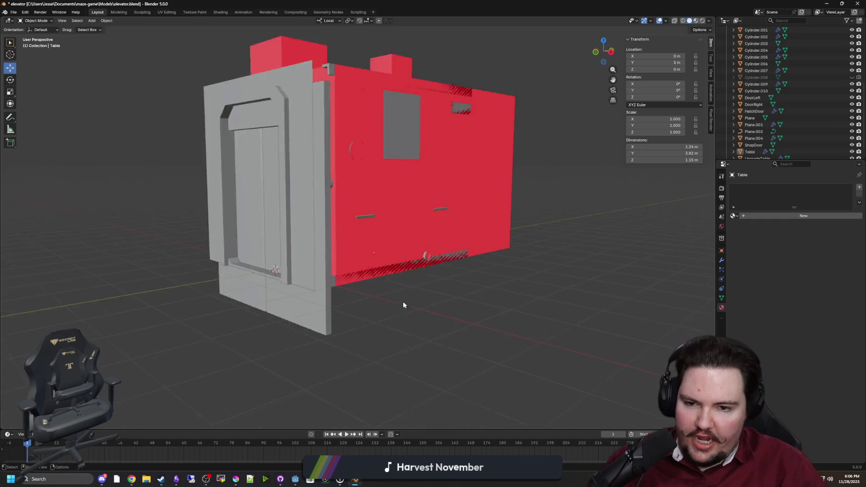
pyautogui.scroll(-10, 352, 326)
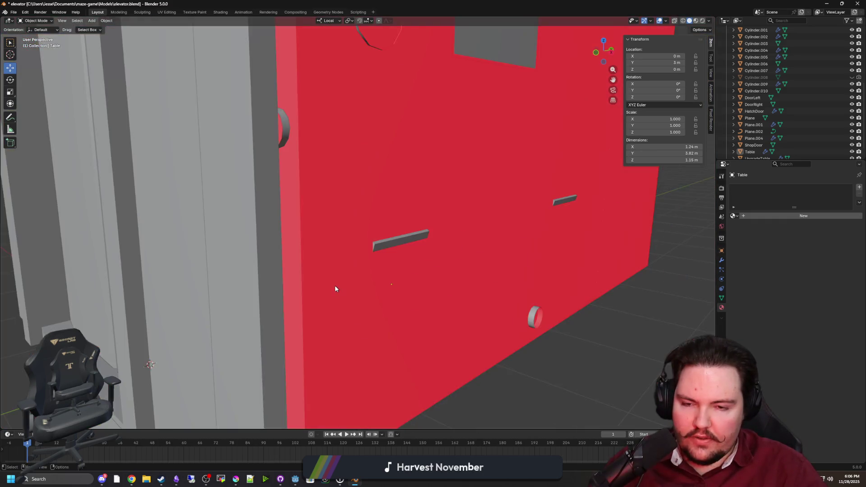
pyautogui.scroll(8, 356, 283)
pyautogui.scroll(10, 355, 283)
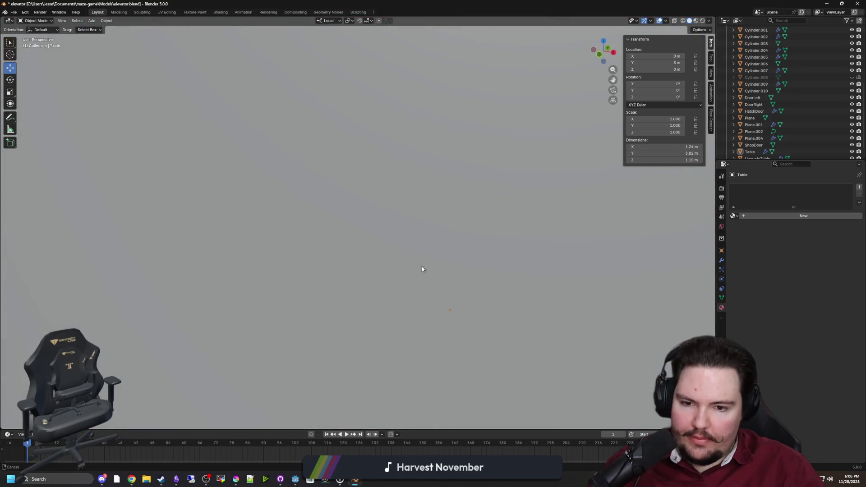
pyautogui.scroll(-3, 419, 273)
pyautogui.scroll(-8, 408, 279)
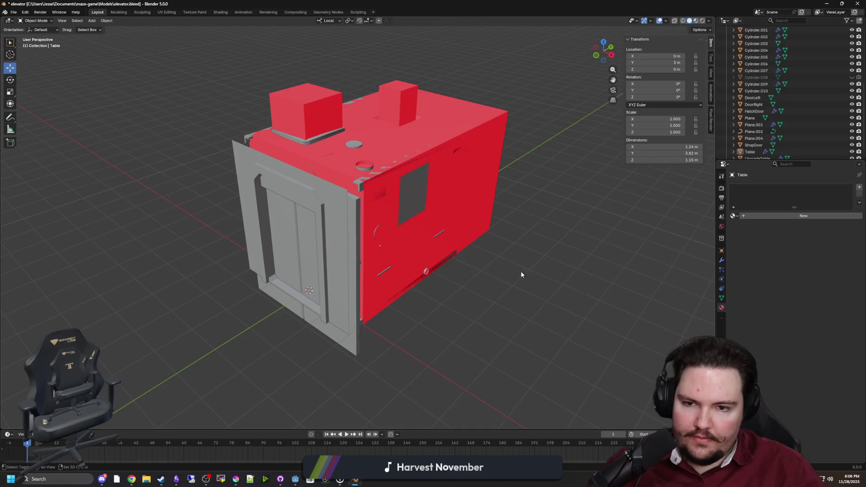
pyautogui.scroll(2, 350, 273)
pyautogui.hotkey('alt', 'Tab')
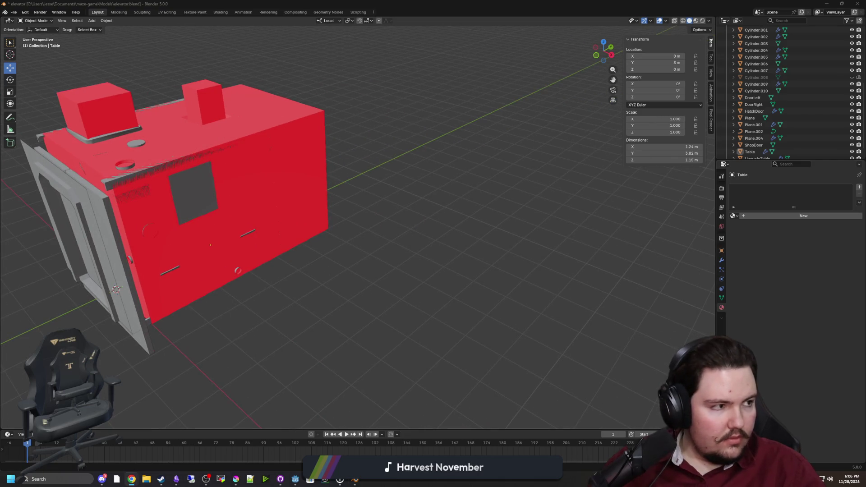
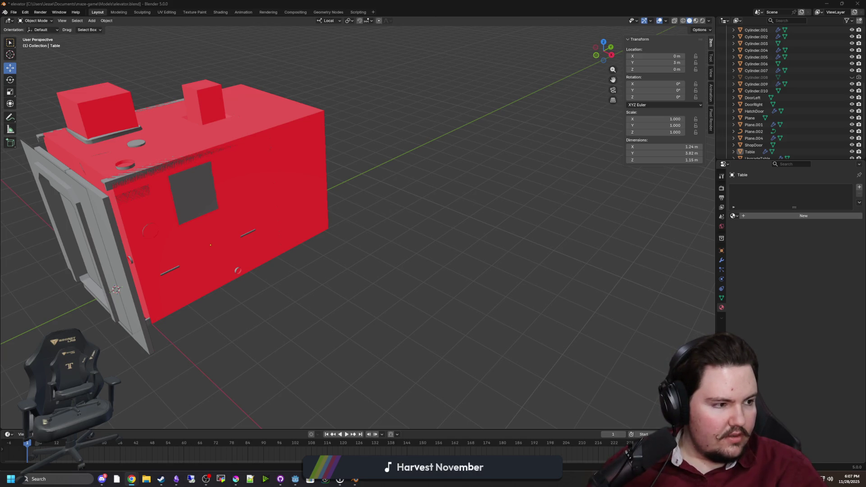
# Review the chair reference images, then return to the 3D scene.
pyautogui.hotkey('alt', 'Tab')
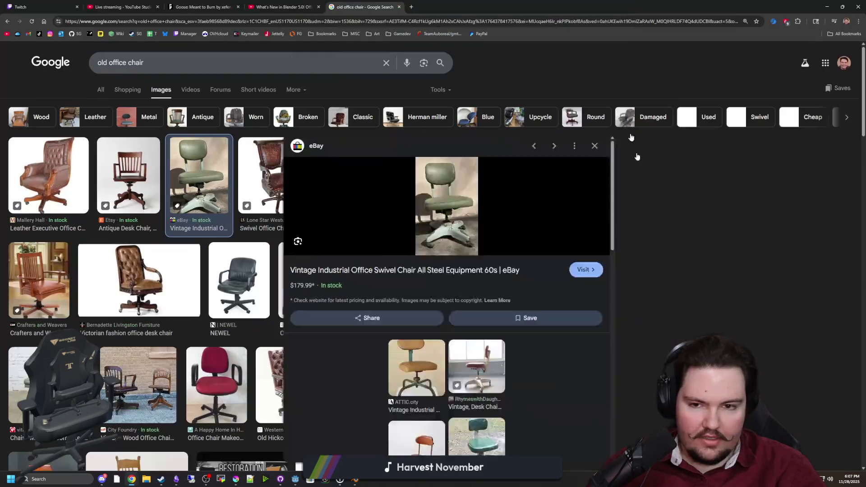
pyautogui.scroll(-3, 727, 269)
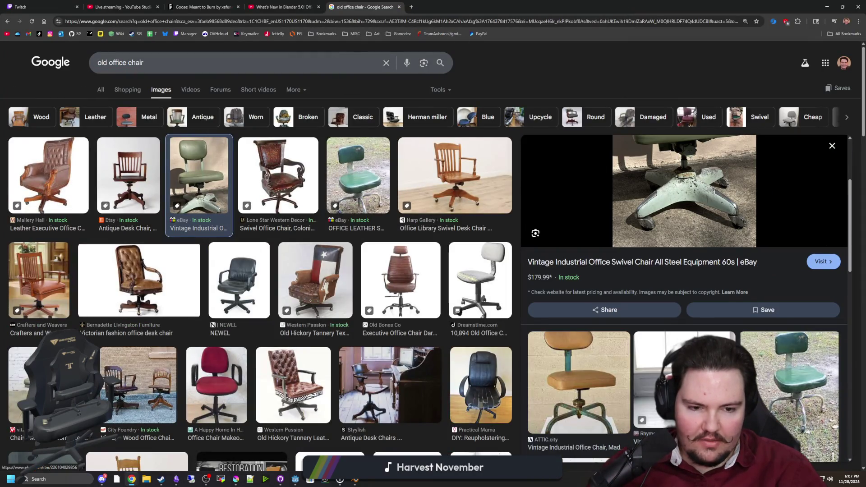
pyautogui.scroll(-3, 722, 271)
pyautogui.scroll(6, 722, 271)
pyautogui.hotkey('alt', 'Tab')
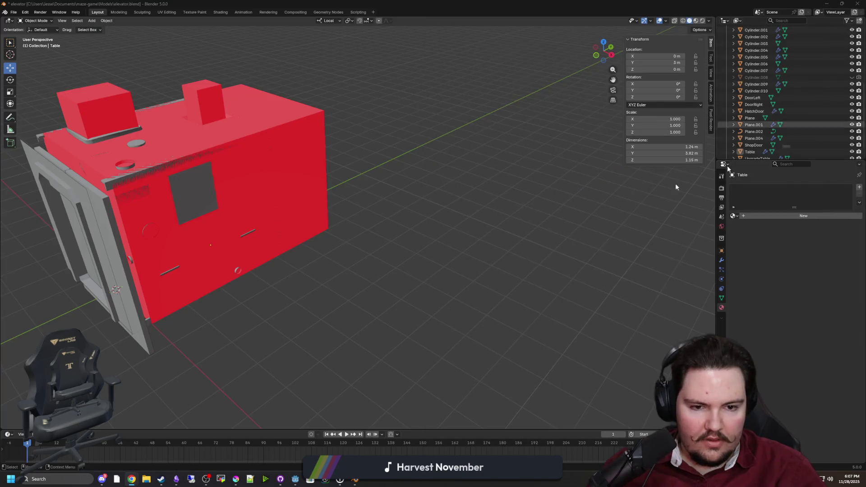
pyautogui.scroll(-3, 335, 273)
# Add a plane and raise it along Z high above the elevator.
pyautogui.hotkey('shift', 'a')
pyautogui.moveTo(348, 272)
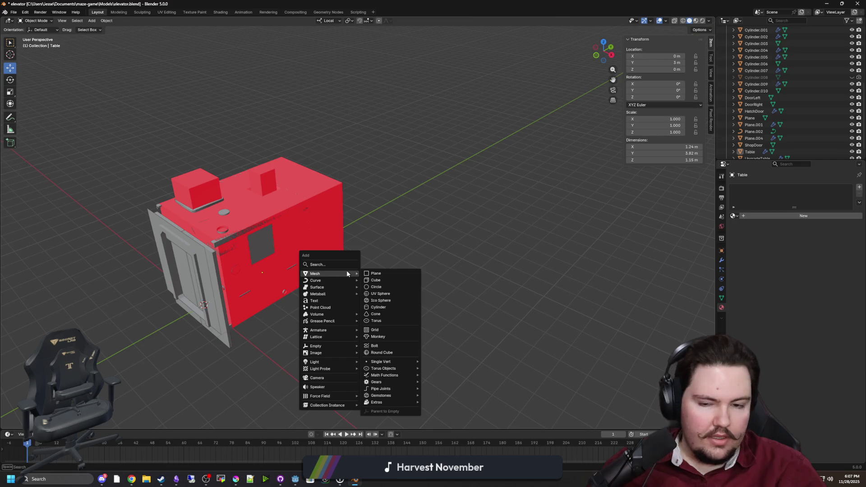
pyautogui.click(365, 273)
pyautogui.press('g')
pyautogui.press('z')
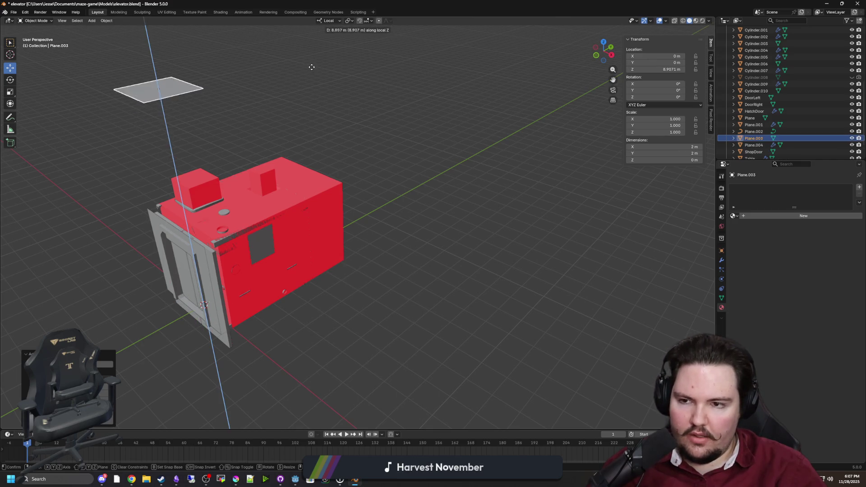
pyautogui.click(340, 145)
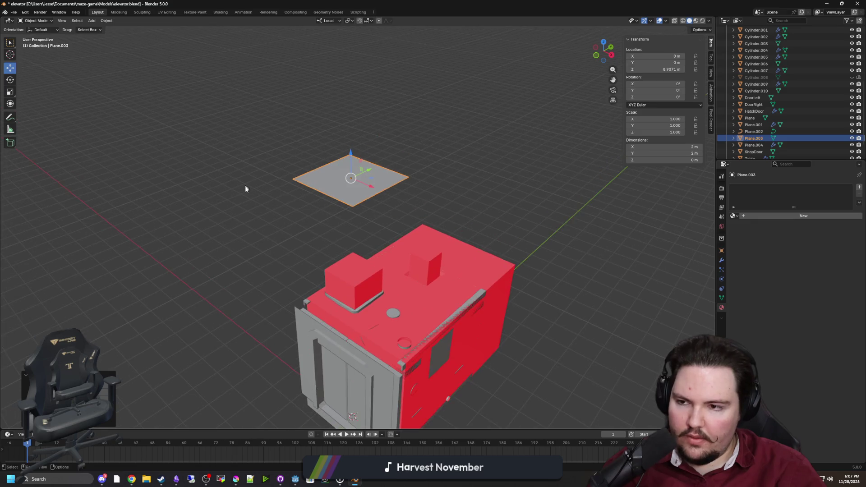
# Loop-cut the plane once in each direction to make a 2×2 grid.
pyautogui.press('Tab')
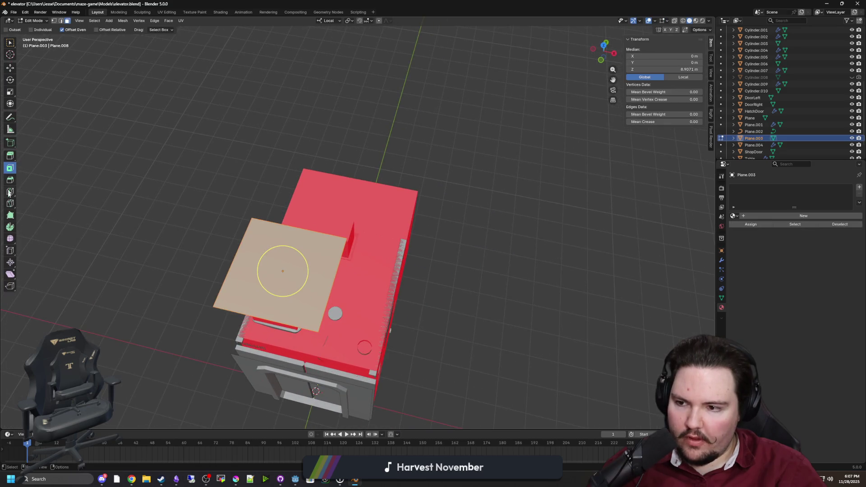
pyautogui.click(10, 192)
pyautogui.click(297, 229)
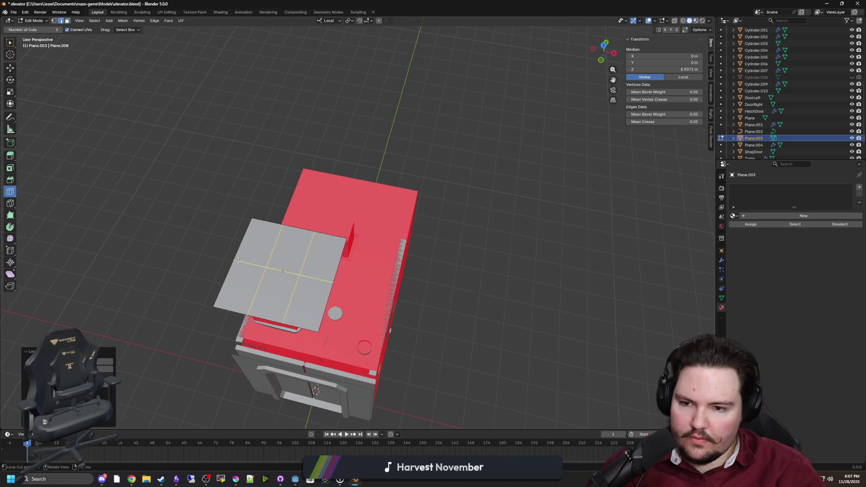
pyautogui.click(6, 30)
pyautogui.click(232, 266)
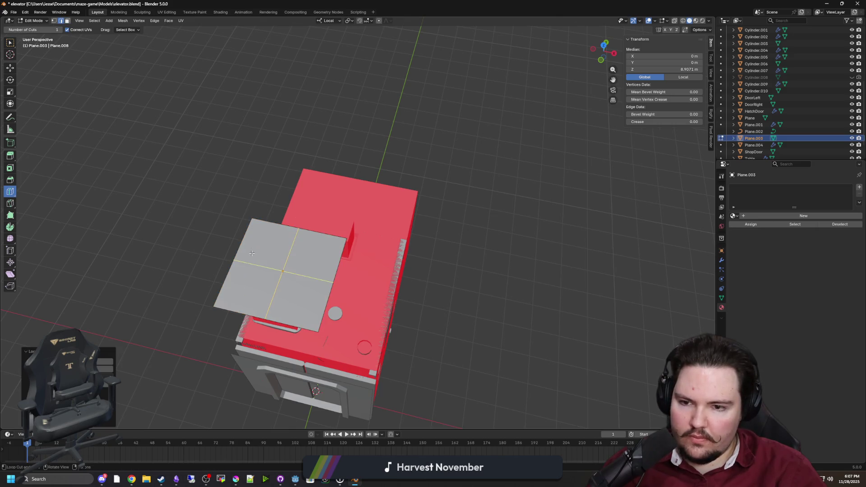
# Select the four edge-midpoint vertices and begin scaling them inward.
pyautogui.click(10, 43)
pyautogui.click(217, 301)
pyautogui.keyDown('shift'); pyautogui.click(251, 219); pyautogui.keyUp('shift')
pyautogui.keyDown('shift'); pyautogui.click(347, 238); pyautogui.keyUp('shift')
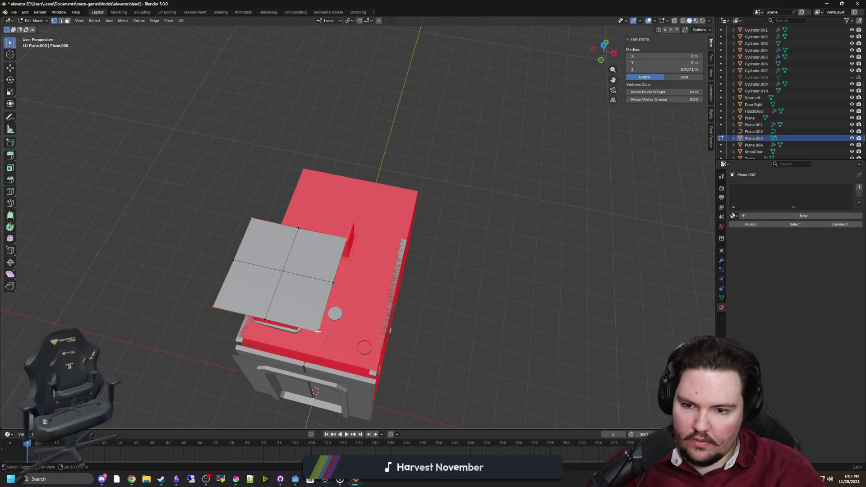
pyautogui.click(421, 178)
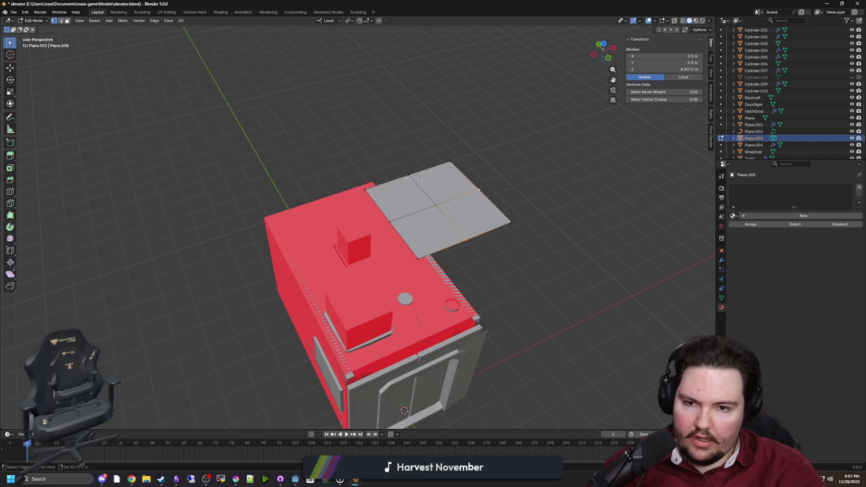
pyautogui.keyDown('shift'); pyautogui.click(398, 219); pyautogui.keyUp('shift')
pyautogui.press('s')
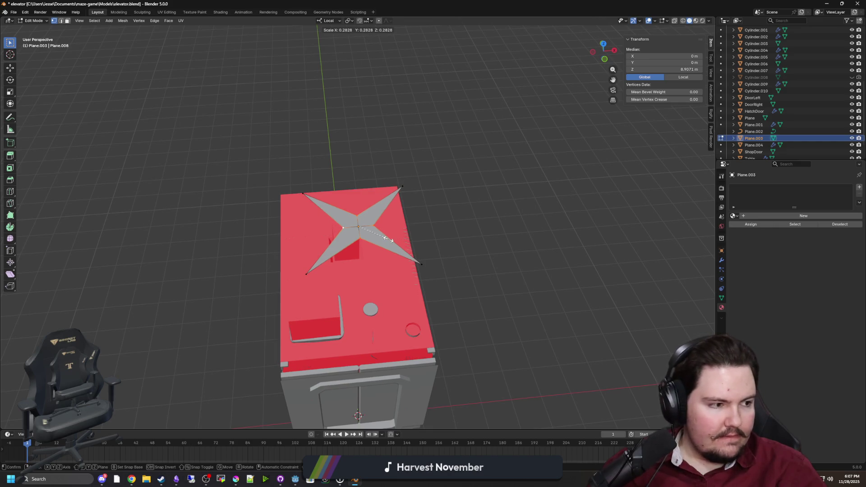
# Confirm the four-pointed star, then select all faces and extrude them upward into a slab.
pyautogui.click(387, 239)
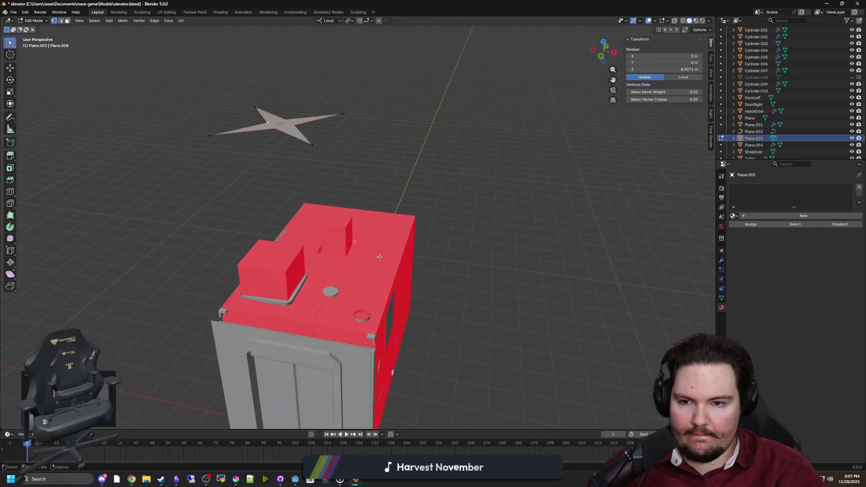
pyautogui.moveTo(340, 266); pyautogui.dragTo(342, 267)
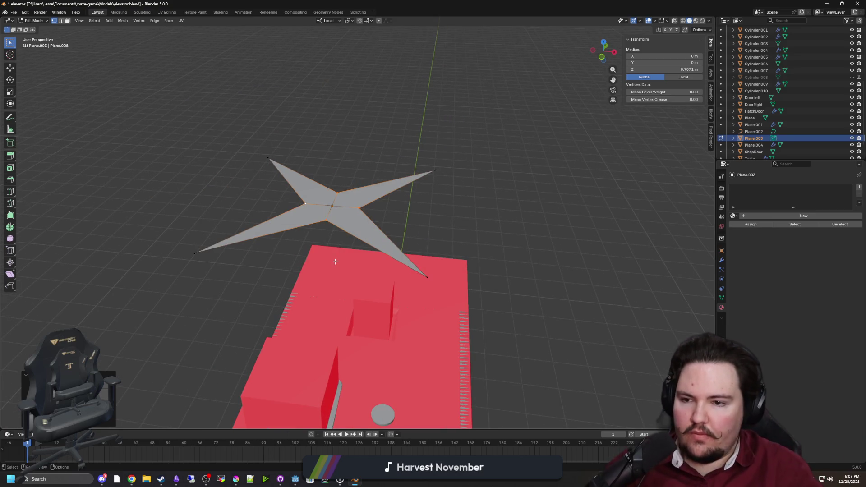
pyautogui.click(335, 261)
pyautogui.click(68, 21)
pyautogui.press('a')
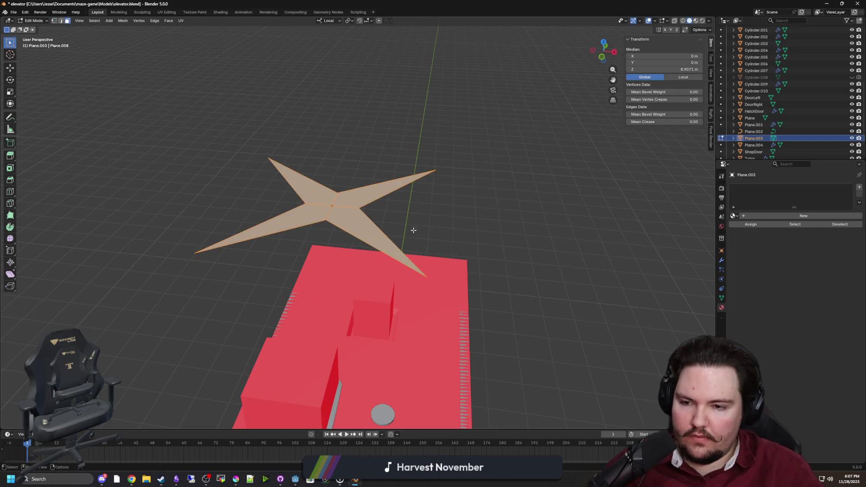
pyautogui.press('e')
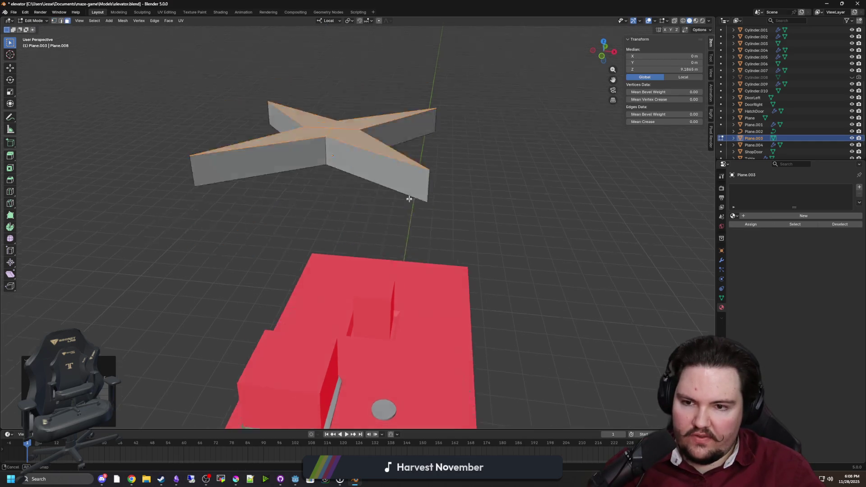
pyautogui.click(402, 221)
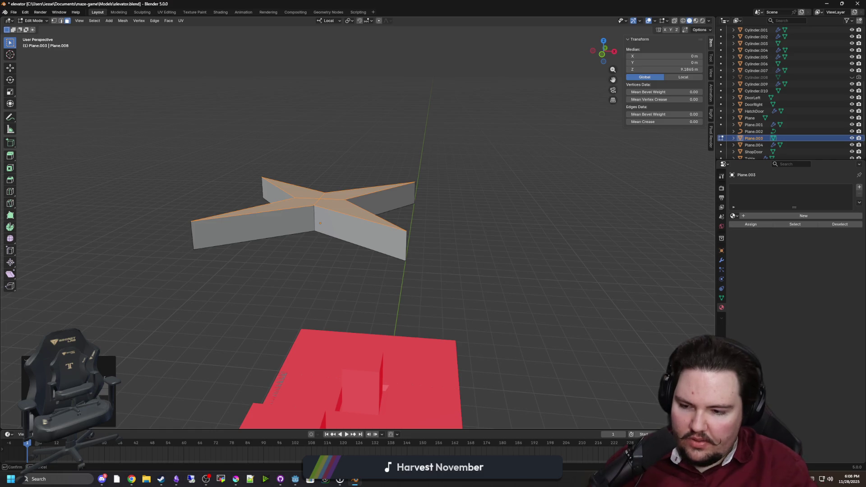
pyautogui.press('Return')
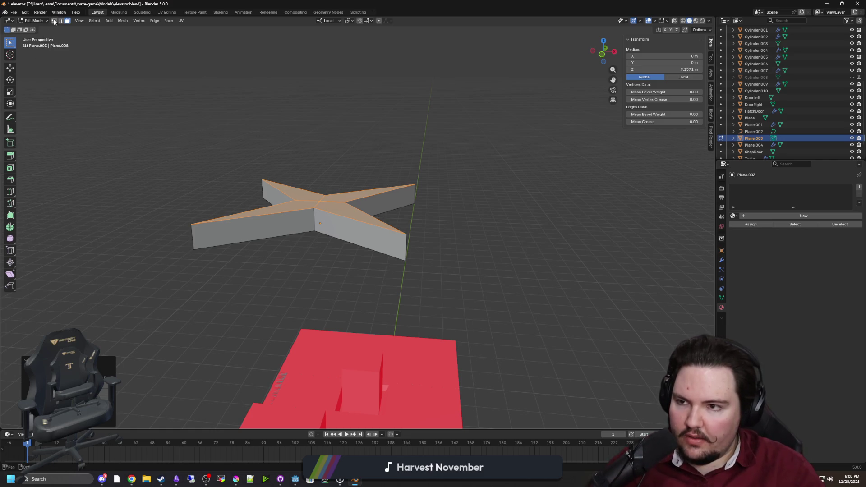
# Try a 3-segment bevel on the four arm-end edges, then undo it.
pyautogui.click(54, 21)
pyautogui.click(125, 250)
pyautogui.click(61, 21)
pyautogui.click(256, 197)
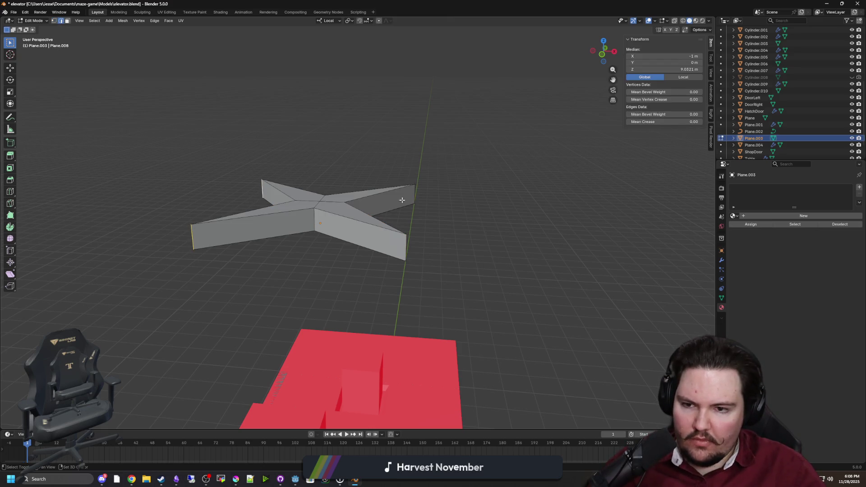
pyautogui.keyDown('shift'); pyautogui.click(408, 249); pyautogui.keyUp('shift')
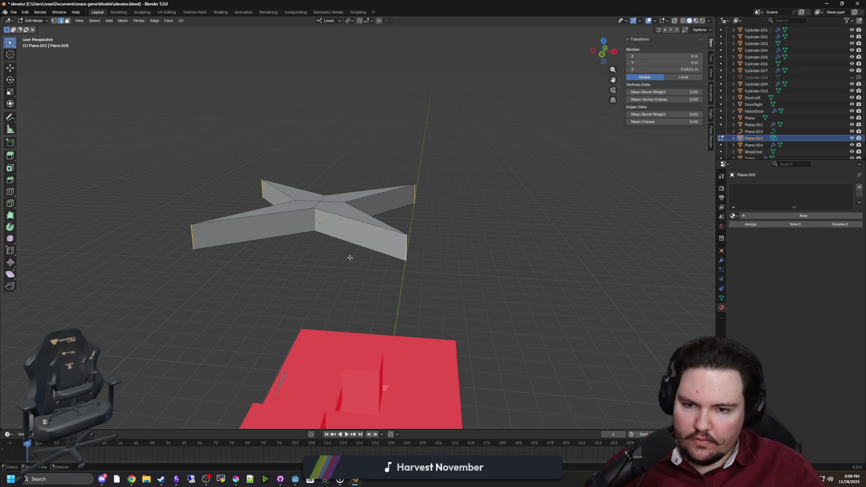
pyautogui.click(10, 180)
pyautogui.moveTo(319, 179); pyautogui.dragTo(329, 141)
pyautogui.scroll(2, 220, 292)
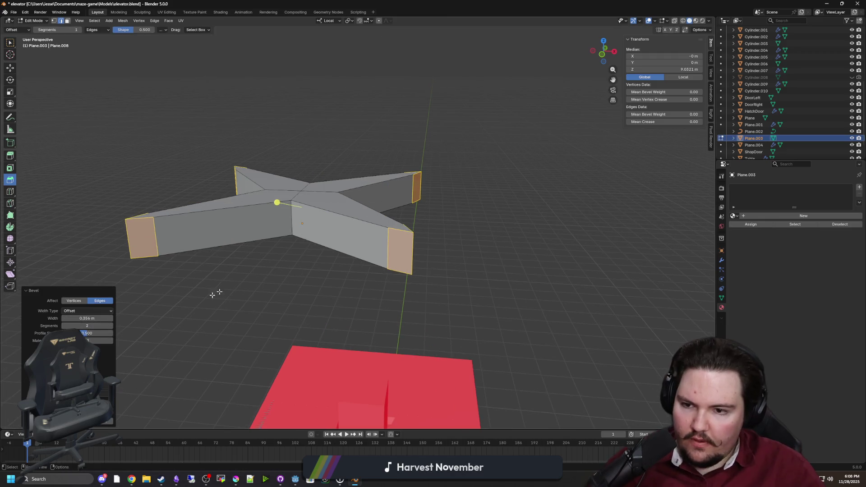
pyautogui.click(113, 327)
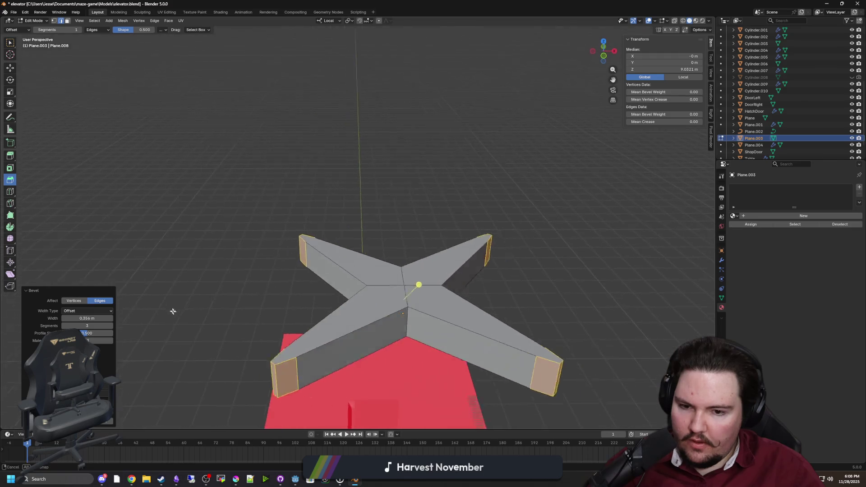
pyautogui.moveTo(174, 288)
pyautogui.mouseDown()
pyautogui.moveTo(194, 287)
pyautogui.moveTo(193, 303)
pyautogui.mouseUp()
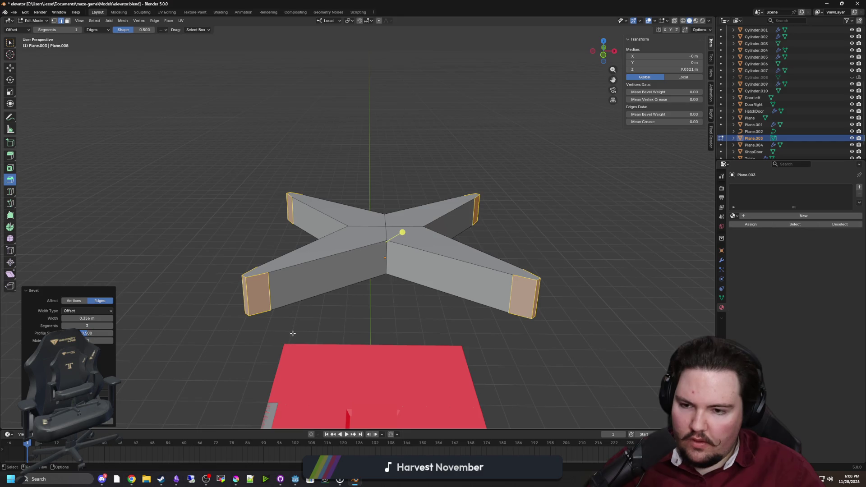
pyautogui.hotkey('ctrl', 'z')
# Apply the star slab's scale in Object Mode and return to Edit Mode.
pyautogui.press('Tab')
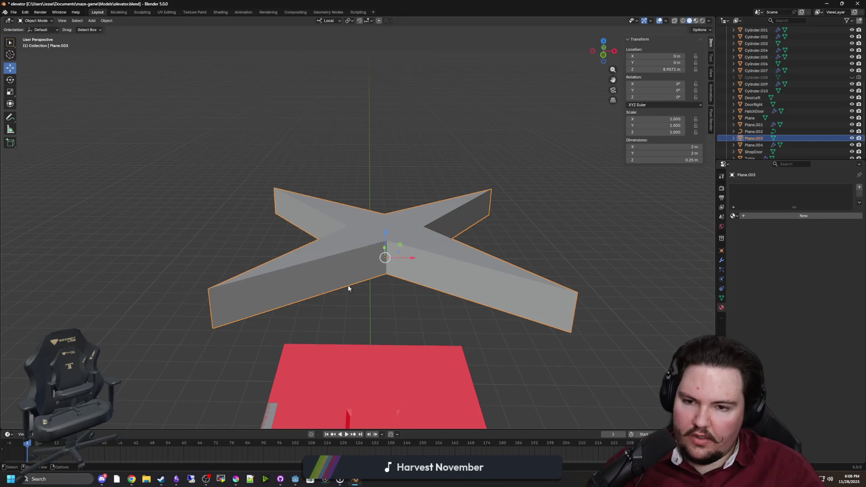
pyautogui.hotkey('ctrl', 'a')
pyautogui.click(319, 299)
pyautogui.press('Tab')
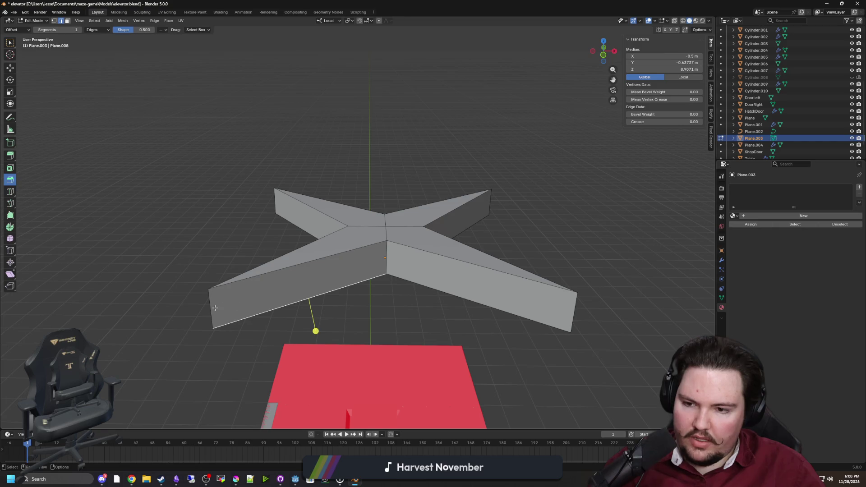
# Bevel the four arm-end edges with 5 segments, then clear the selection.
pyautogui.keyDown('shift'); pyautogui.click(489, 203); pyautogui.keyUp('shift')
pyautogui.keyDown('shift'); pyautogui.click(572, 316); pyautogui.keyUp('shift')
pyautogui.moveTo(386, 210); pyautogui.dragTo(139, 361)
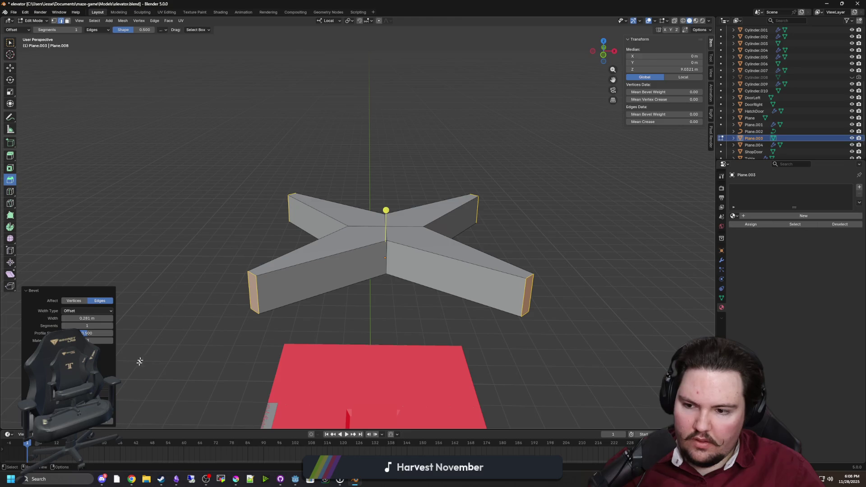
pyautogui.click(111, 326)
pyautogui.click(111, 326)
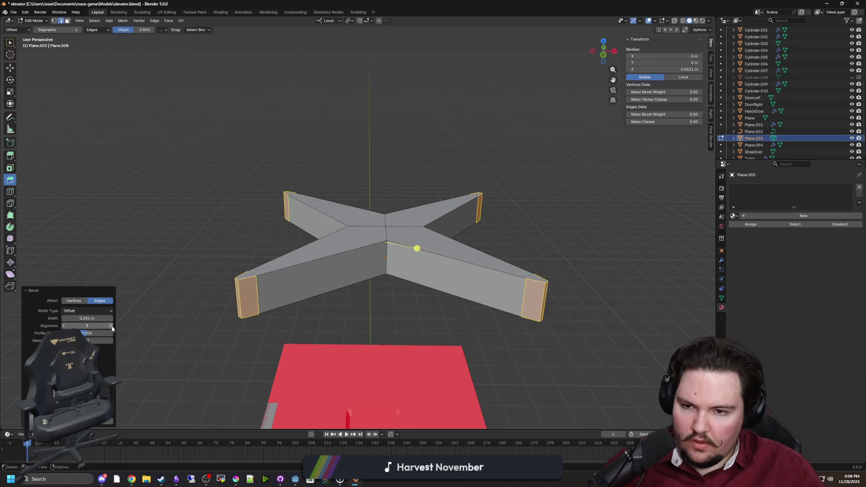
pyautogui.click(111, 326)
pyautogui.moveTo(242, 332)
pyautogui.mouseDown()
pyautogui.moveTo(261, 343)
pyautogui.moveTo(236, 336)
pyautogui.moveTo(247, 336)
pyautogui.mouseUp()
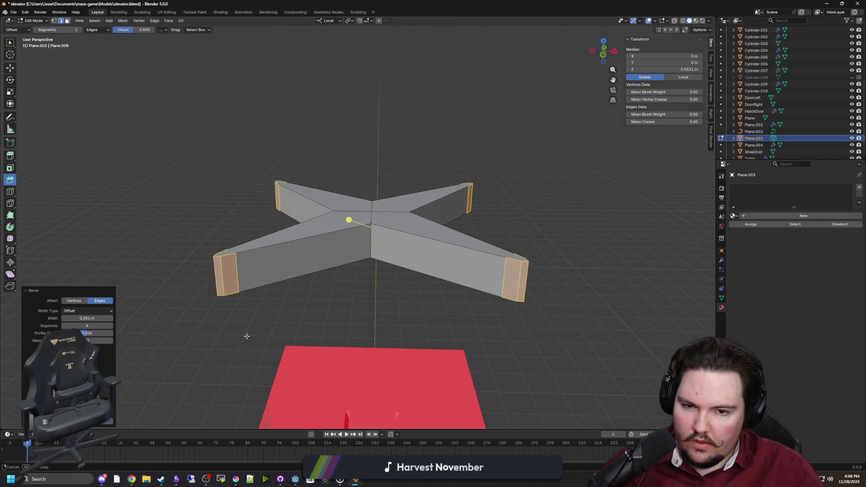
pyautogui.moveTo(111, 325)
pyautogui.mouseDown()
pyautogui.moveTo(104, 326)
pyautogui.moveTo(158, 315)
pyautogui.mouseUp()
pyautogui.click(112, 326)
pyautogui.click(253, 335)
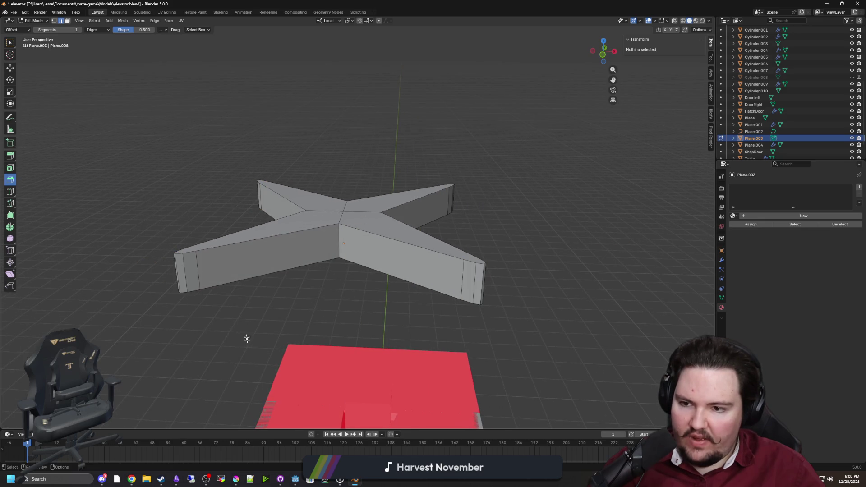
pyautogui.keyDown('alt'); pyautogui.click(186, 255); pyautogui.keyUp('alt')
# Select the top edges of all four arms and bevel them, comparing results via undo/redo.
pyautogui.keyDown('alt'); pyautogui.click(369, 235); pyautogui.keyUp('alt')
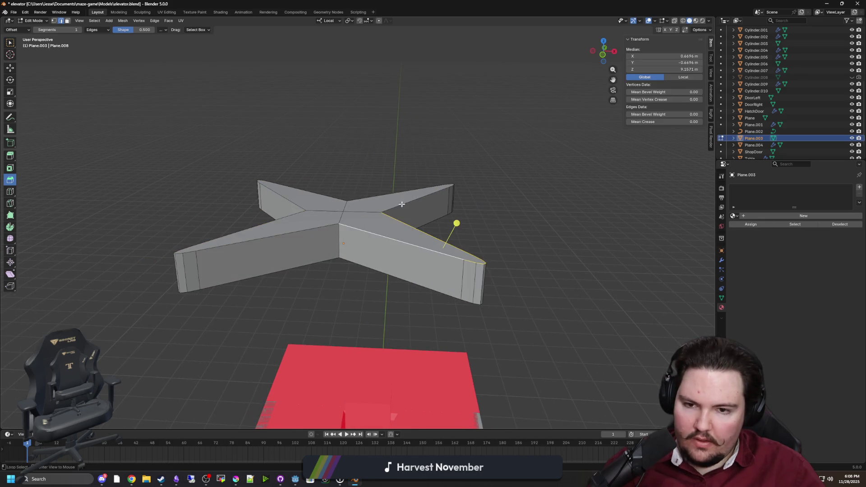
pyautogui.keyDown('alt'); pyautogui.keyDown('shift'); pyautogui.click(318, 227); pyautogui.keyUp('shift'); pyautogui.keyUp('alt')
pyautogui.keyDown('alt'); pyautogui.keyDown('shift'); pyautogui.click(401, 203); pyautogui.keyUp('shift'); pyautogui.keyUp('alt')
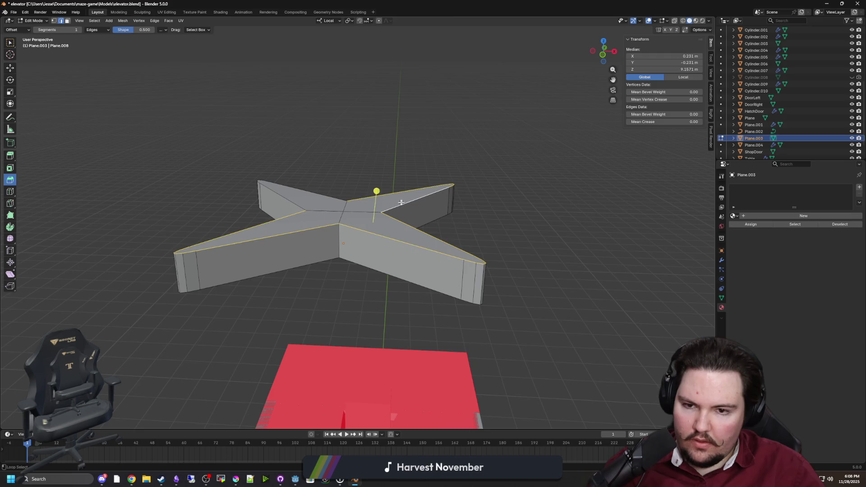
pyautogui.keyDown('alt'); pyautogui.keyDown('shift'); pyautogui.click(323, 195); pyautogui.keyUp('shift'); pyautogui.keyUp('alt')
pyautogui.moveTo(340, 184)
pyautogui.mouseDown()
pyautogui.moveTo(346, 159)
pyautogui.moveTo(345, 166)
pyautogui.mouseUp()
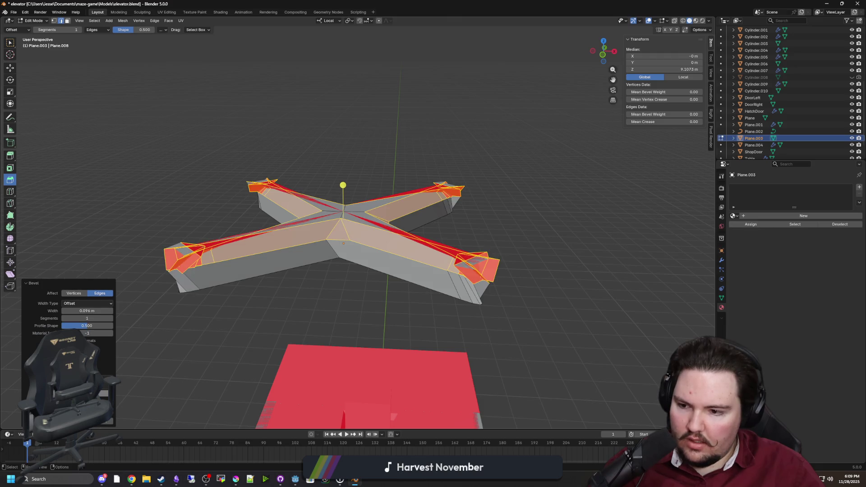
pyautogui.hotkey('ctrl', 'z')
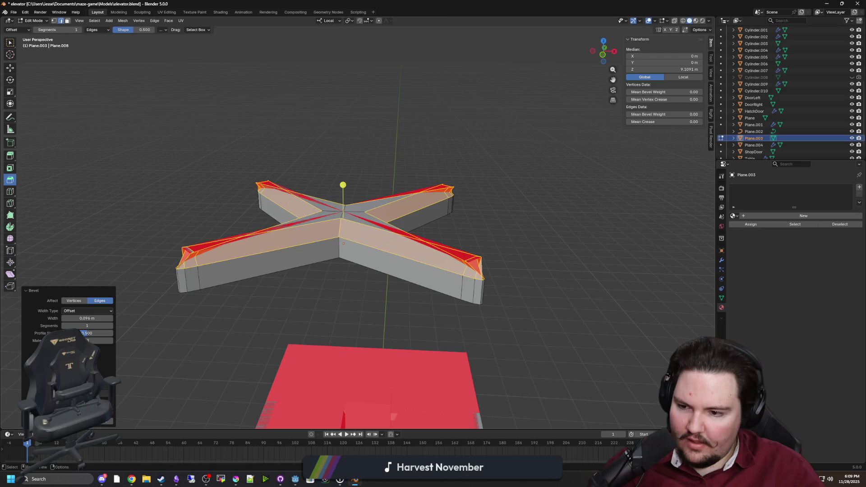
pyautogui.hotkey('ctrl', 'shift', 'z')
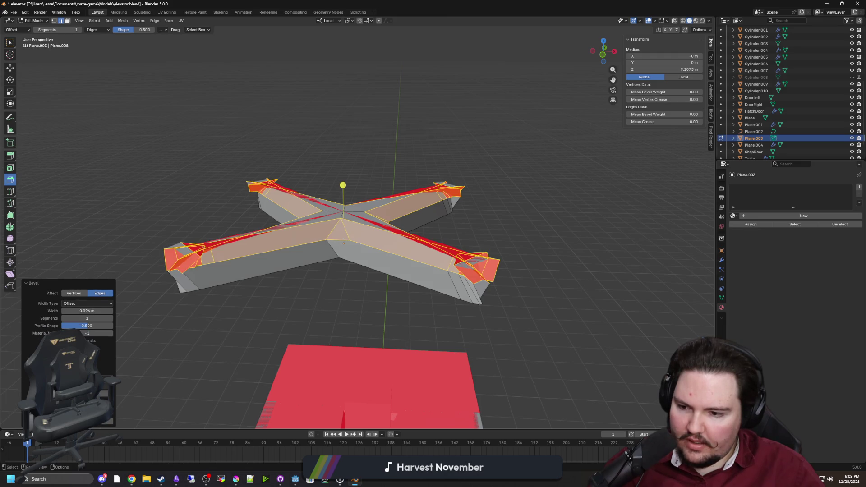
pyautogui.hotkey('ctrl', 'z')
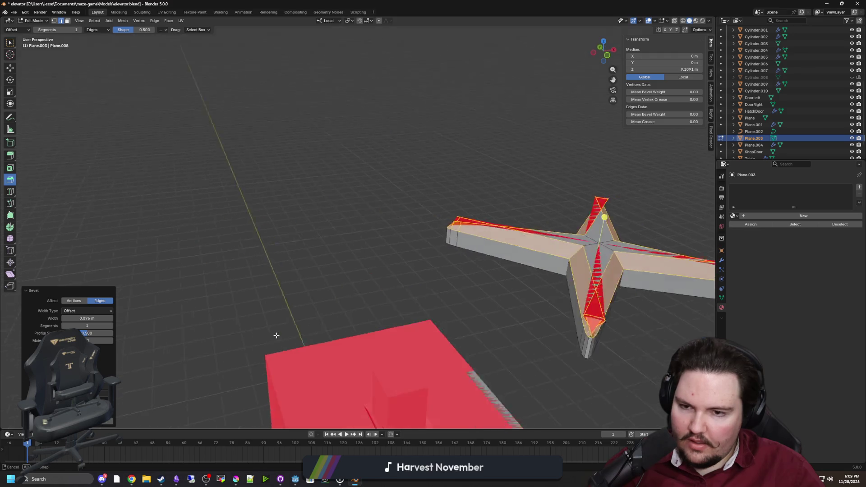
pyautogui.scroll(5, 277, 332)
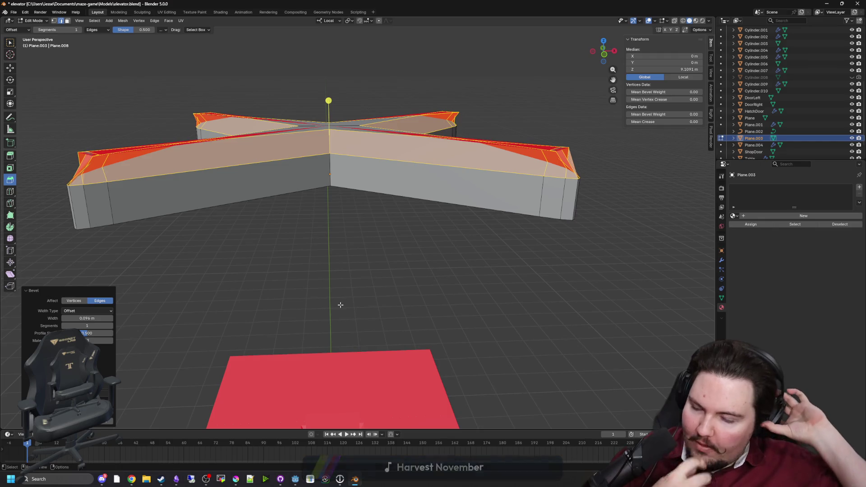
pyautogui.scroll(-3, 340, 305)
# Set the bevel to 2 segments and 0.15 m width.
pyautogui.click(111, 326)
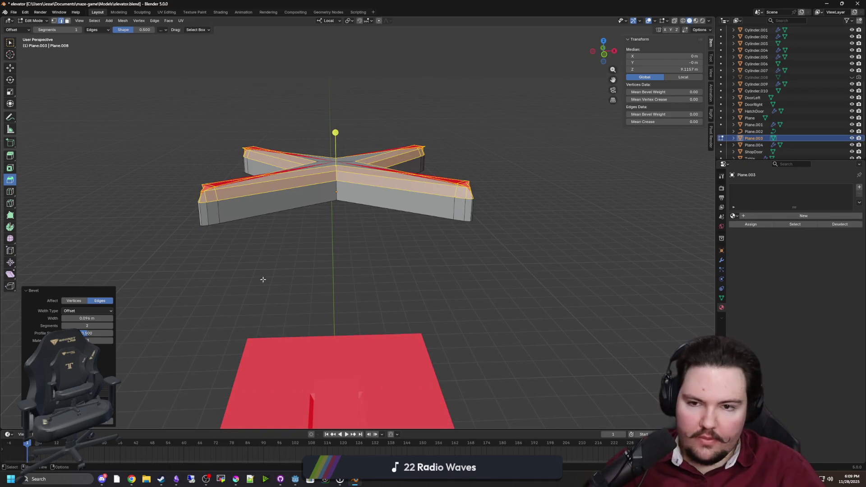
pyautogui.click(101, 318)
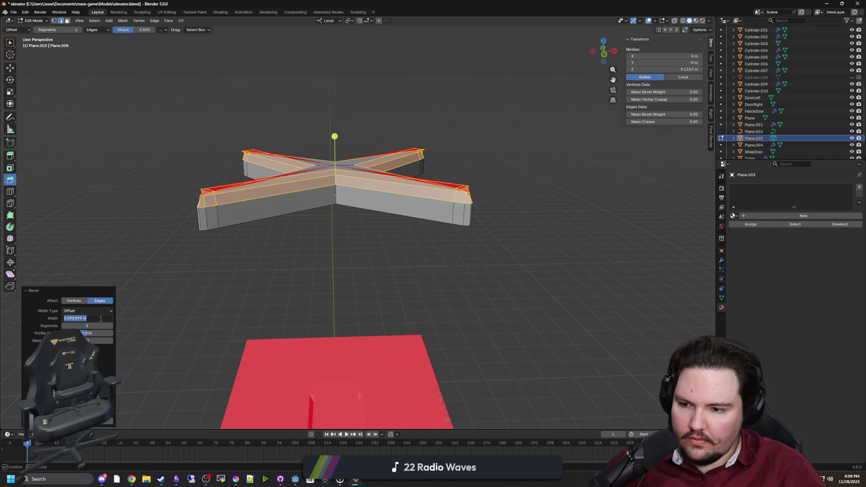
pyautogui.write('5')
pyautogui.press('Return')
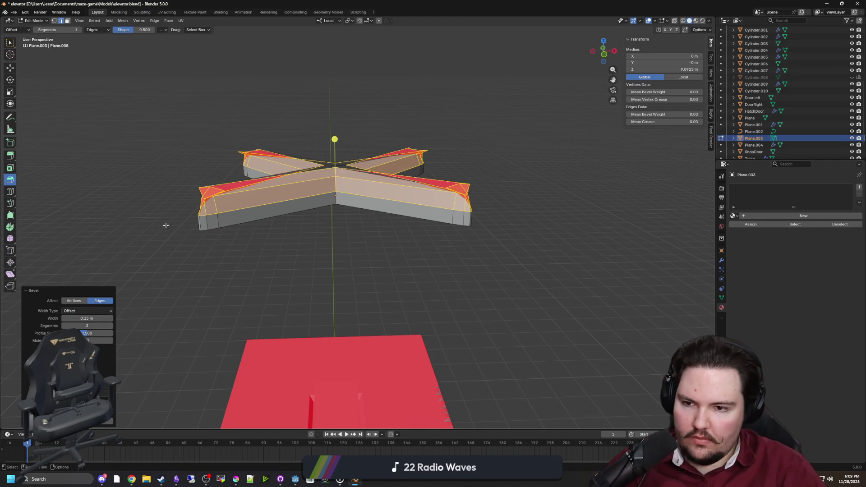
pyautogui.moveTo(231, 199)
pyautogui.mouseDown()
pyautogui.moveTo(305, 182)
pyautogui.moveTo(317, 193)
pyautogui.moveTo(315, 219)
pyautogui.mouseUp()
# Deselect the bevel, then reselect the cross base from a top view and re-enter Edit Mode.
pyautogui.scroll(2, 316, 219)
pyautogui.scroll(3, 316, 219)
pyautogui.scroll(-3, 316, 219)
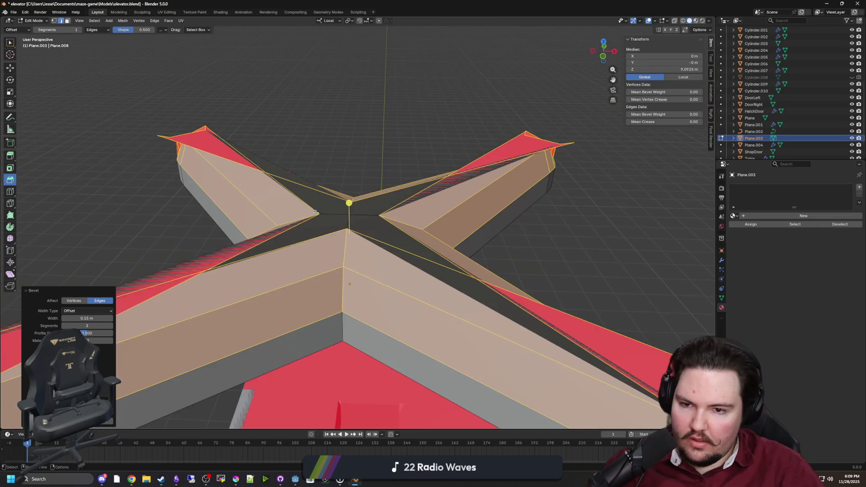
pyautogui.scroll(1, 364, 157)
pyautogui.click(364, 157)
pyautogui.press('Tab')
pyautogui.click(402, 141)
pyautogui.scroll(-5, 340, 161)
pyautogui.moveTo(340, 161)
pyautogui.mouseDown()
pyautogui.moveTo(294, 234)
pyautogui.moveTo(303, 267)
pyautogui.moveTo(310, 250)
pyautogui.moveTo(379, 191)
pyautogui.moveTo(335, 215)
pyautogui.mouseUp()
pyautogui.click(379, 191)
pyautogui.press('Tab')
pyautogui.scroll(5, 369, 199)
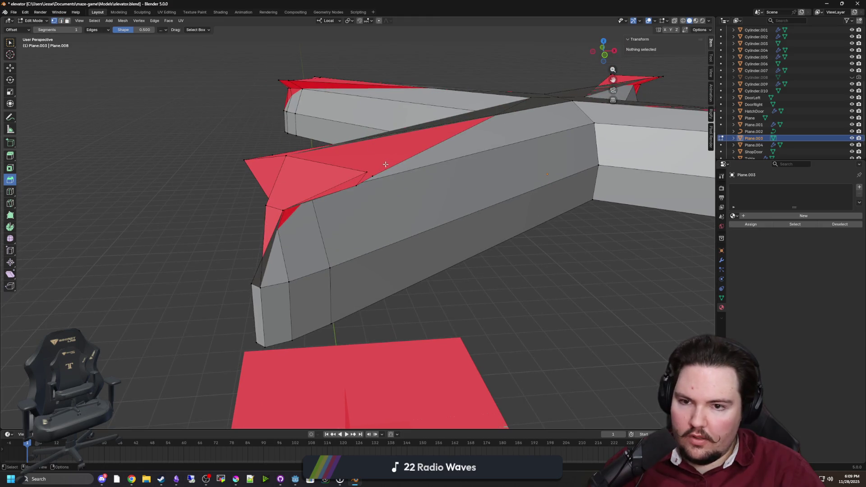
# Select the stray red wedge vertices on an arm tip and delete their faces.
pyautogui.click(368, 172)
pyautogui.scroll(-5, 324, 199)
pyautogui.moveTo(350, 215); pyautogui.dragTo(386, 234)
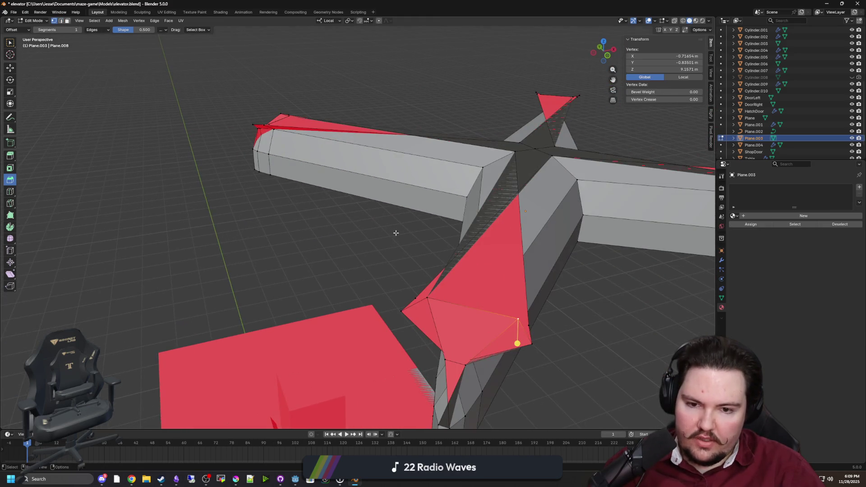
pyautogui.scroll(3, 392, 233)
pyautogui.click(221, 345)
pyautogui.keyDown('shift'); pyautogui.click(233, 321); pyautogui.keyUp('shift')
pyautogui.keyDown('shift'); pyautogui.click(167, 294); pyautogui.keyUp('shift')
pyautogui.keyDown('shift'); pyautogui.click(130, 306); pyautogui.keyUp('shift')
pyautogui.keyDown('shift'); pyautogui.click(229, 329); pyautogui.keyUp('shift')
pyautogui.keyDown('shift'); pyautogui.click(155, 294); pyautogui.keyUp('shift')
pyautogui.press('x')
pyautogui.click(194, 310)
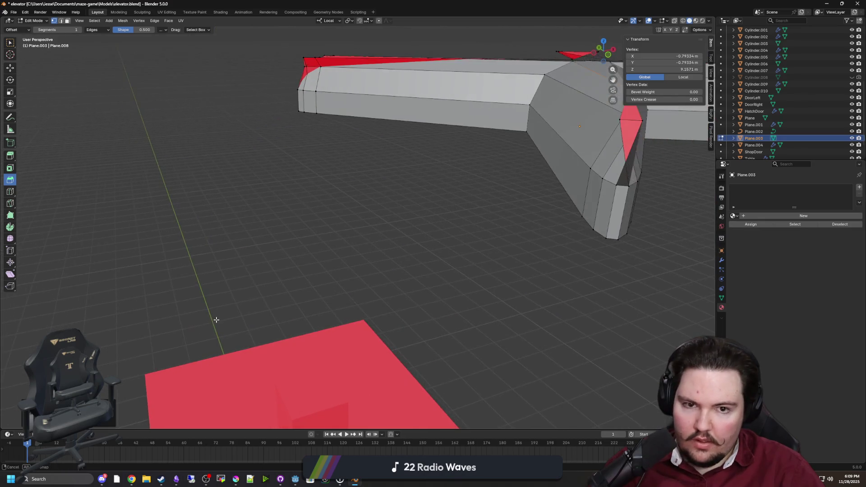
# Delete the remaining red sliver and corner faces at the arm end.
pyautogui.moveTo(217, 320); pyautogui.dragTo(471, 144)
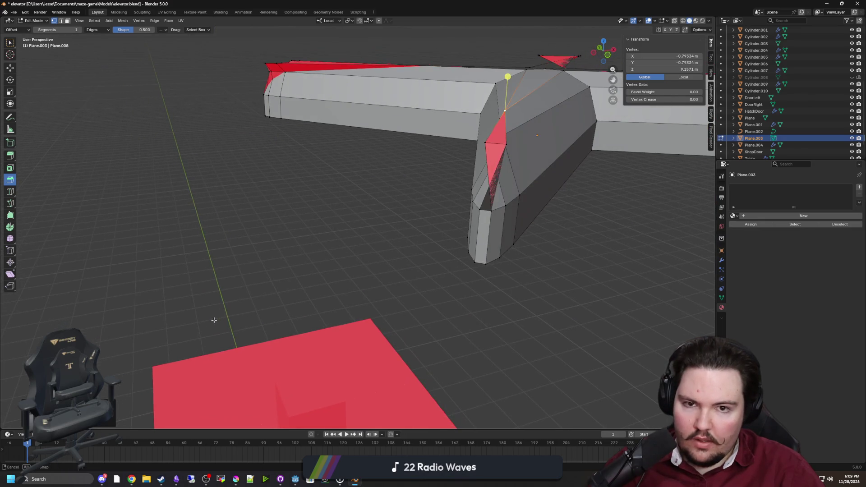
pyautogui.press('n')
pyautogui.press('x')
pyautogui.click(485, 143)
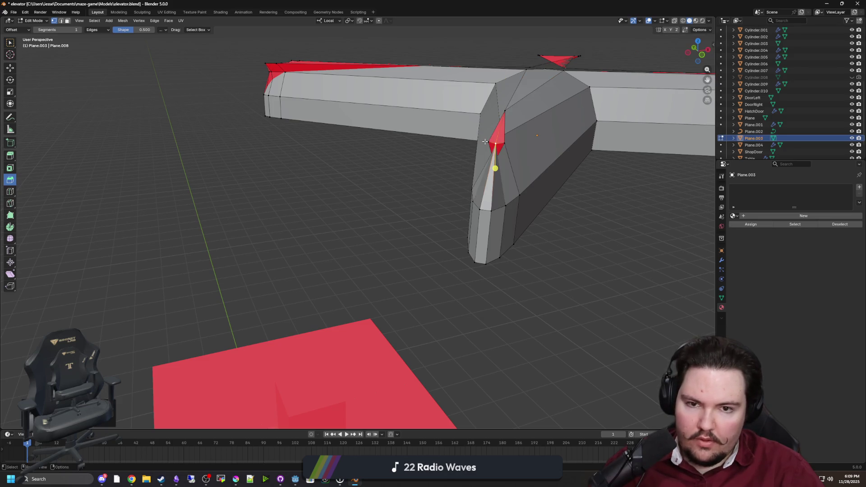
pyautogui.moveTo(484, 143); pyautogui.dragTo(477, 201)
pyautogui.moveTo(387, 147); pyautogui.dragTo(135, 261)
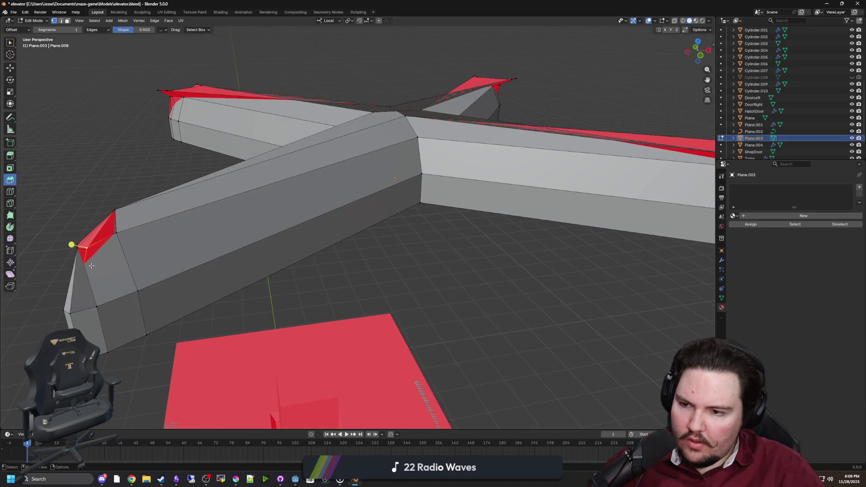
pyautogui.press('x')
pyautogui.click(101, 254)
pyautogui.moveTo(100, 254)
pyautogui.mouseDown()
pyautogui.moveTo(126, 235)
pyautogui.moveTo(393, 300)
pyautogui.moveTo(381, 298)
pyautogui.moveTo(442, 253)
pyautogui.moveTo(468, 247)
pyautogui.moveTo(340, 261)
pyautogui.moveTo(294, 245)
pyautogui.moveTo(308, 246)
pyautogui.mouseUp()
pyautogui.moveTo(457, 202); pyautogui.dragTo(470, 204)
# Merge the loose vertices on the arm end at the last-selected vertex.
pyautogui.click(572, 279)
pyautogui.moveTo(570, 254); pyautogui.dragTo(536, 254)
pyautogui.press('m')
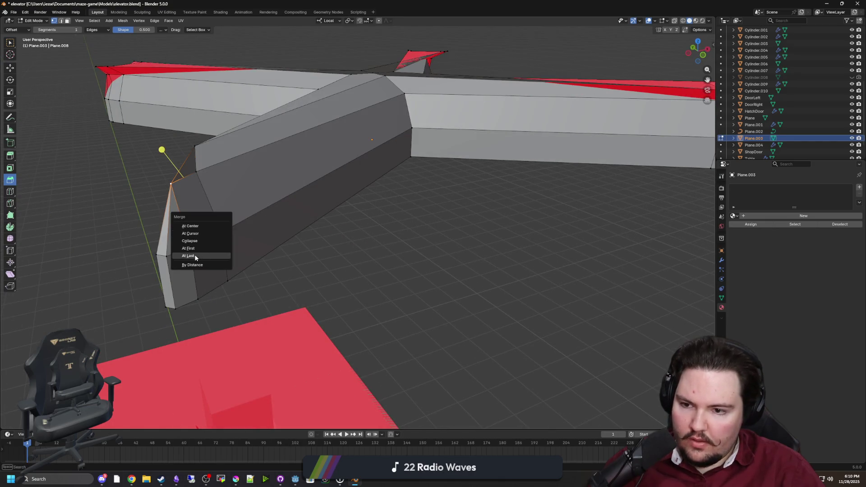
pyautogui.click(196, 256)
pyautogui.click(199, 174)
pyautogui.keyDown('shift'); pyautogui.click(171, 185); pyautogui.keyUp('shift')
pyautogui.press('m')
pyautogui.click(172, 185)
# Merge the last stray vertex into the arm's corner, then restore Global transform orientation.
pyautogui.moveTo(136, 242)
pyautogui.mouseDown()
pyautogui.moveTo(147, 245)
pyautogui.moveTo(139, 243)
pyautogui.mouseUp()
pyautogui.moveTo(286, 242); pyautogui.dragTo(259, 239)
pyautogui.click(138, 250)
pyautogui.click(112, 293)
pyautogui.press(',')
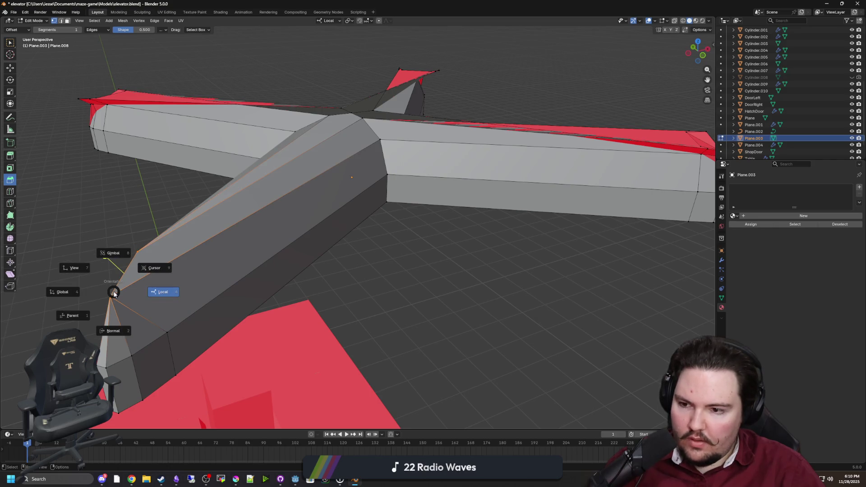
pyautogui.click(180, 213)
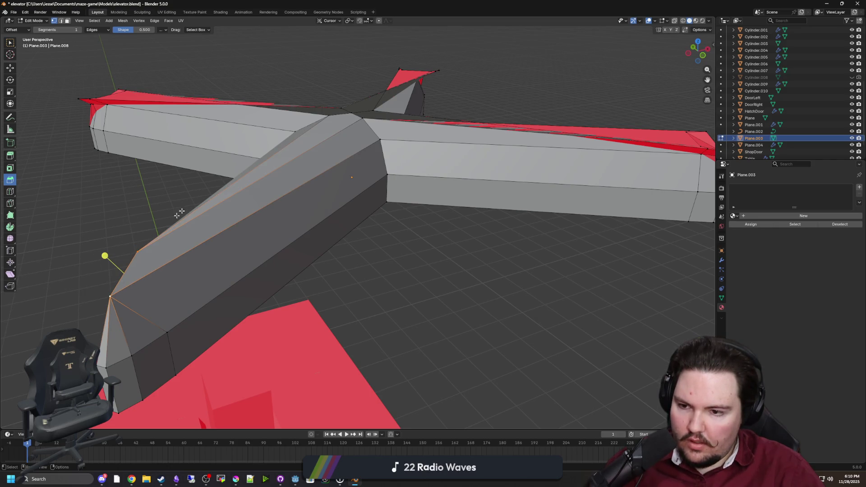
pyautogui.press('m')
pyautogui.click(122, 294)
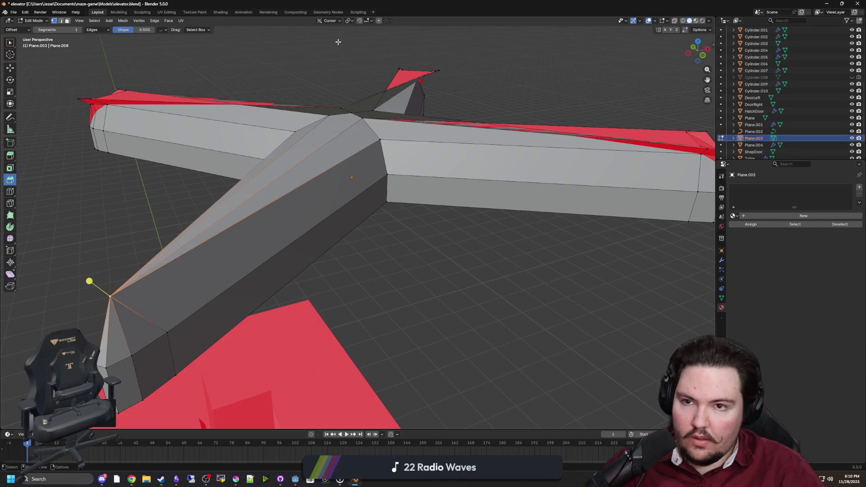
pyautogui.click(335, 26)
pyautogui.click(316, 42)
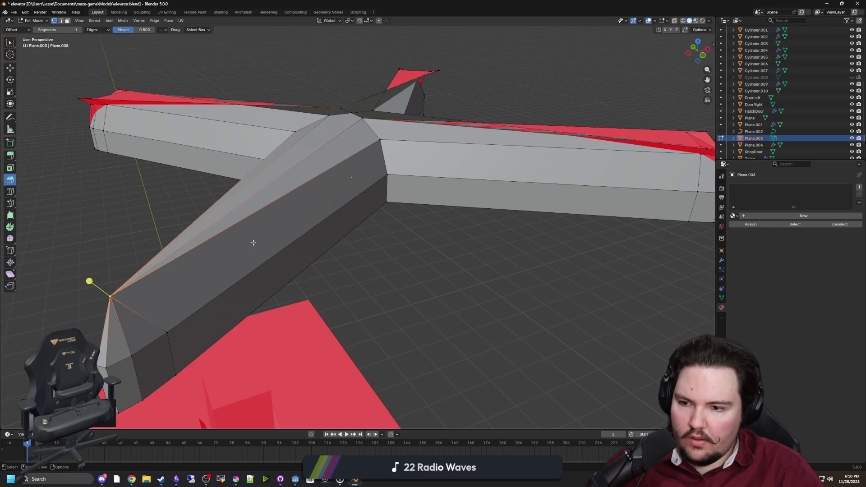
pyautogui.press('KP_6')
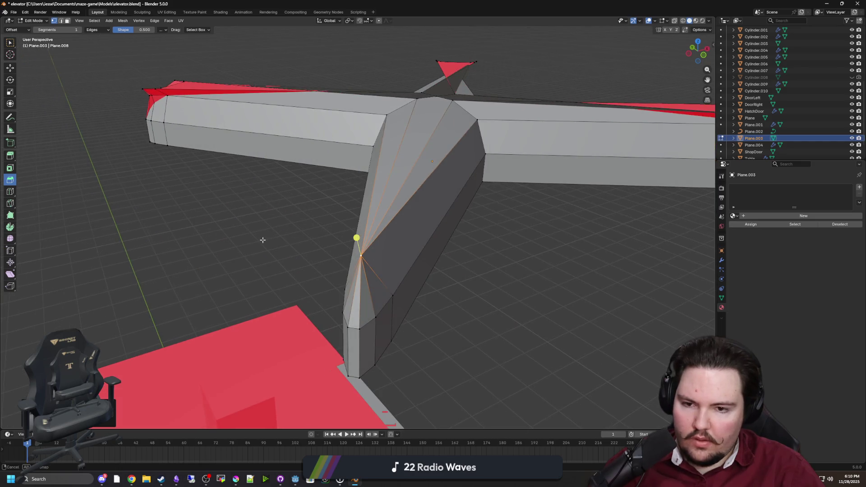
pyautogui.press('KP_6')
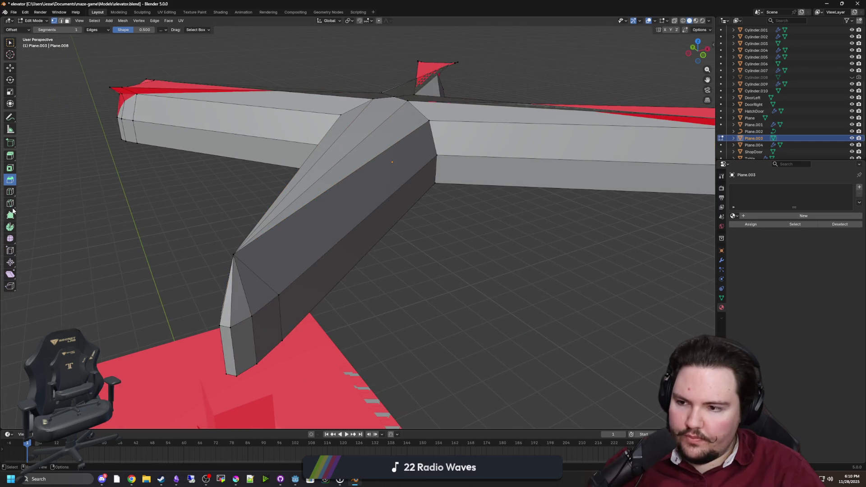
pyautogui.click(14, 194)
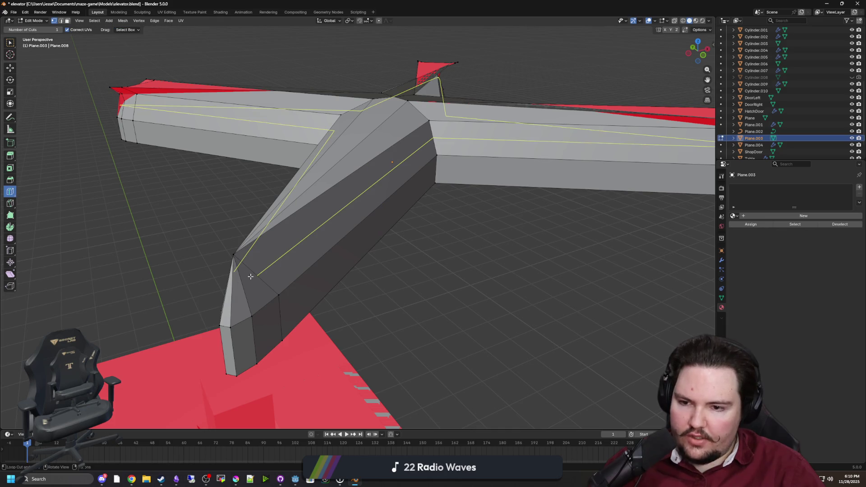
# Undo the last mesh edit and orbit to face the vertical arm head-on.
pyautogui.scroll(-5, 135, 259)
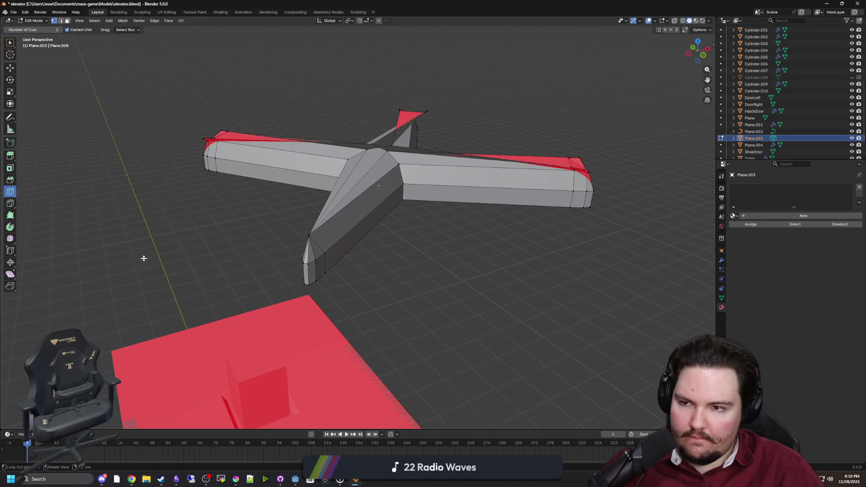
pyautogui.scroll(5, 299, 257)
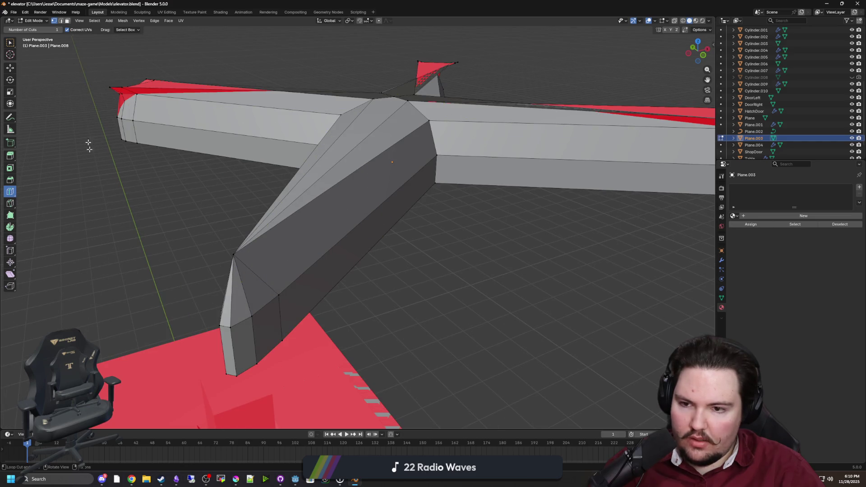
pyautogui.press('w')
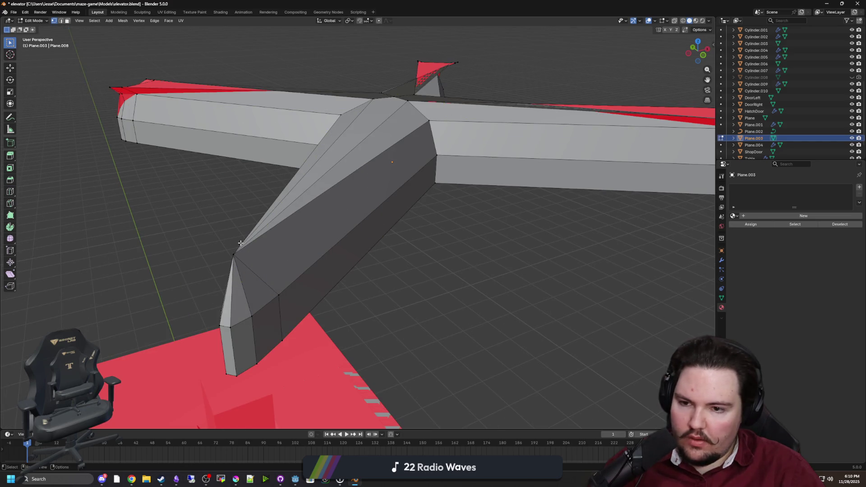
pyautogui.hotkey('ctrl', 'z')
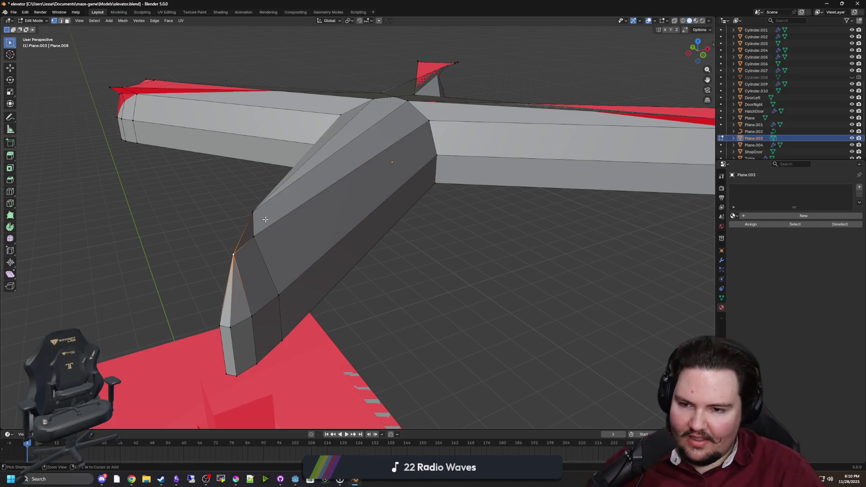
pyautogui.moveTo(268, 251)
pyautogui.mouseDown()
pyautogui.moveTo(272, 243)
pyautogui.moveTo(389, 263)
pyautogui.mouseUp()
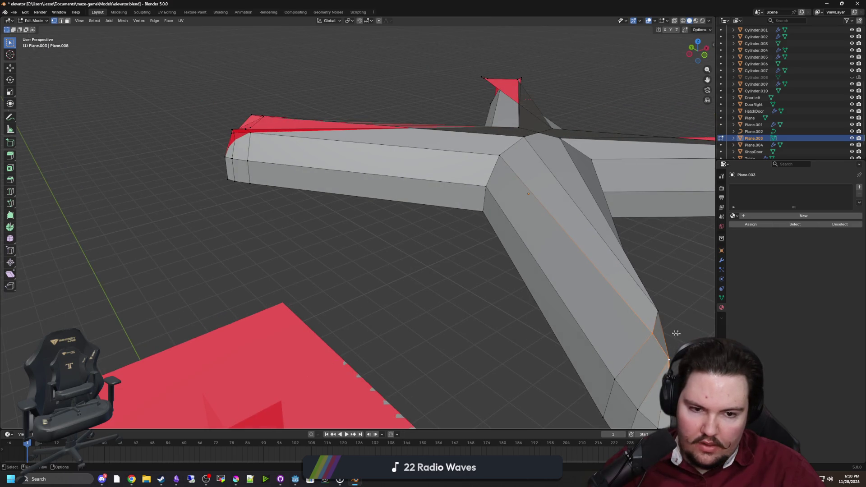
pyautogui.moveTo(634, 358); pyautogui.dragTo(556, 323)
pyautogui.moveTo(298, 198); pyautogui.dragTo(420, 258)
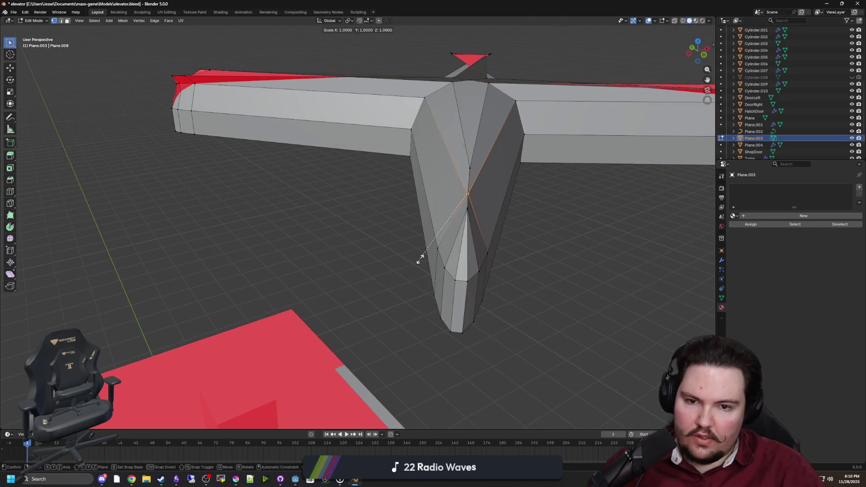
# Try a Local-axis X scale on the arm vertices, cancel it, and restore Global orientation.
pyautogui.click(329, 20)
pyautogui.click(315, 49)
pyautogui.rightClick(548, 222)
pyautogui.press('s')
pyautogui.press('x')
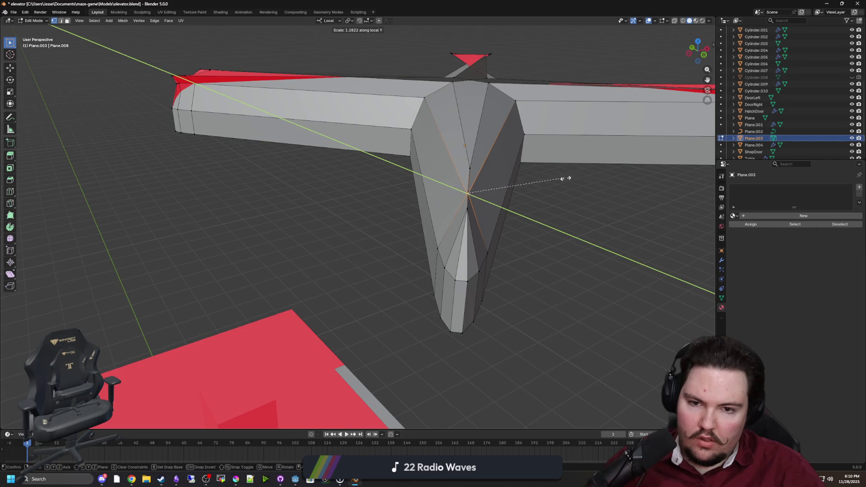
pyautogui.press('Escape')
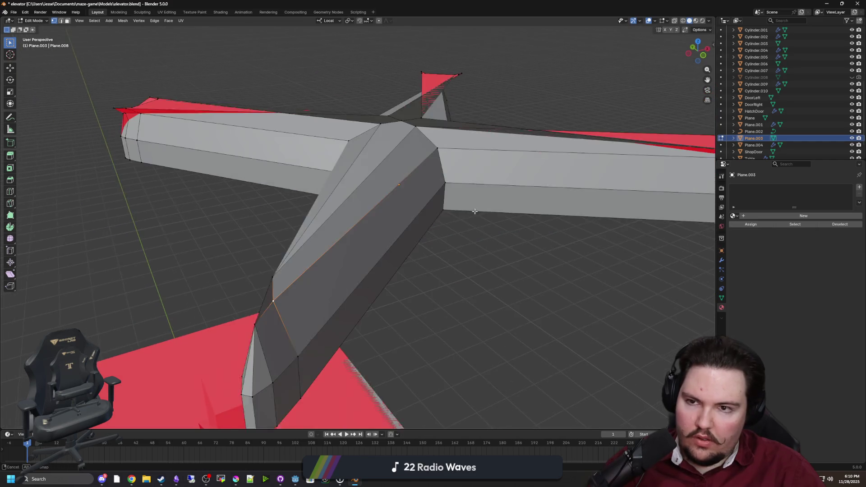
pyautogui.click(328, 20)
pyautogui.click(316, 42)
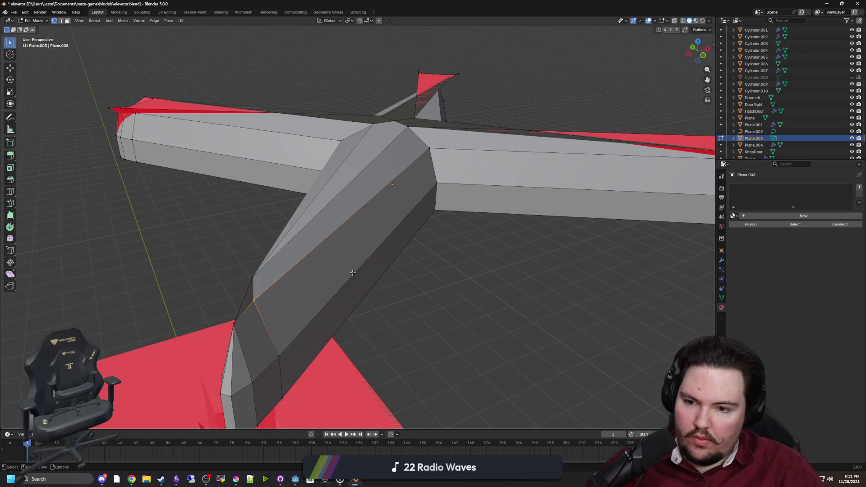
# Move a selected arm-tip vertex along the X axis.
pyautogui.moveTo(382, 304)
pyautogui.mouseDown()
pyautogui.moveTo(379, 313)
pyautogui.moveTo(425, 320)
pyautogui.moveTo(311, 368)
pyautogui.mouseUp()
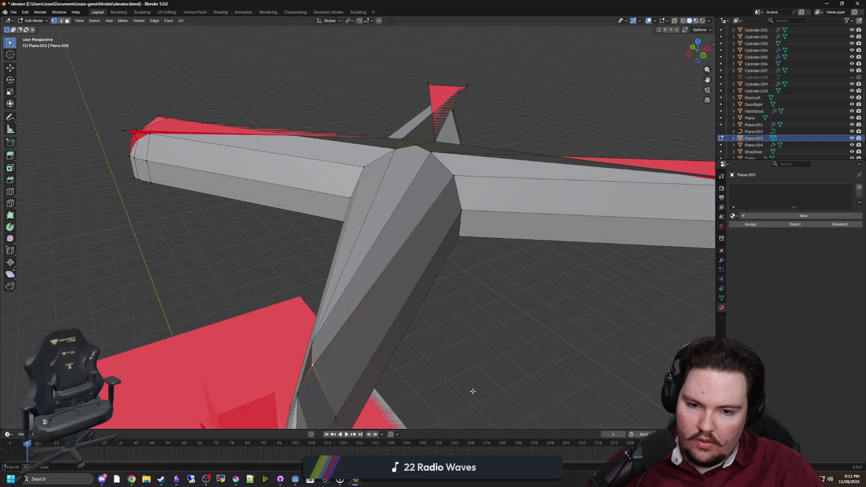
pyautogui.press('g')
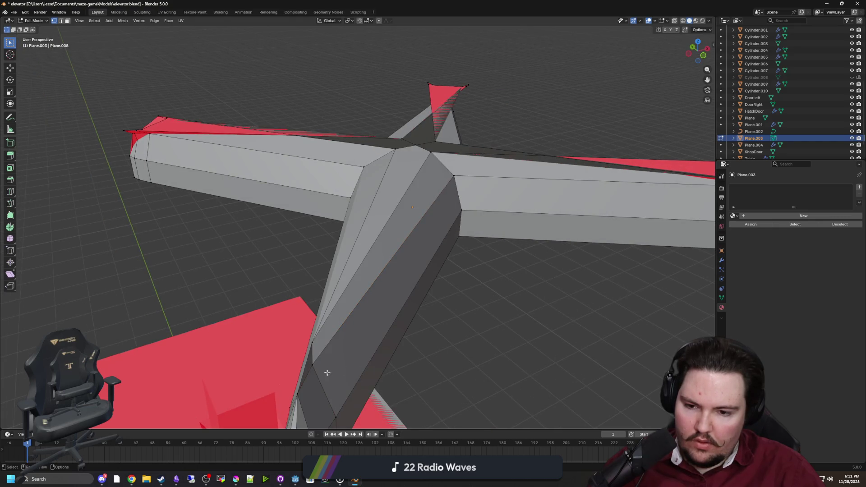
pyautogui.press('x')
pyautogui.click(332, 365)
pyautogui.moveTo(332, 364); pyautogui.dragTo(338, 364)
pyautogui.moveTo(585, 358); pyautogui.dragTo(573, 356)
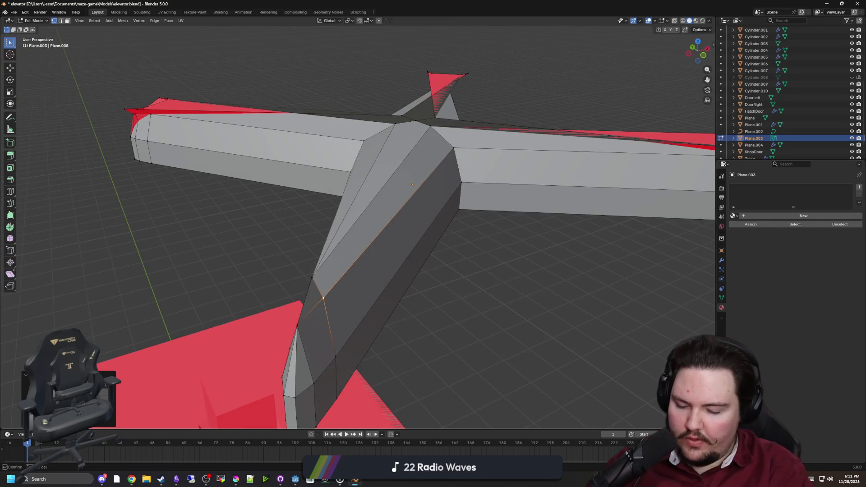
# Nudge and slide the remaining tip vertices into a taper, then return to Object Mode.
pyautogui.moveTo(600, 316); pyautogui.dragTo(624, 318)
pyautogui.press('g')
pyautogui.click(588, 320)
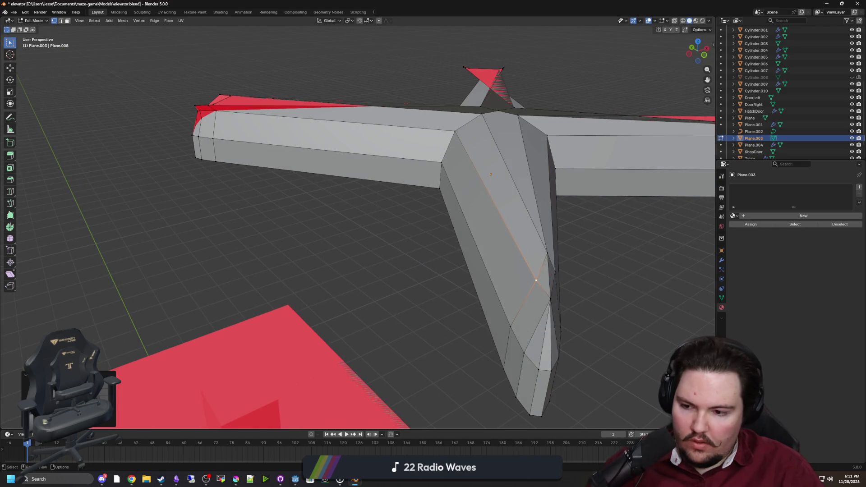
pyautogui.press('g')
pyautogui.press('g')
pyautogui.click(556, 329)
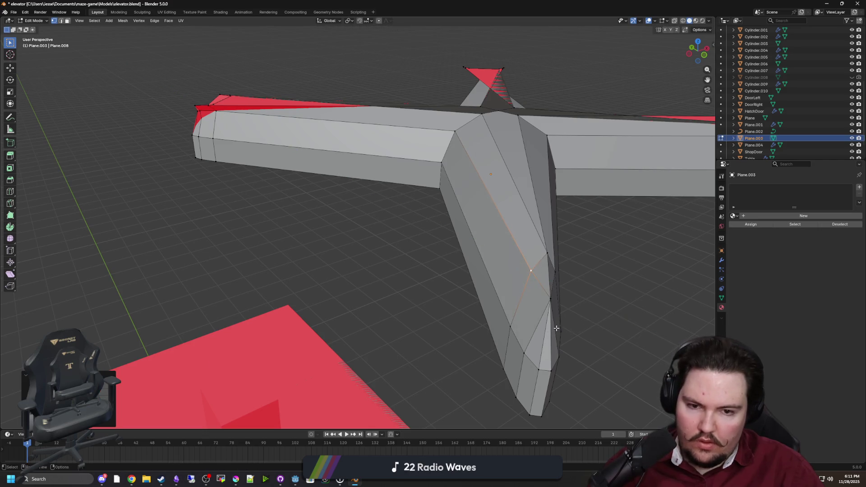
pyautogui.click(285, 338)
pyautogui.scroll(-5, 285, 338)
pyautogui.press('Tab')
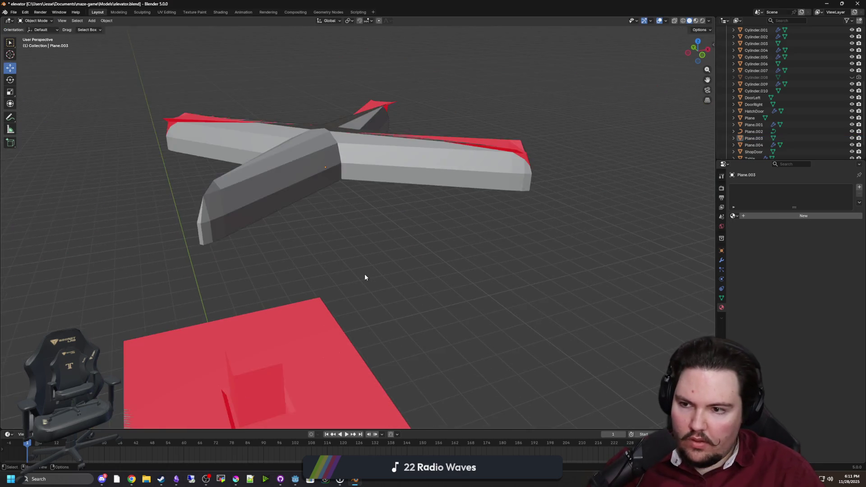
# Zoom in on the X-shaped base and delete it.
pyautogui.moveTo(375, 275)
pyautogui.mouseDown()
pyautogui.moveTo(261, 296)
pyautogui.moveTo(355, 262)
pyautogui.moveTo(374, 268)
pyautogui.moveTo(352, 269)
pyautogui.mouseUp()
pyautogui.scroll(2, 351, 268)
pyautogui.scroll(-2, 348, 271)
pyautogui.scroll(4, 335, 279)
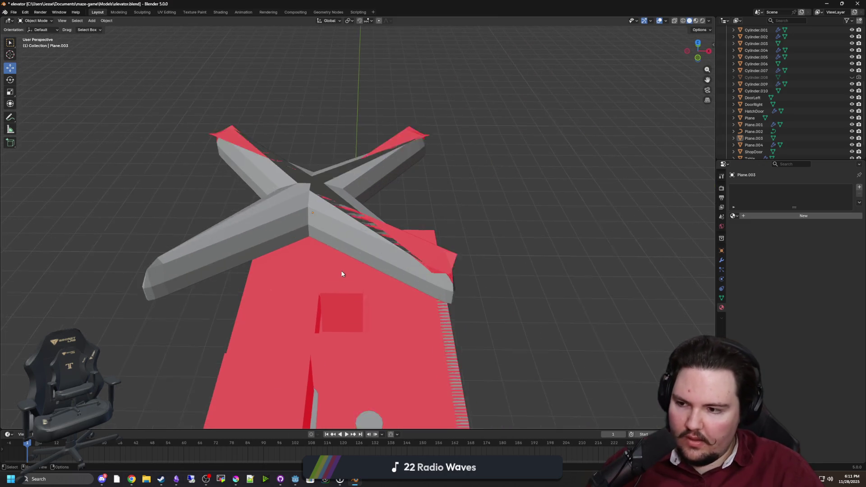
pyautogui.scroll(-2, 342, 274)
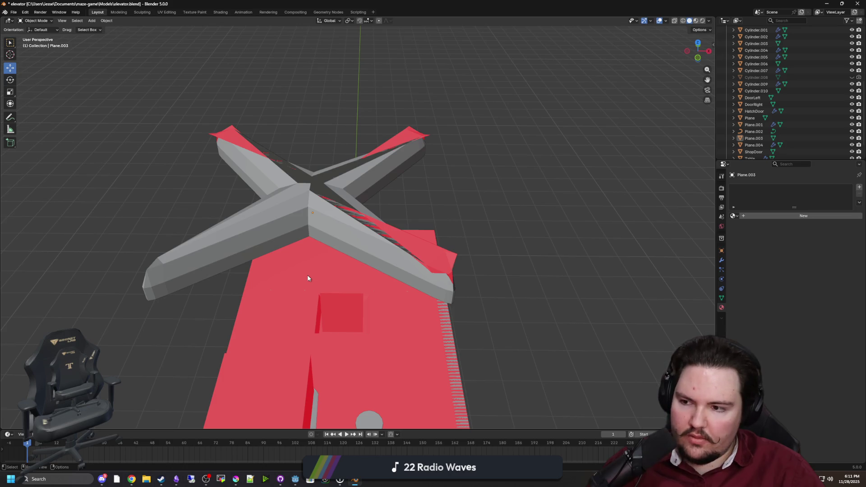
pyautogui.click(289, 231)
pyautogui.press('Delete')
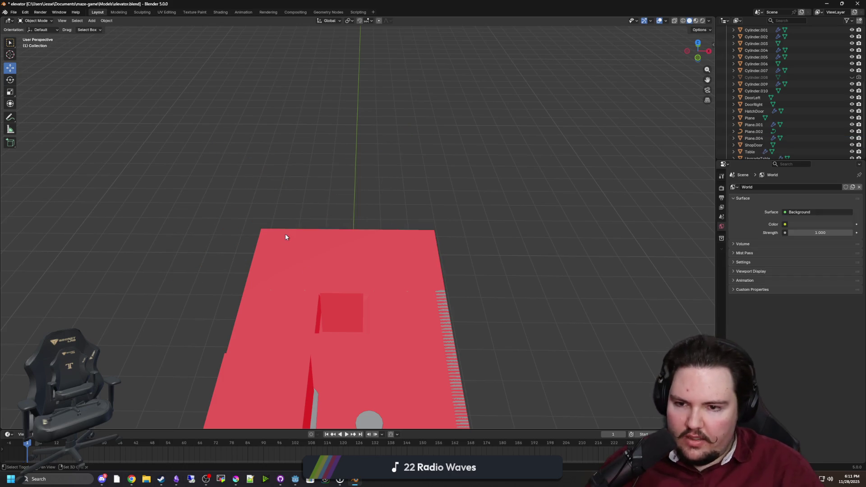
# Add a plane, lift it along Z above the red roof, and enter Edit Mode.
pyautogui.hotkey('shift', 'a')
pyautogui.click(324, 234)
pyautogui.scroll(-3, 310, 235)
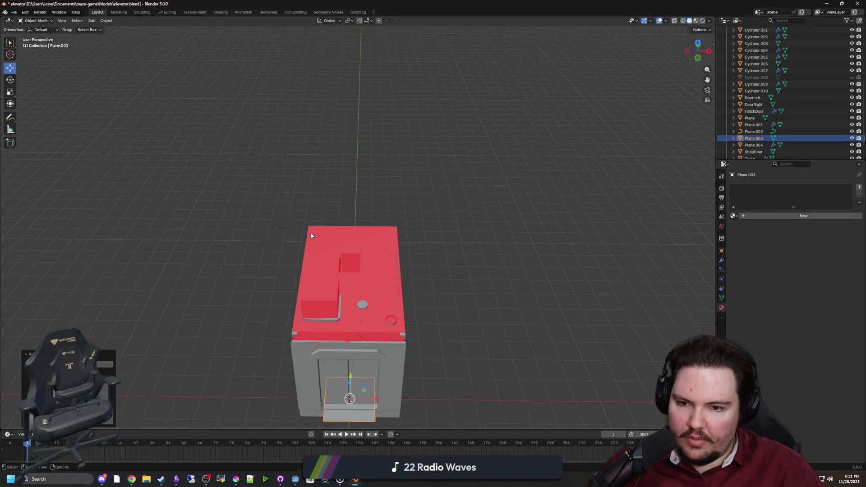
pyautogui.press('g')
pyautogui.press('z')
pyautogui.click(295, 181)
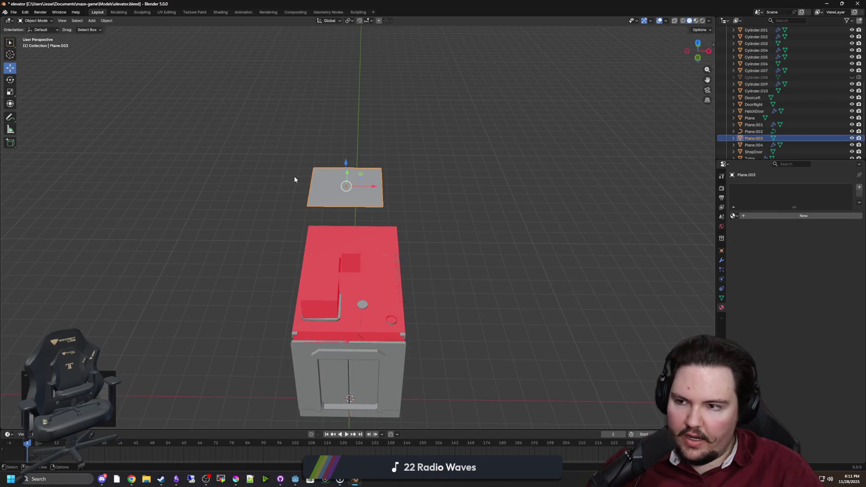
pyautogui.scroll(3, 179, 131)
pyautogui.press('Tab')
pyautogui.scroll(-2, 228, 145)
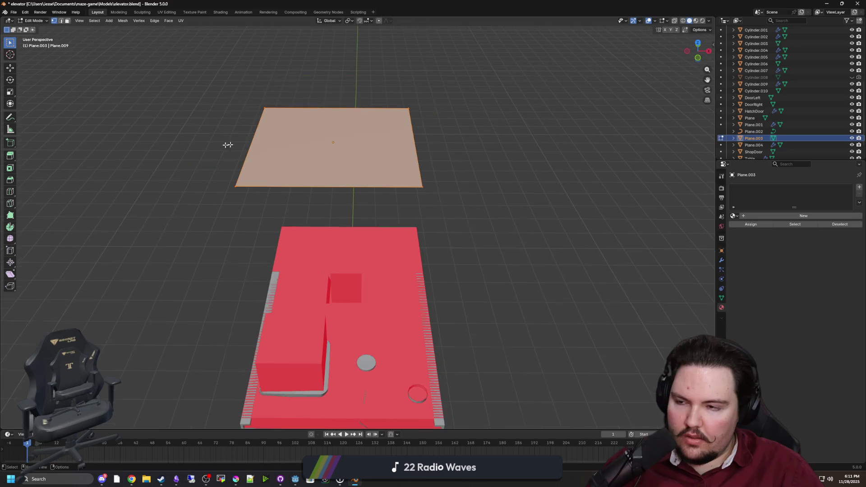
# Loop-cut the plane and scale its middle edges inward to form a four-pointed star.
pyautogui.click(10, 191)
pyautogui.click(275, 137)
pyautogui.middleClick(292, 144)
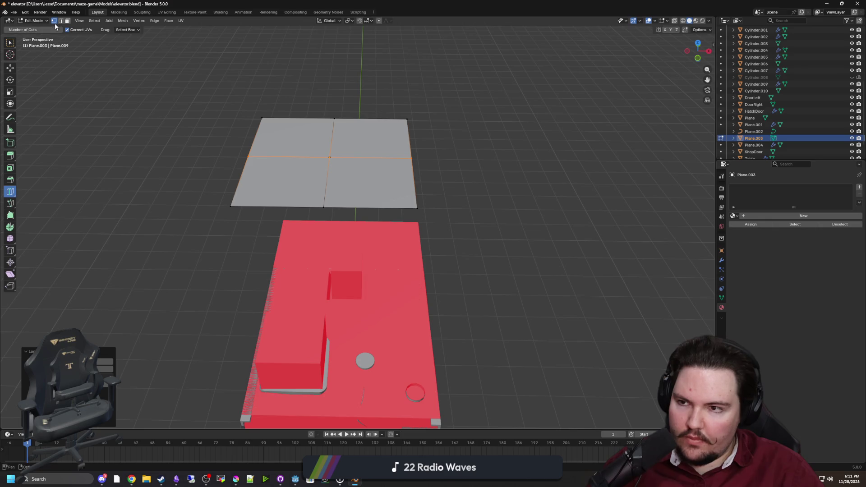
pyautogui.click(8, 46)
pyautogui.click(245, 208)
pyautogui.click(267, 156)
pyautogui.press('s')
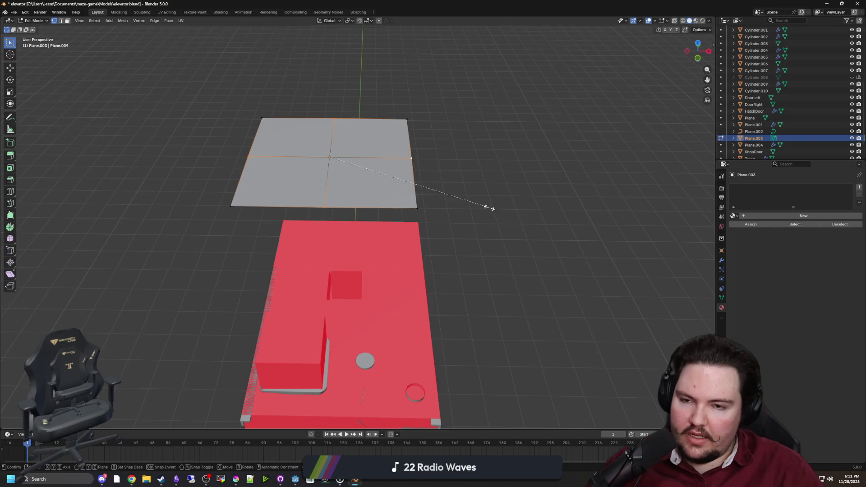
pyautogui.click(358, 188)
pyautogui.press('Tab')
# Rotate the star 45°, apply all transforms, and reenter Edit Mode.
pyautogui.press('r')
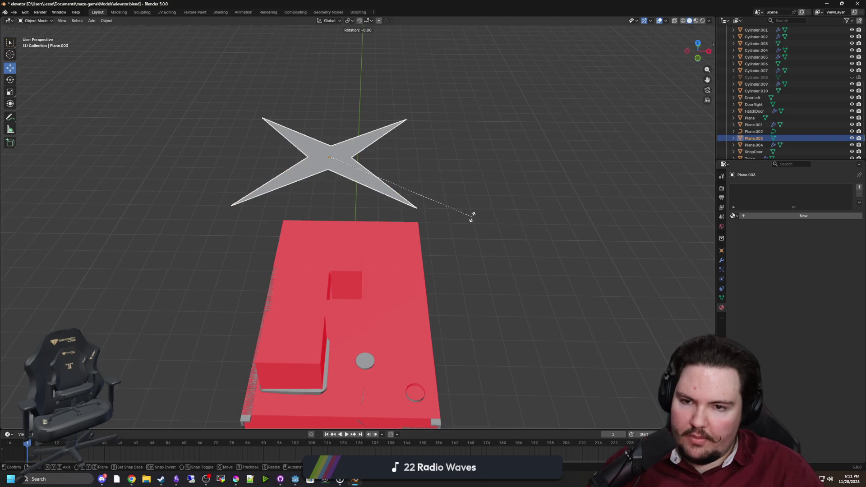
pyautogui.click(440, 114)
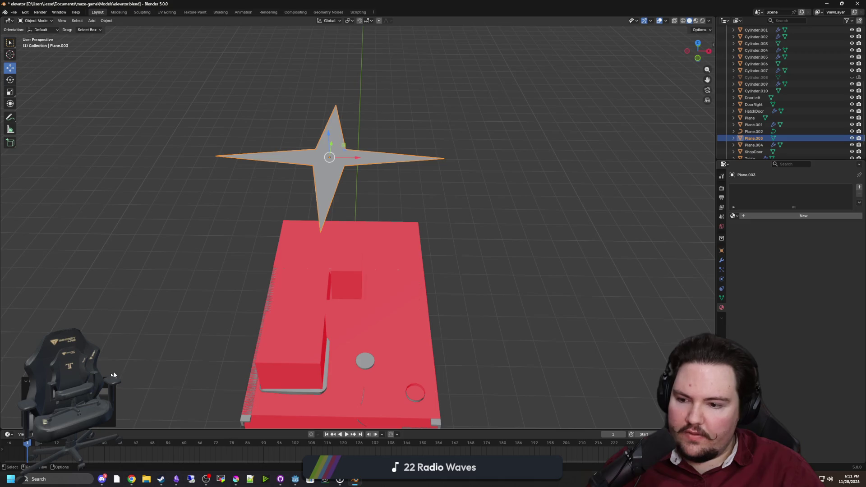
pyautogui.click(218, 226)
pyautogui.click(328, 173)
pyautogui.rightClick(329, 172)
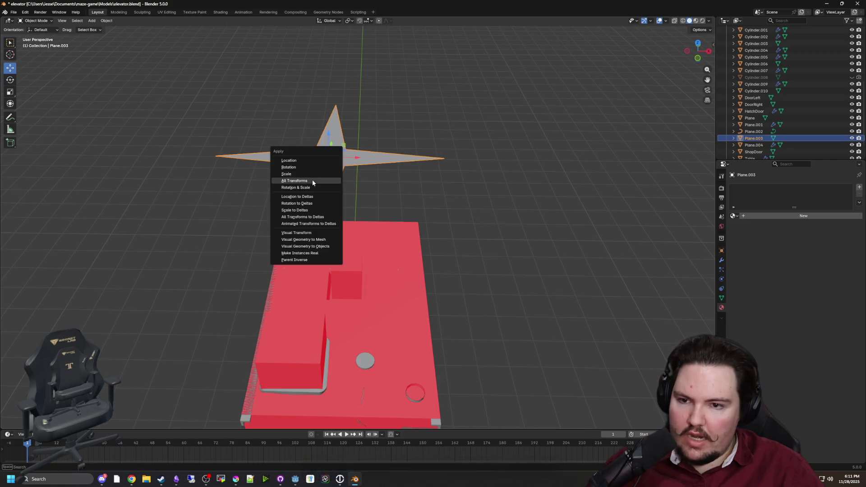
pyautogui.click(322, 185)
pyautogui.press('Tab')
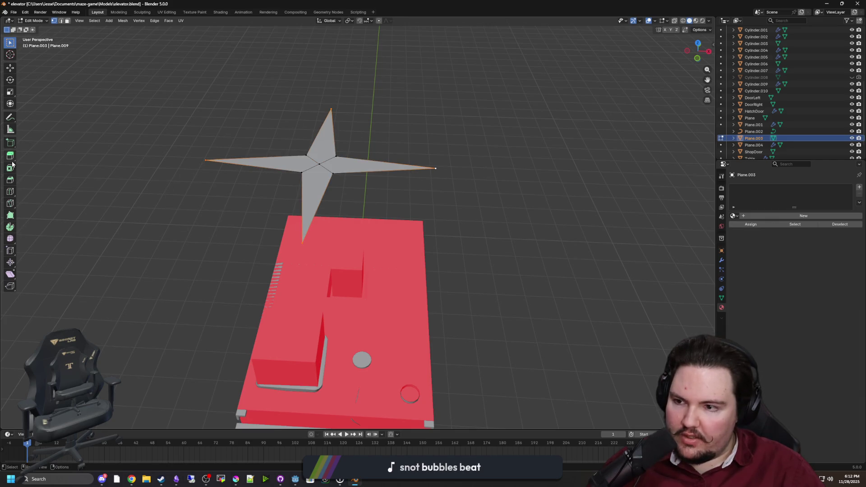
# Round the star's four points with a 2-segment vertex bevel of width 0.693 m.
pyautogui.click(10, 179)
pyautogui.moveTo(318, 134); pyautogui.dragTo(323, 144)
pyautogui.click(74, 301)
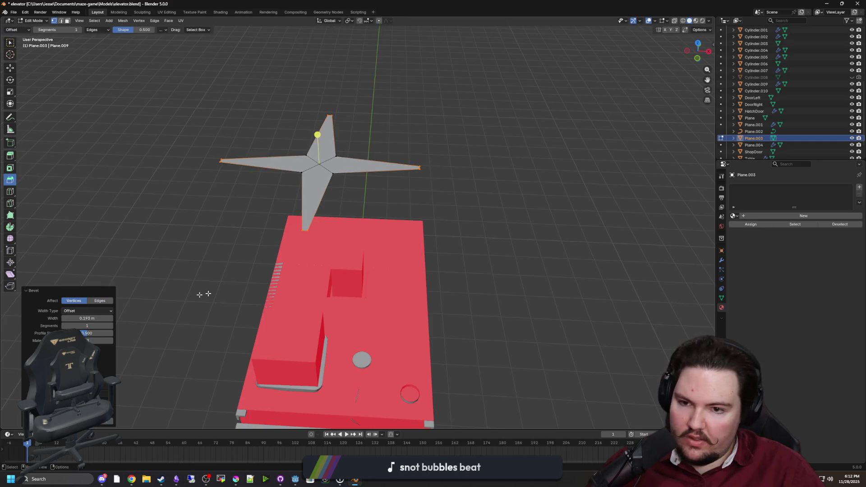
pyautogui.click(110, 326)
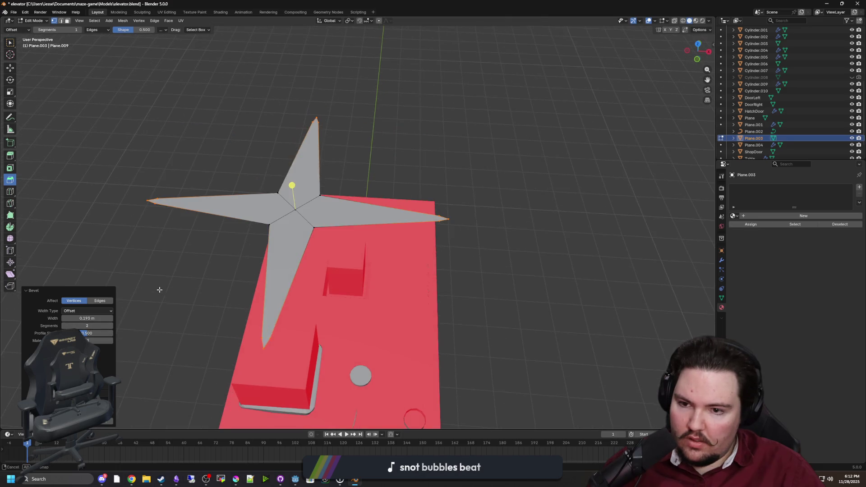
pyautogui.moveTo(106, 318)
pyautogui.mouseDown()
pyautogui.moveTo(240, 319)
pyautogui.moveTo(205, 318)
pyautogui.mouseUp()
pyautogui.moveTo(98, 319); pyautogui.dragTo(98, 319)
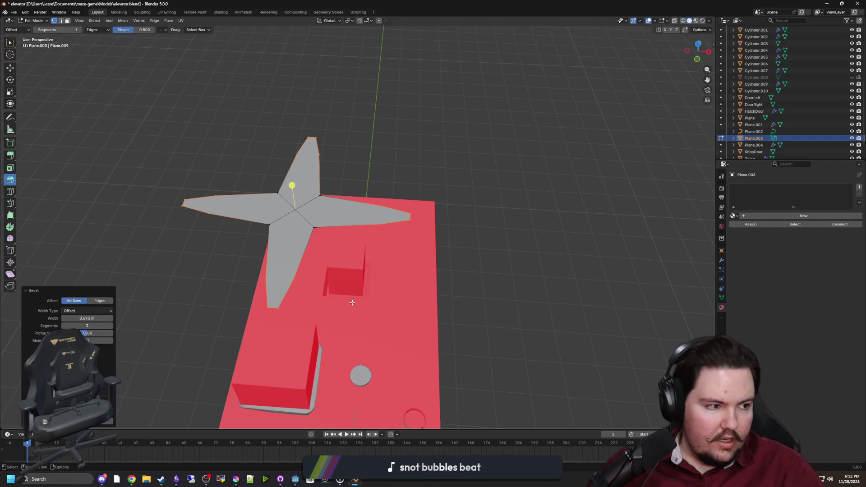
# Bevel the star's centre vertices to about 0.086 m and leave Edit Mode.
pyautogui.click(362, 225)
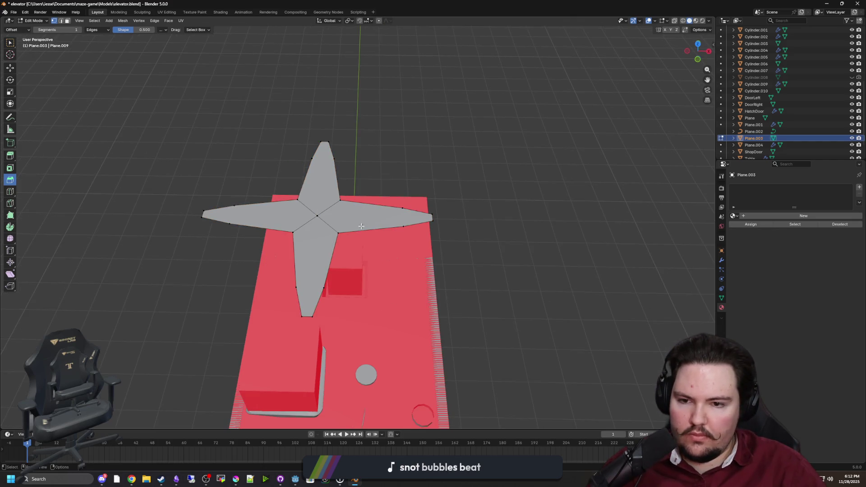
pyautogui.hotkey('ctrl', 'b')
pyautogui.click(319, 186)
pyautogui.moveTo(83, 318)
pyautogui.mouseDown()
pyautogui.moveTo(97, 319)
pyautogui.moveTo(72, 318)
pyautogui.mouseUp()
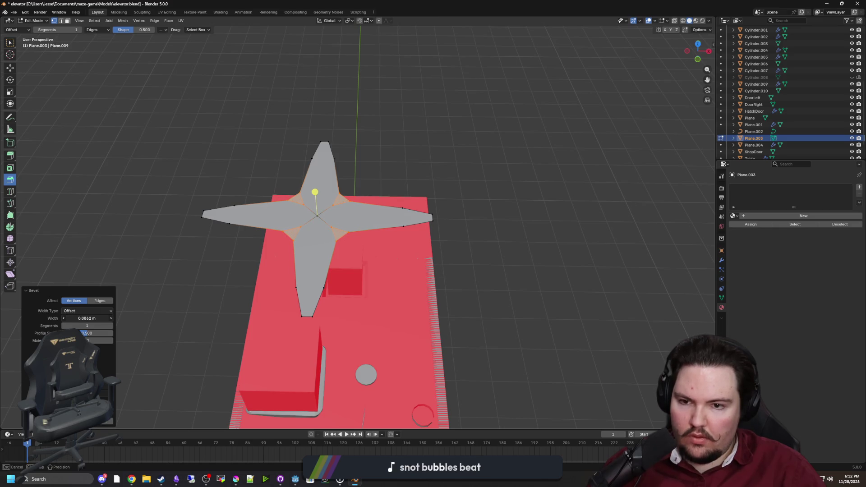
pyautogui.press('Tab')
pyautogui.click(431, 136)
# Extrude the star upward to give the base thickness.
pyautogui.click(311, 184)
pyautogui.press('Tab')
pyautogui.scroll(3, 300, 206)
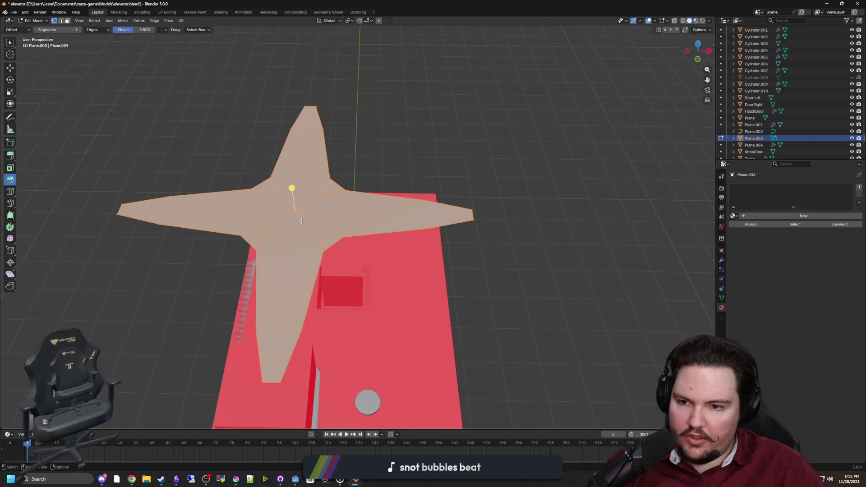
pyautogui.press('e')
pyautogui.click(296, 189)
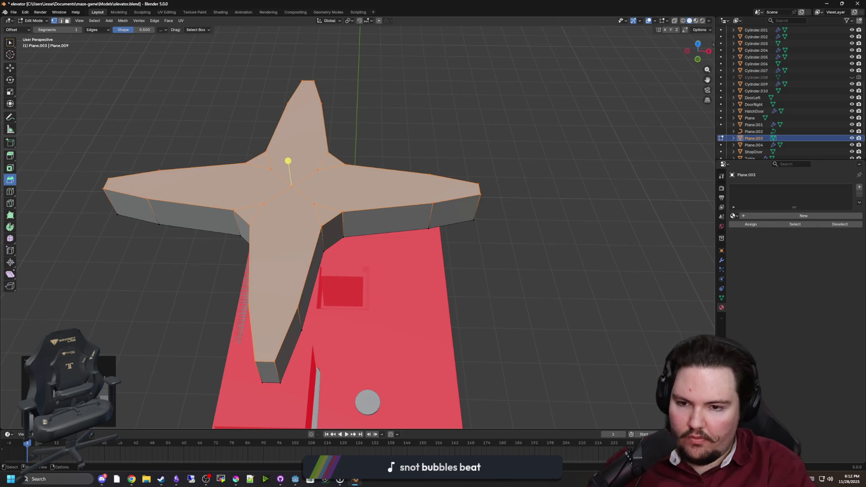
pyautogui.scroll(5, 283, 250)
pyautogui.scroll(-5, 273, 260)
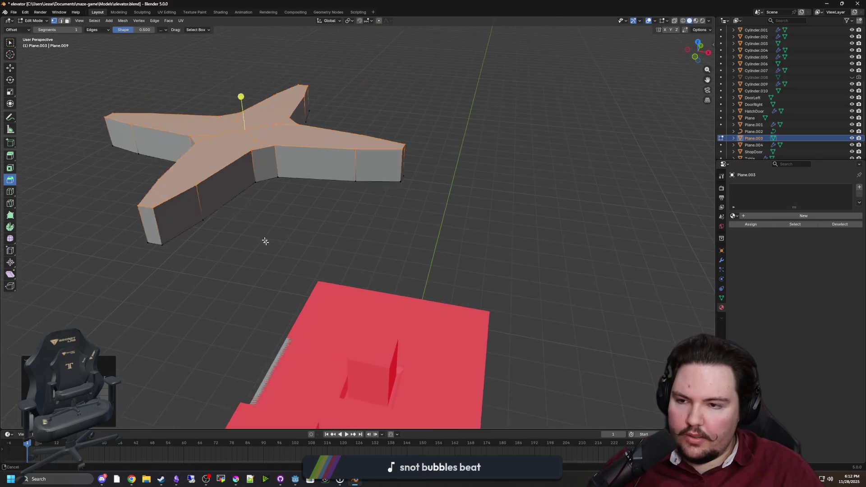
# Add an edge loop around the star's sides.
pyautogui.click(9, 191)
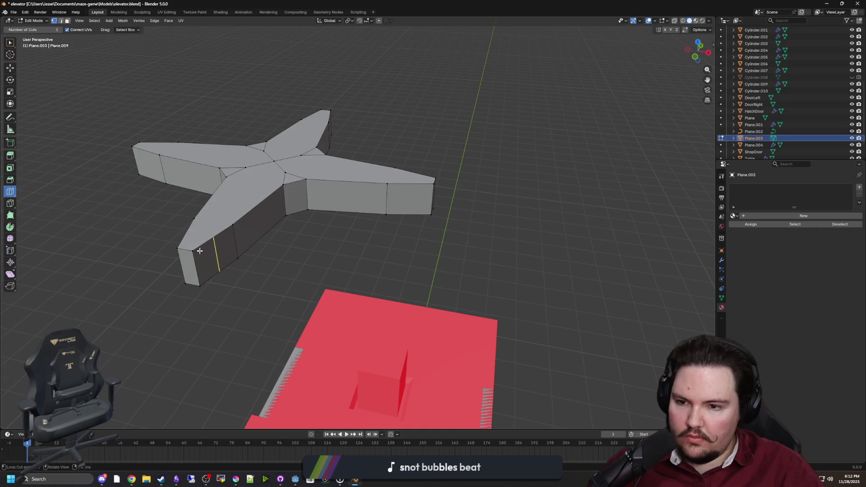
pyautogui.click(197, 259)
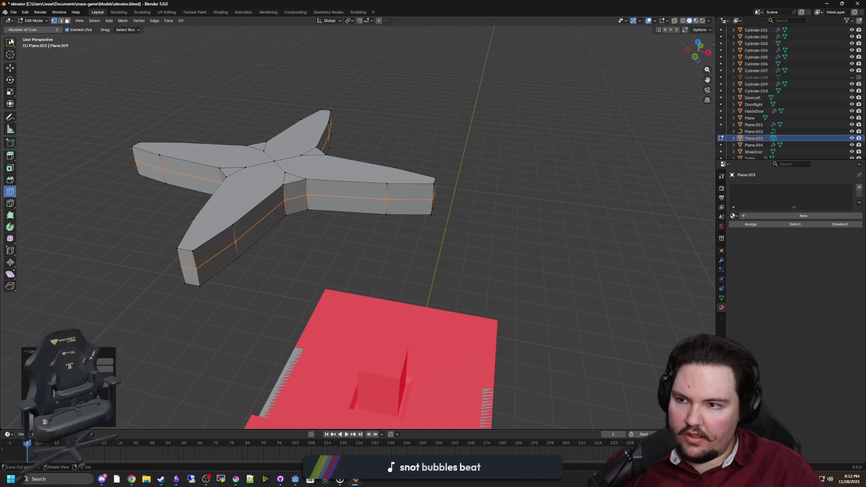
pyautogui.click(10, 42)
pyautogui.hotkey('alt', 'a')
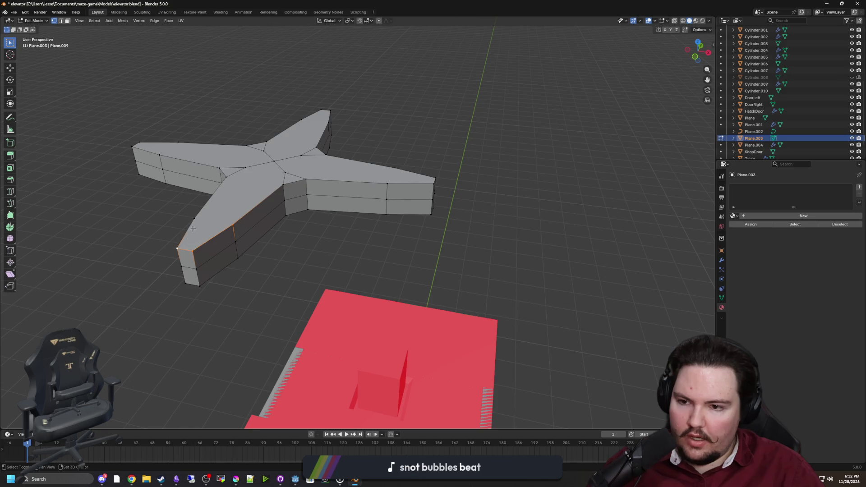
pyautogui.press('s')
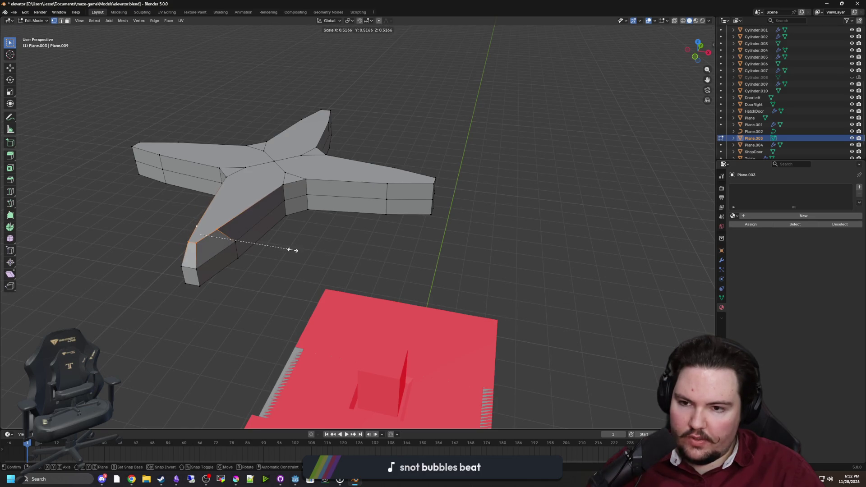
pyautogui.rightClick(251, 220)
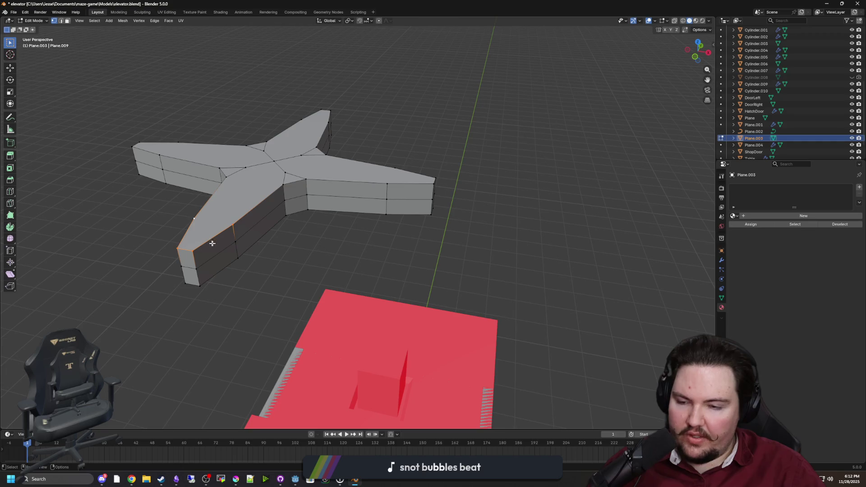
# Shift an arm tip edge along Y, undoing a trial vertical move.
pyautogui.press('g')
pyautogui.press('y')
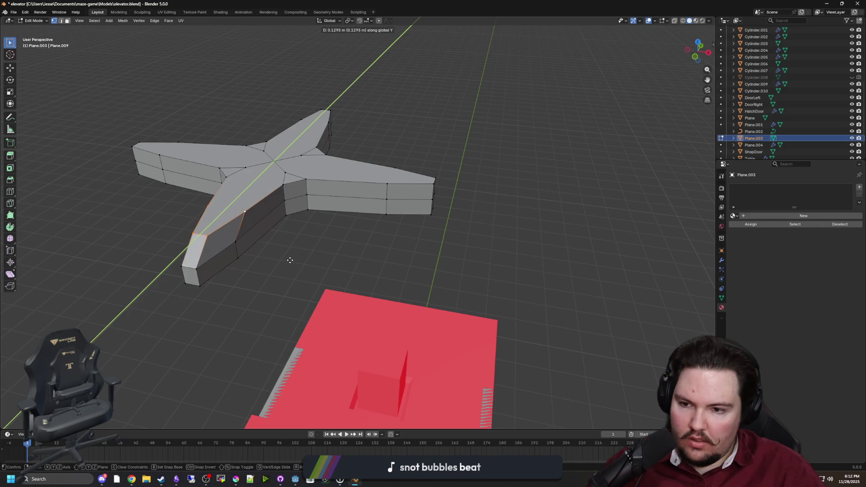
pyautogui.click(285, 263)
pyautogui.scroll(3, 276, 262)
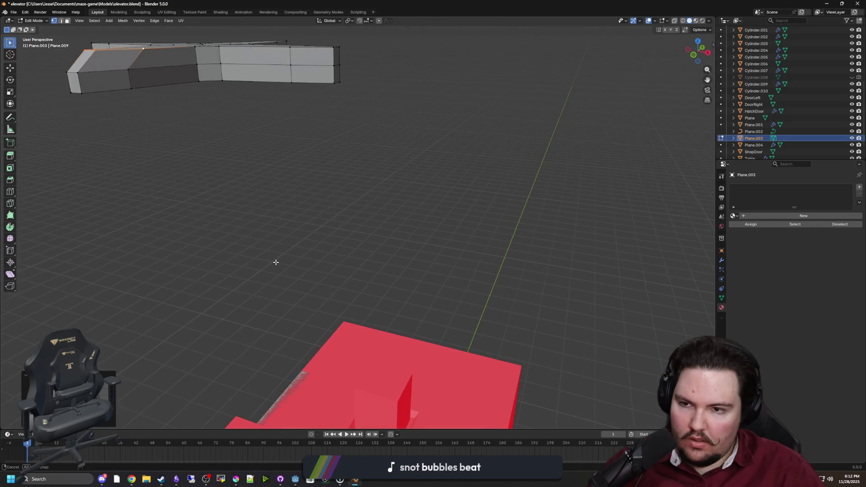
pyautogui.scroll(-3, 271, 243)
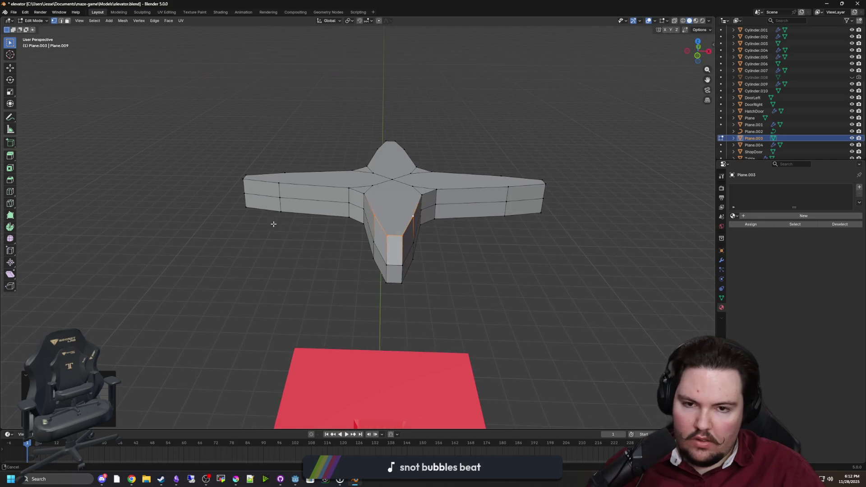
pyautogui.scroll(3, 297, 222)
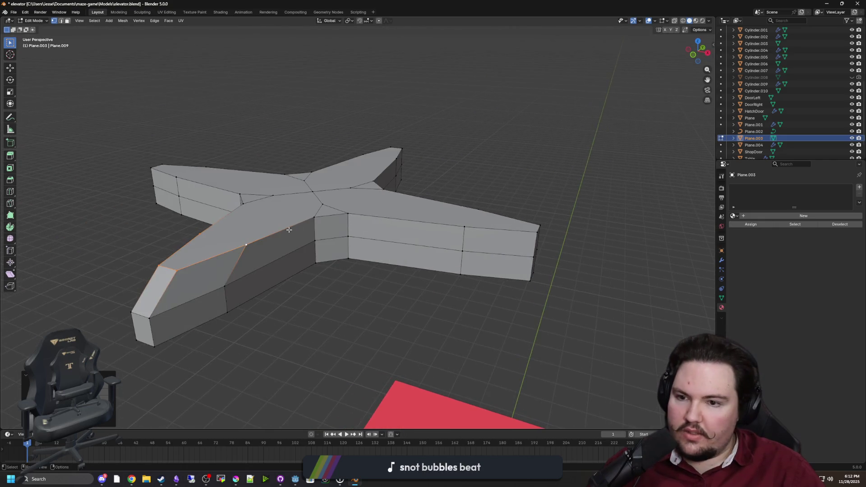
pyautogui.scroll(-3, 291, 239)
pyautogui.press('g')
pyautogui.press('z')
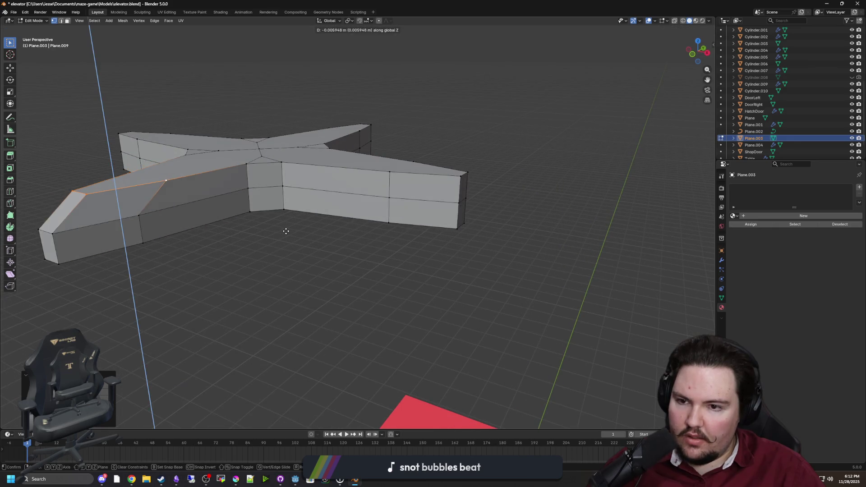
pyautogui.rightClick(280, 239)
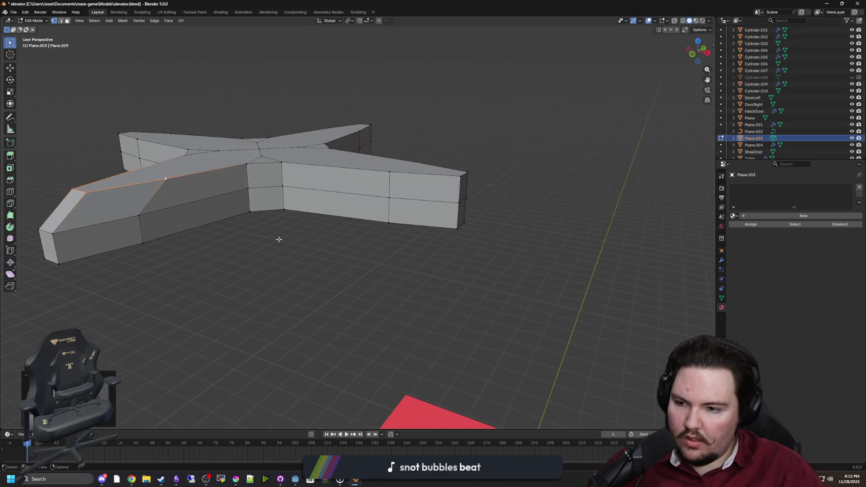
pyautogui.hotkey('ctrl', 'z')
# Slide the edge loop further up the left arm.
pyautogui.moveTo(242, 238); pyautogui.dragTo(245, 241)
pyautogui.press('g')
pyautogui.click(283, 243)
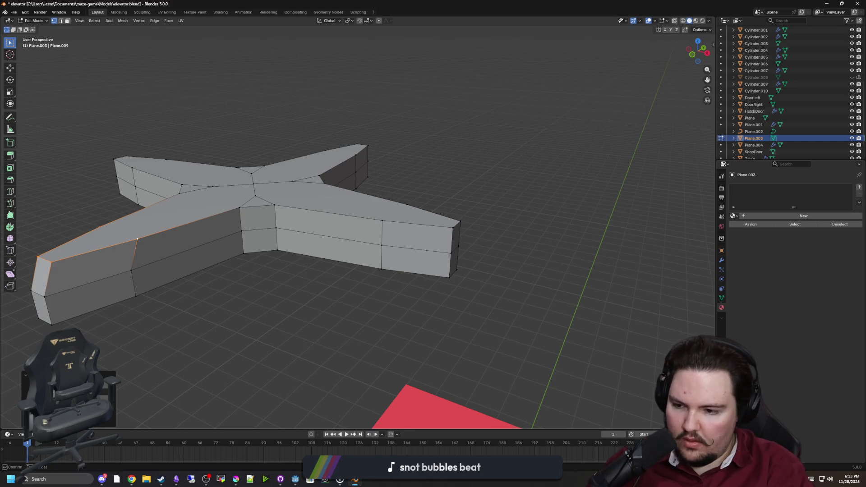
pyautogui.press('Return')
# Move the right arm's top tip edge inward along X.
pyautogui.moveTo(479, 229)
pyautogui.mouseDown()
pyautogui.moveTo(358, 193)
pyautogui.moveTo(374, 194)
pyautogui.mouseUp()
pyautogui.press('g')
pyautogui.press('x')
pyautogui.click(395, 208)
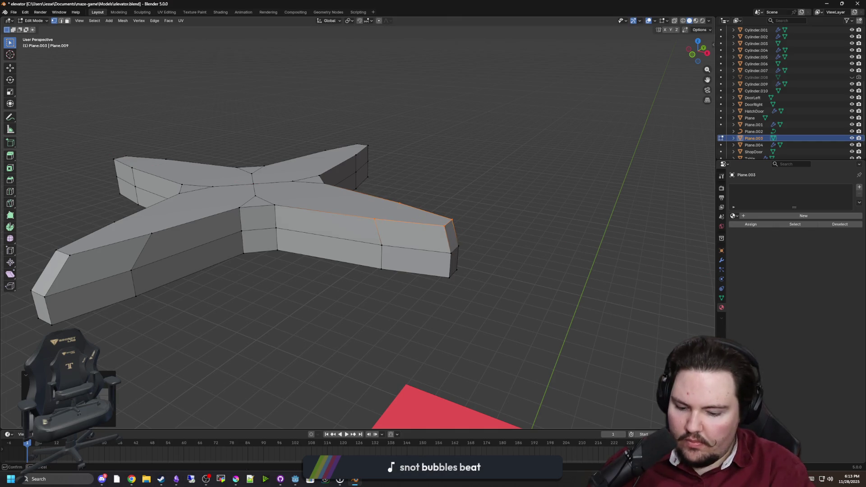
pyautogui.click(417, 155)
# Move the far arm's tip edges along Y to slope its end.
pyautogui.moveTo(367, 155); pyautogui.dragTo(315, 134)
pyautogui.press('g')
pyautogui.press('x')
pyautogui.press('y')
pyautogui.click(379, 149)
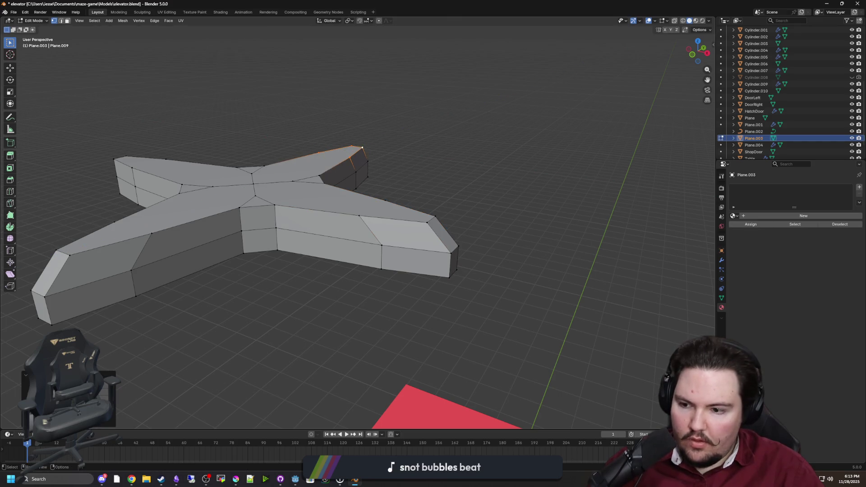
pyautogui.press('Return')
# Leave the left arm tip unchanged, return to Object Mode, and add a new plane.
pyautogui.moveTo(175, 176)
pyautogui.mouseDown()
pyautogui.moveTo(99, 138)
pyautogui.moveTo(57, 139)
pyautogui.mouseUp()
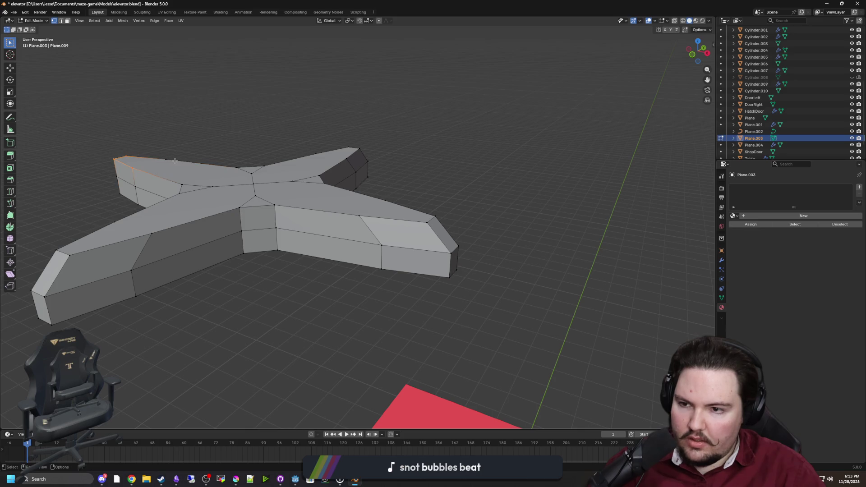
pyautogui.press('g')
pyautogui.press('x')
pyautogui.press('y')
pyautogui.press('Escape')
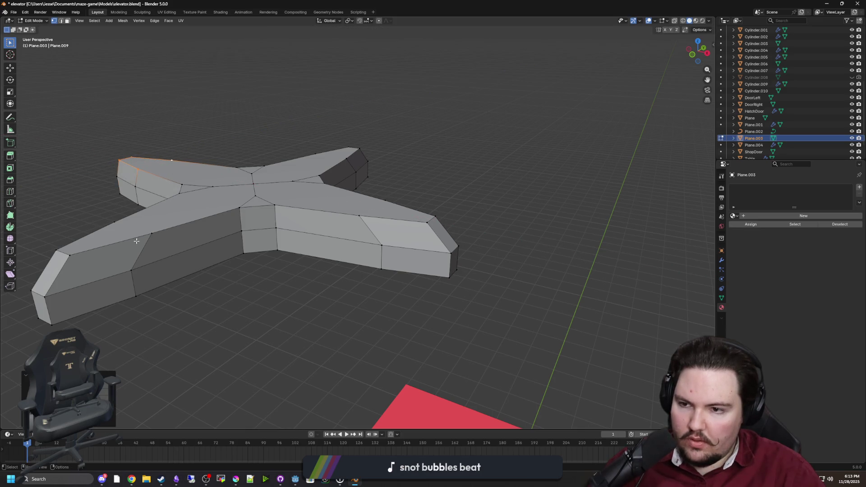
pyautogui.press('Tab')
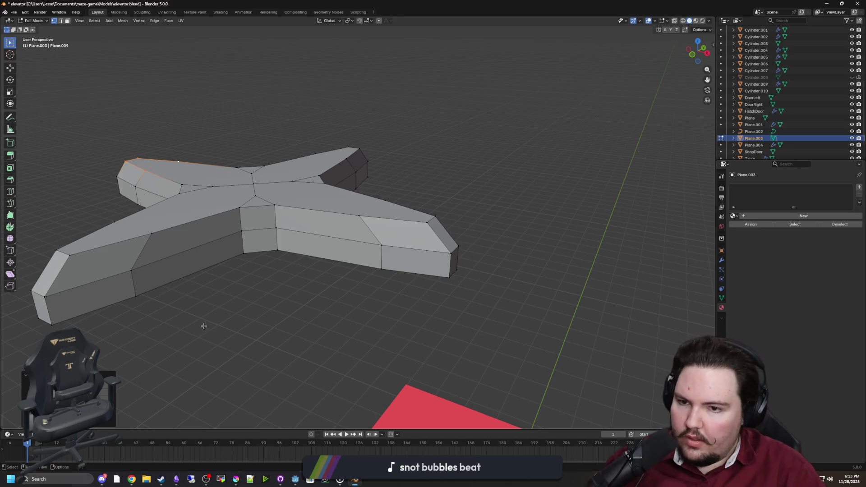
pyautogui.scroll(-5, 262, 299)
pyautogui.moveTo(265, 286)
pyautogui.mouseDown()
pyautogui.moveTo(232, 286)
pyautogui.moveTo(232, 259)
pyautogui.moveTo(310, 220)
pyautogui.moveTo(309, 197)
pyautogui.moveTo(331, 186)
pyautogui.moveTo(331, 214)
pyautogui.mouseUp()
pyautogui.hotkey('shift', 'a')
pyautogui.click(360, 217)
# Raise the new plane straight up along Z so it sits above the star base.
pyautogui.scroll(-4, 360, 219)
pyautogui.press('g')
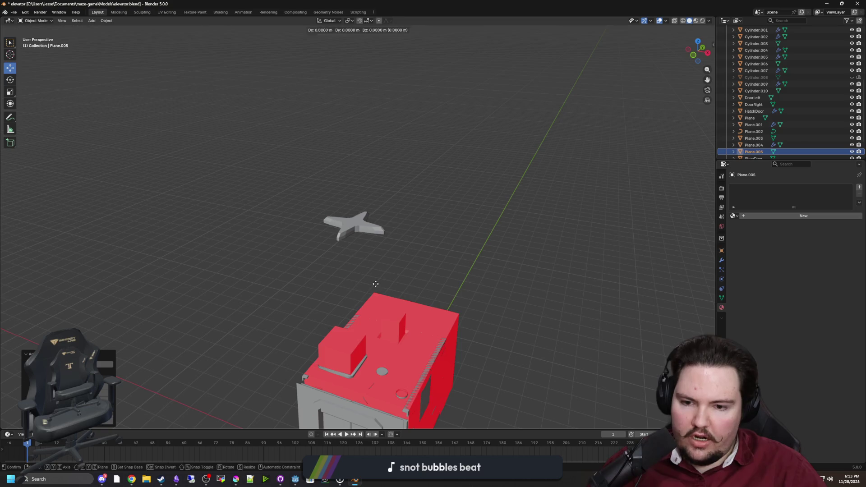
pyautogui.press('z')
pyautogui.click(419, 158)
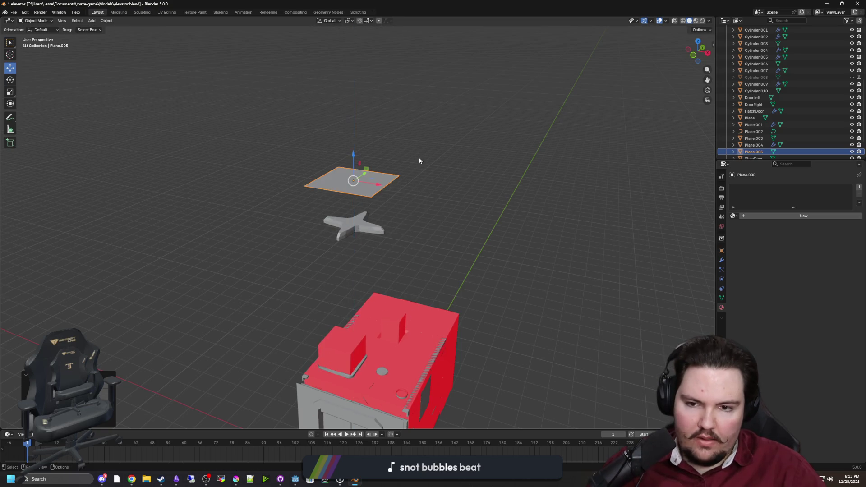
pyautogui.scroll(3, 406, 196)
pyautogui.moveTo(404, 196)
pyautogui.mouseDown()
pyautogui.moveTo(393, 197)
pyautogui.moveTo(473, 207)
pyautogui.moveTo(314, 289)
pyautogui.mouseUp()
# In Edit Mode, stretch the plane outward at its right corner vertex.
pyautogui.press('Tab')
pyautogui.click(419, 205)
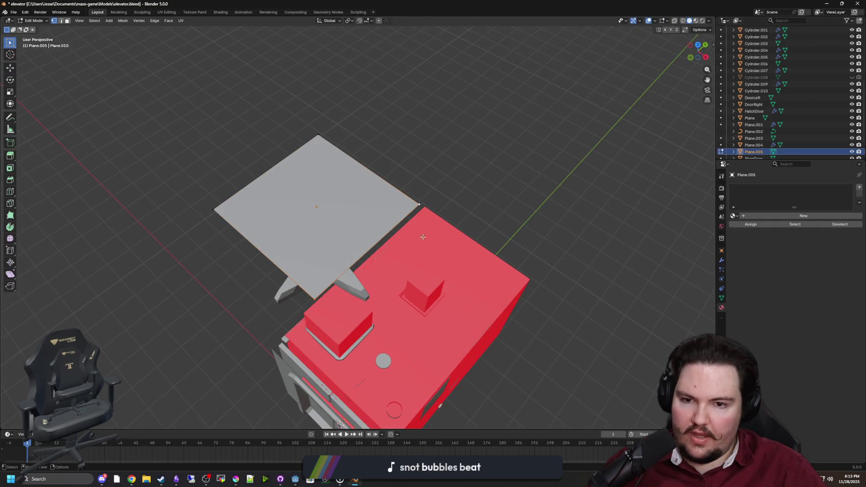
pyautogui.press('s')
pyautogui.click(469, 233)
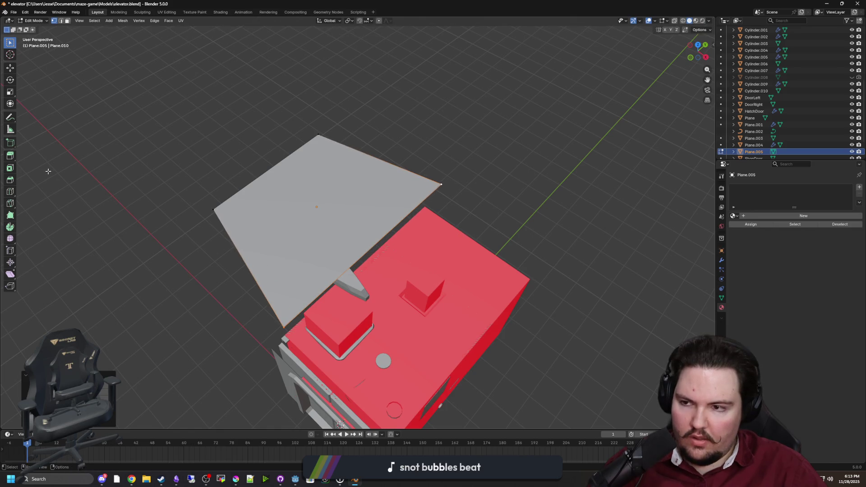
pyautogui.click(64, 222)
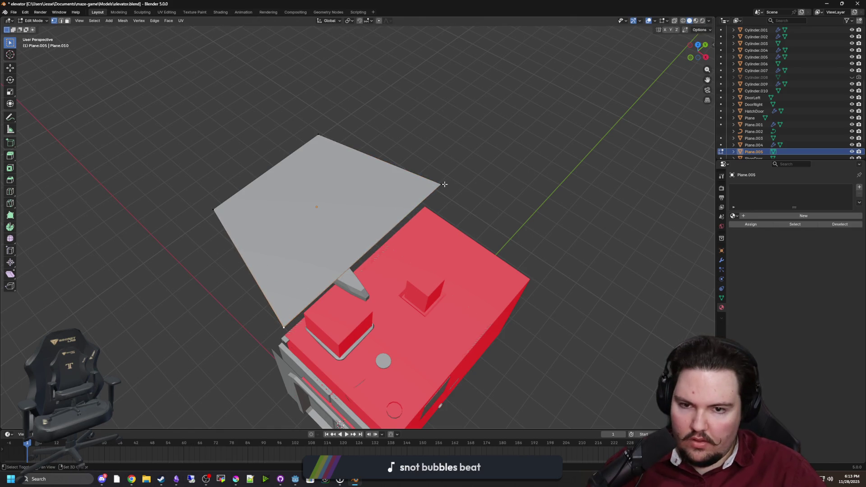
# Cut an edge loop across the plane's middle and widen it along X.
pyautogui.click(10, 192)
pyautogui.click(253, 182)
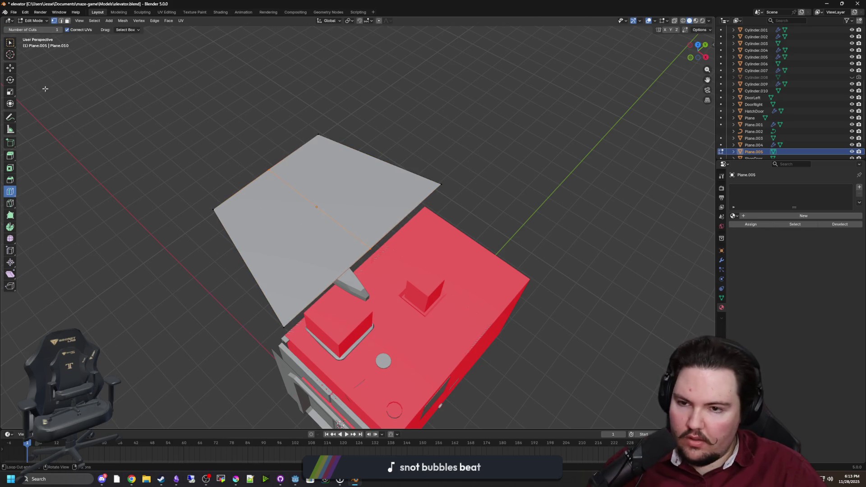
pyautogui.click(10, 42)
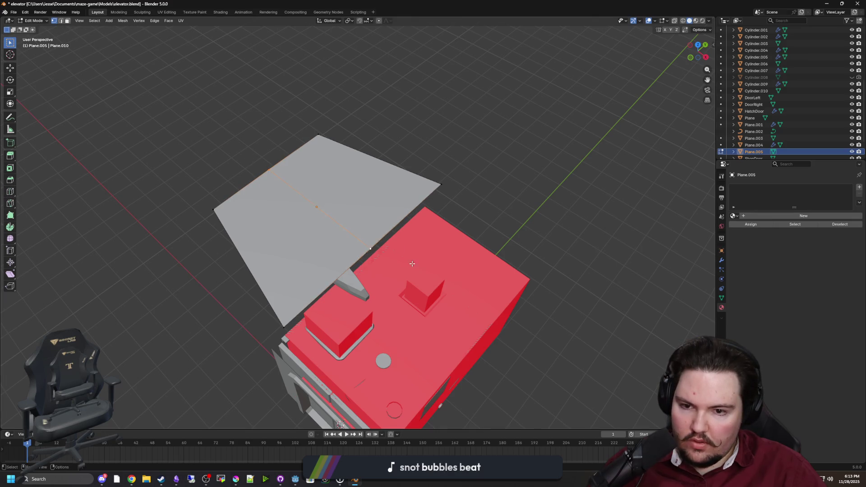
pyautogui.press('s')
pyautogui.press('x')
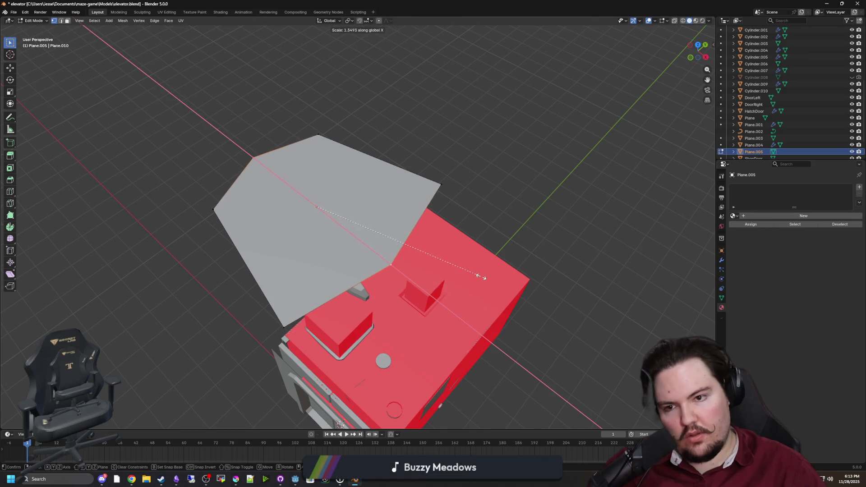
pyautogui.click(489, 278)
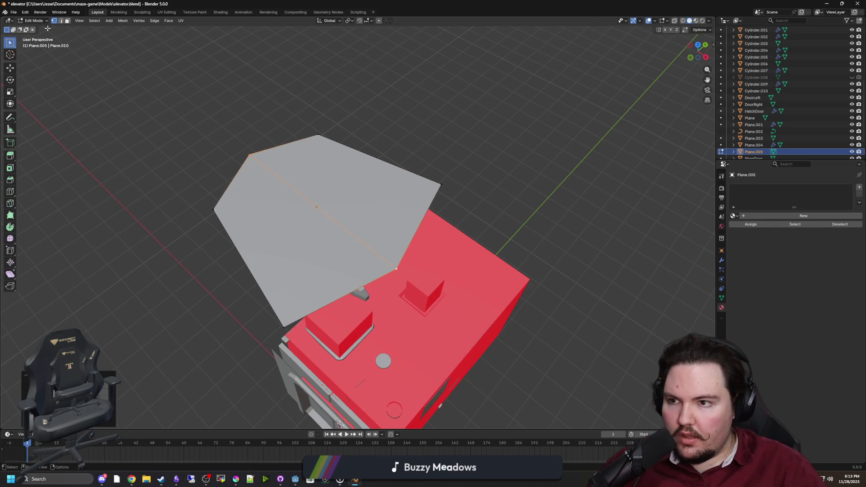
# Vertex-bevel the two square seat corners with 2 segments and 0.614 m width, then exit Edit Mode.
pyautogui.click(287, 324)
pyautogui.keyDown('shift'); pyautogui.click(441, 184); pyautogui.keyUp('shift')
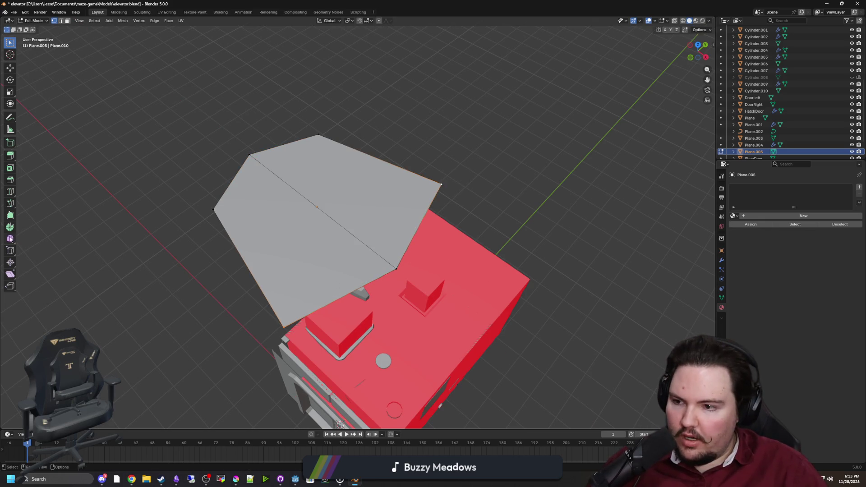
pyautogui.click(13, 158)
pyautogui.click(10, 180)
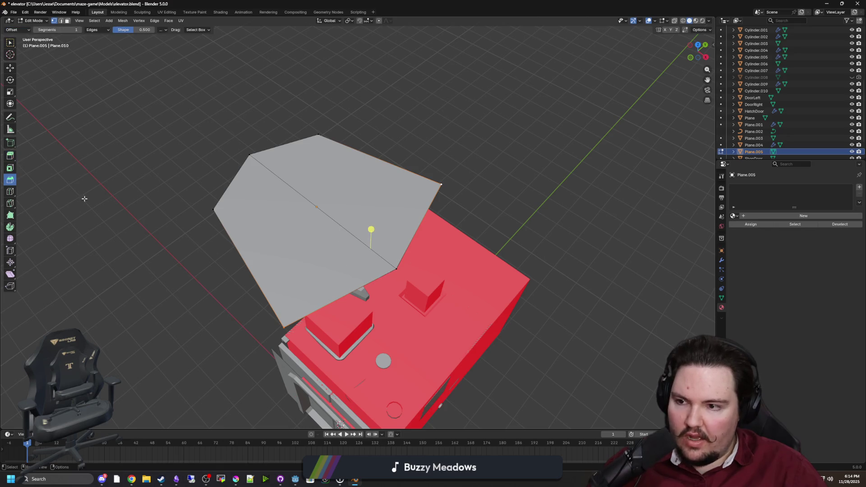
pyautogui.moveTo(373, 231); pyautogui.dragTo(382, 210)
pyautogui.click(81, 301)
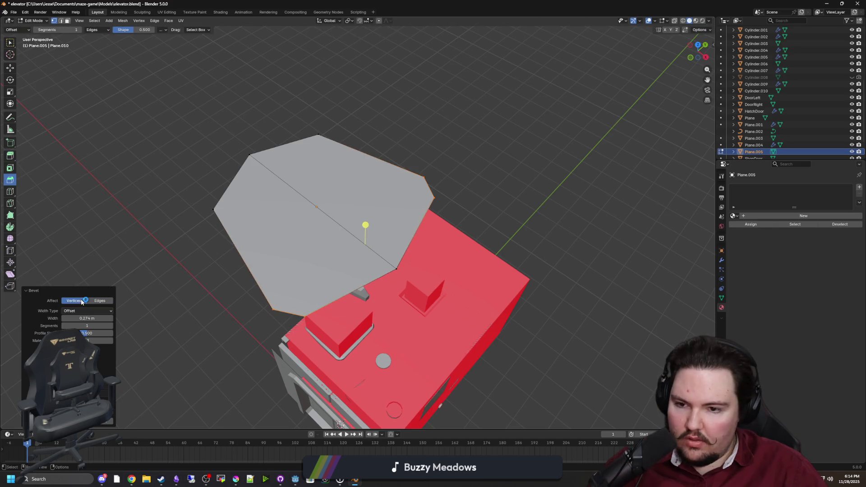
pyautogui.click(110, 326)
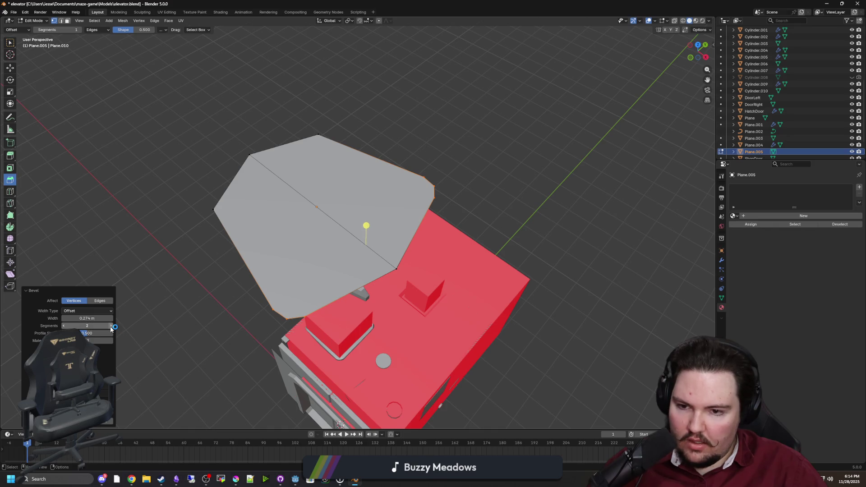
pyautogui.click(111, 319)
pyautogui.click(111, 318)
pyautogui.click(110, 319)
pyautogui.click(111, 318)
pyautogui.click(111, 318)
pyautogui.click(111, 319)
pyautogui.click(110, 319)
pyautogui.moveTo(316, 217)
pyautogui.mouseDown()
pyautogui.moveTo(311, 245)
pyautogui.moveTo(331, 272)
pyautogui.moveTo(285, 201)
pyautogui.mouseUp()
pyautogui.press('Tab')
pyautogui.press('Tab')
# Raise the selected seat faces along Z to thicken the plate into a slab.
pyautogui.click(10, 42)
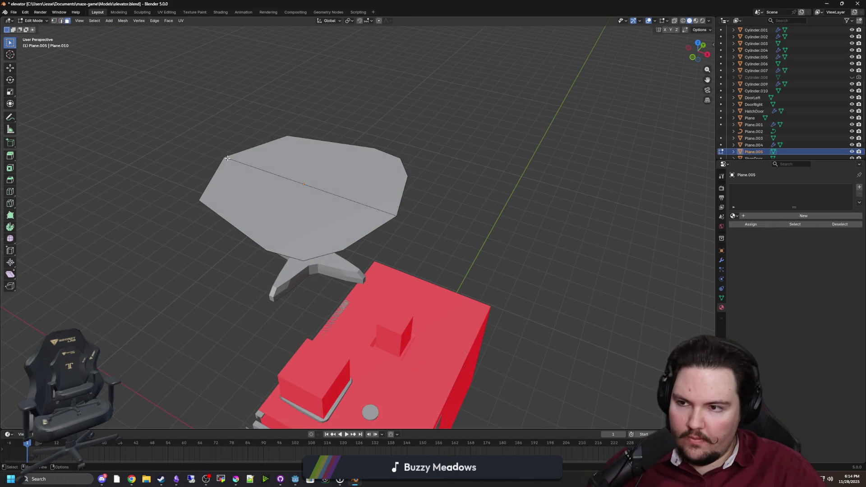
pyautogui.click(311, 212)
pyautogui.keyDown('shift'); pyautogui.click(370, 189); pyautogui.keyUp('shift')
pyautogui.press('g')
pyautogui.press('z')
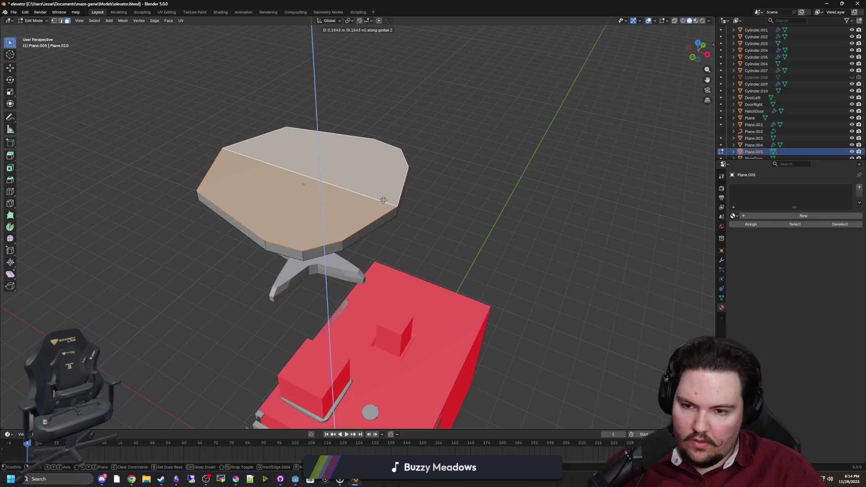
pyautogui.click(383, 194)
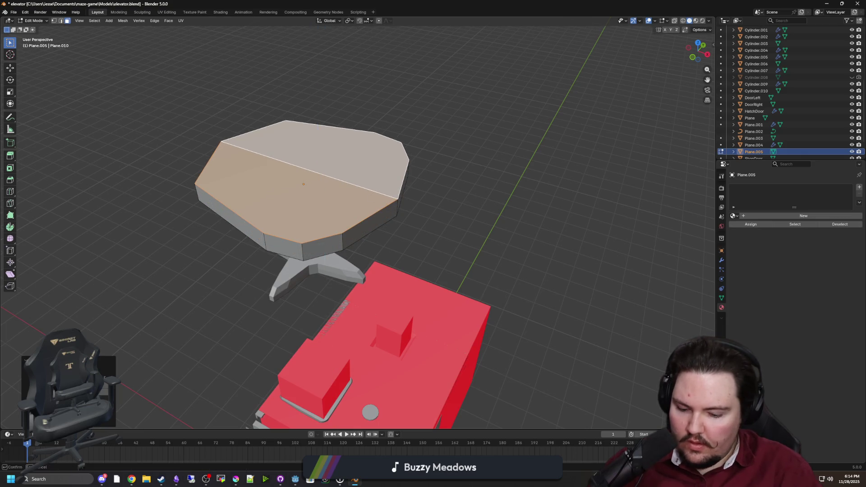
pyautogui.moveTo(205, 289)
pyautogui.mouseDown()
pyautogui.moveTo(238, 258)
pyautogui.moveTo(267, 205)
pyautogui.moveTo(277, 271)
pyautogui.mouseUp()
pyautogui.scroll(2, 127, 379)
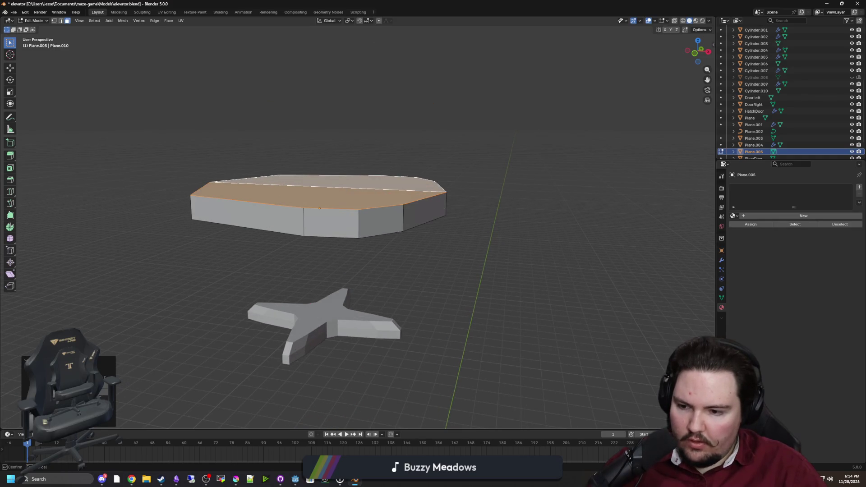
pyautogui.moveTo(335, 310)
pyautogui.mouseDown()
pyautogui.moveTo(308, 329)
pyautogui.moveTo(355, 323)
pyautogui.moveTo(284, 301)
pyautogui.mouseUp()
# In Object Mode, scale the seat slab down to about 0.75.
pyautogui.press('Tab')
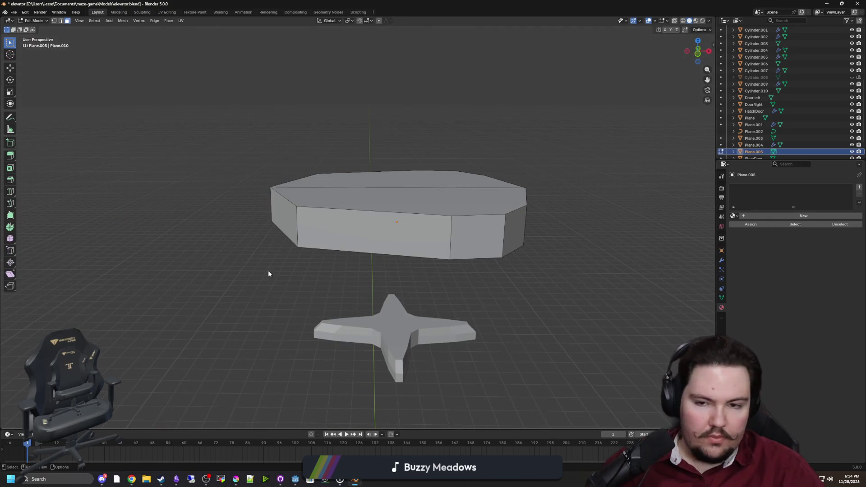
pyautogui.moveTo(268, 270); pyautogui.dragTo(252, 284)
pyautogui.click(130, 174)
pyautogui.moveTo(130, 174)
pyautogui.mouseDown()
pyautogui.moveTo(176, 193)
pyautogui.moveTo(377, 157)
pyautogui.mouseUp()
pyautogui.click(377, 157)
pyautogui.press('s')
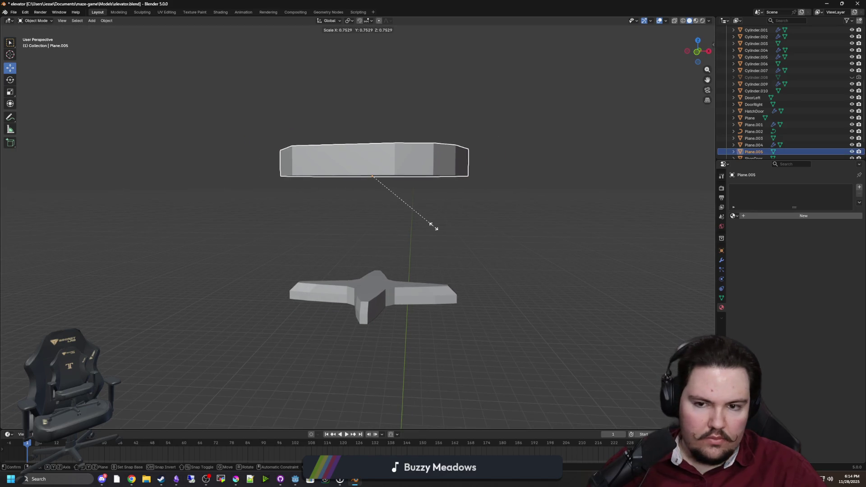
pyautogui.click(434, 227)
pyautogui.moveTo(434, 227)
pyautogui.mouseDown()
pyautogui.moveTo(410, 267)
pyautogui.moveTo(239, 300)
pyautogui.moveTo(288, 294)
pyautogui.mouseUp()
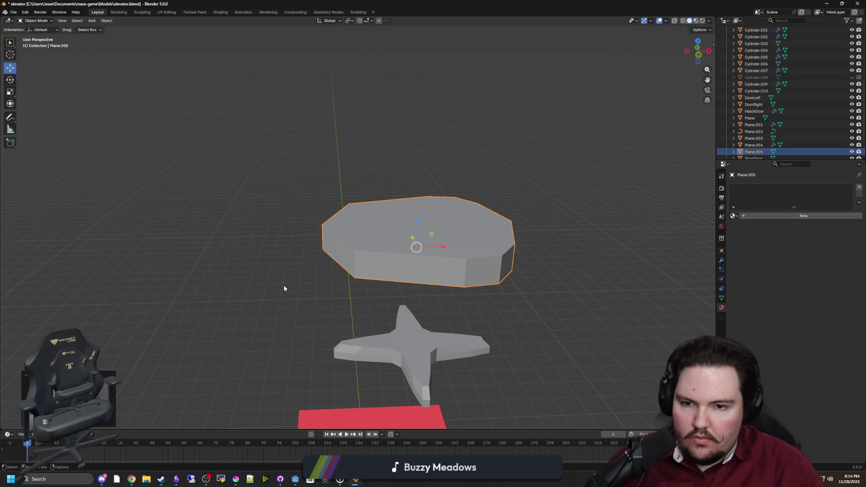
pyautogui.click(283, 285)
pyautogui.moveTo(314, 311); pyautogui.dragTo(247, 255)
pyautogui.hotkey('shift', 'a')
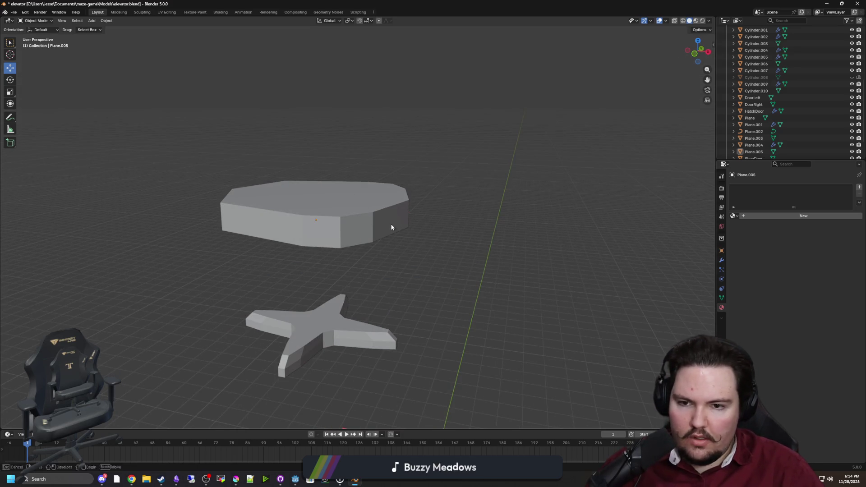
# Duplicate the seat slab and rotate the copy -90° about Y to stand upright.
pyautogui.moveTo(393, 225); pyautogui.dragTo(435, 209)
pyautogui.click(437, 199)
pyautogui.hotkey('shift', 'd')
pyautogui.press('r')
pyautogui.press('x')
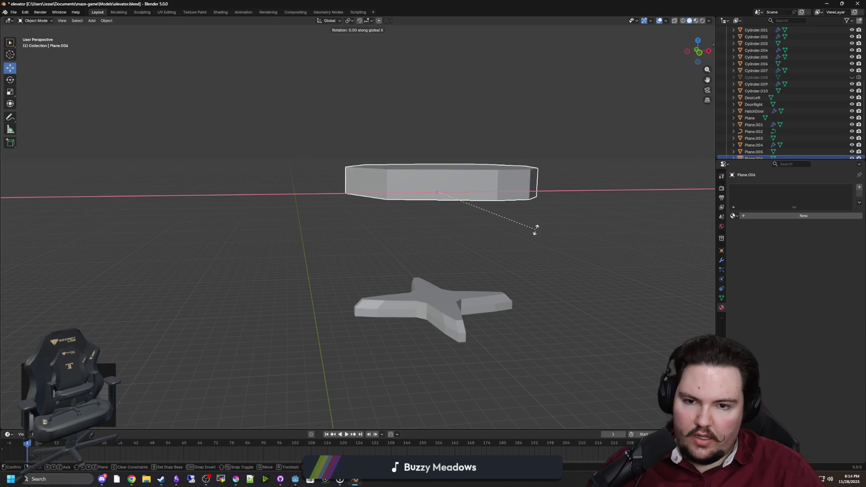
pyautogui.press('y')
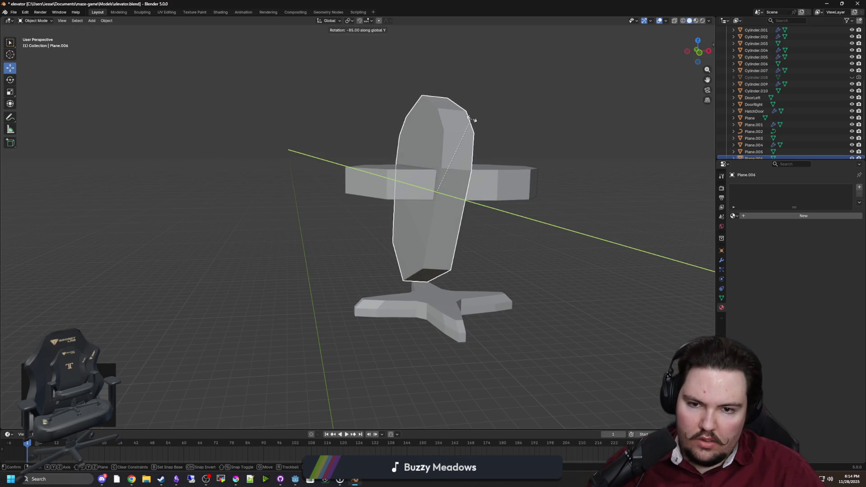
pyautogui.click(466, 120)
pyautogui.press('KP_1')
pyautogui.scroll(3, 475, 178)
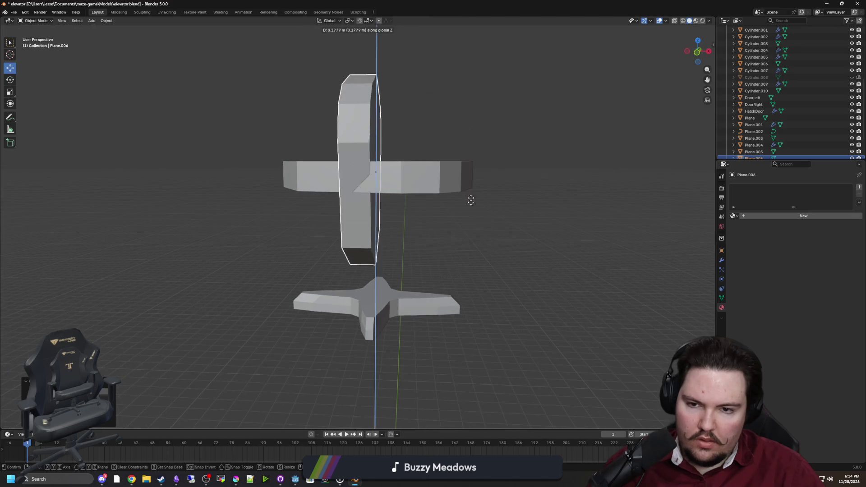
pyautogui.moveTo(474, 125)
pyautogui.mouseDown()
pyautogui.moveTo(398, 187)
pyautogui.moveTo(345, 199)
pyautogui.moveTo(234, 194)
pyautogui.moveTo(307, 194)
pyautogui.moveTo(340, 237)
pyautogui.mouseUp()
# With X-ray on, raise the backrest's bottom edge loop along Z.
pyautogui.press('Tab')
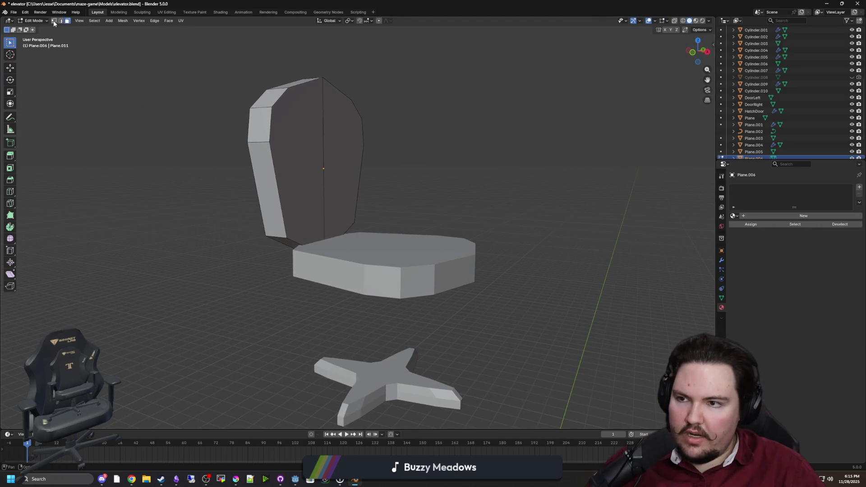
pyautogui.click(674, 21)
pyautogui.keyDown('alt'); pyautogui.click(276, 237); pyautogui.keyUp('alt')
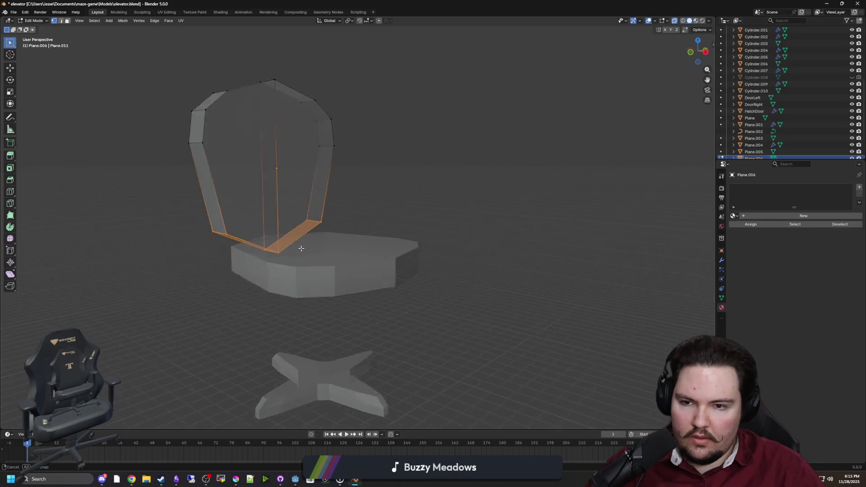
pyautogui.press('g')
pyautogui.press('z')
pyautogui.click(285, 192)
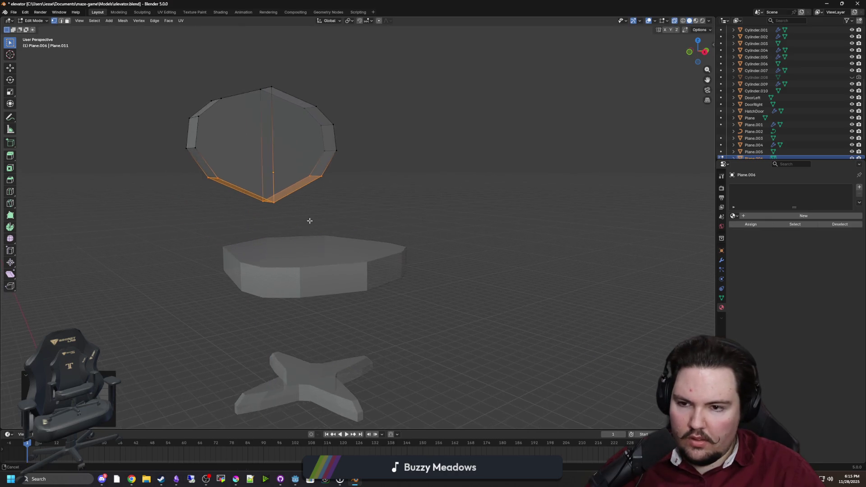
pyautogui.scroll(2, 238, 213)
pyautogui.press('z')
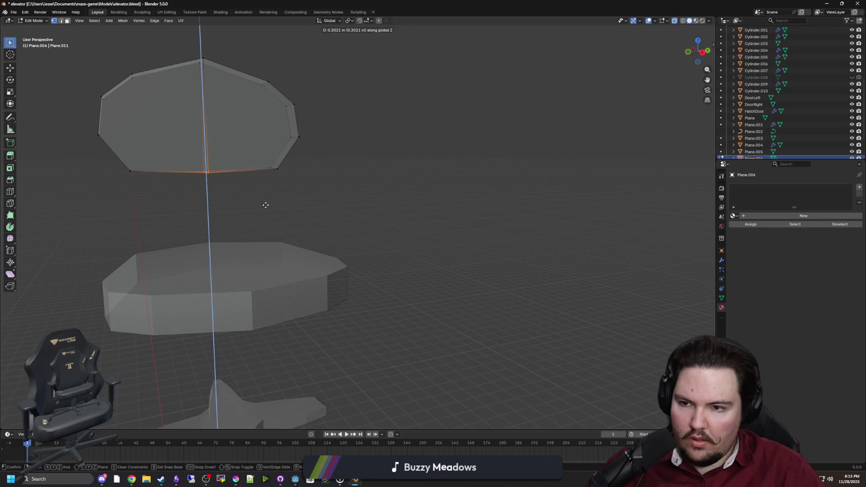
pyautogui.click(262, 189)
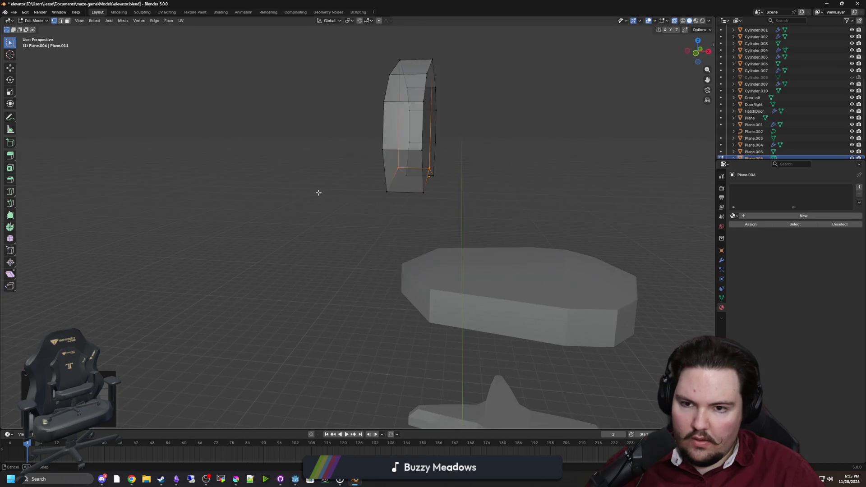
# Set the backrest's origin to its center of mass.
pyautogui.press('Tab')
pyautogui.rightClick(370, 206)
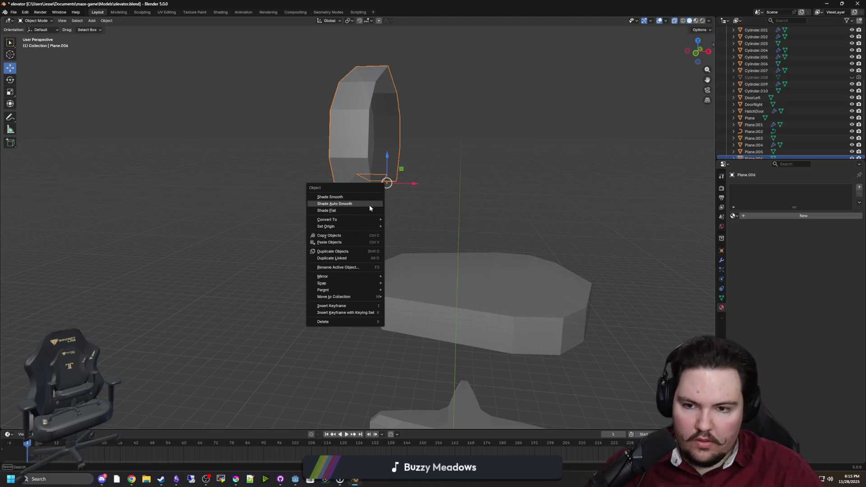
pyautogui.moveTo(373, 227)
pyautogui.click(432, 249)
# Shift the faces on one side of the backrest sideways along X.
pyautogui.press('Tab')
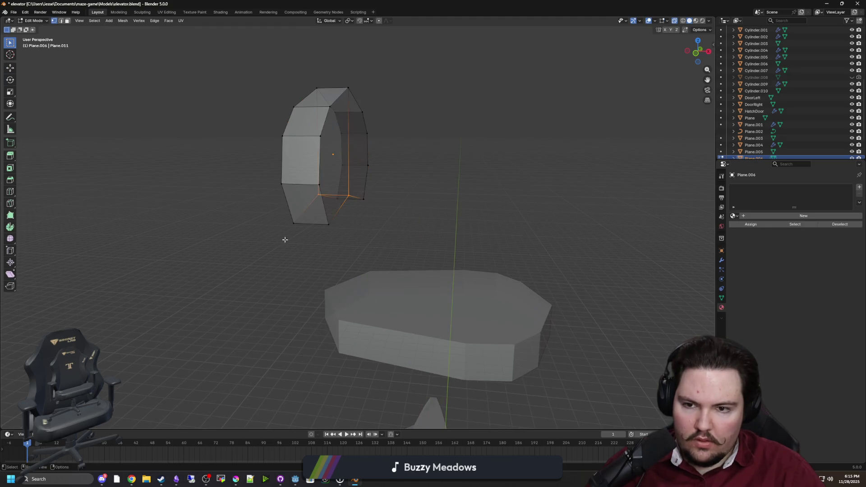
pyautogui.moveTo(258, 141); pyautogui.dragTo(348, 170)
pyautogui.press('g')
pyautogui.press('x')
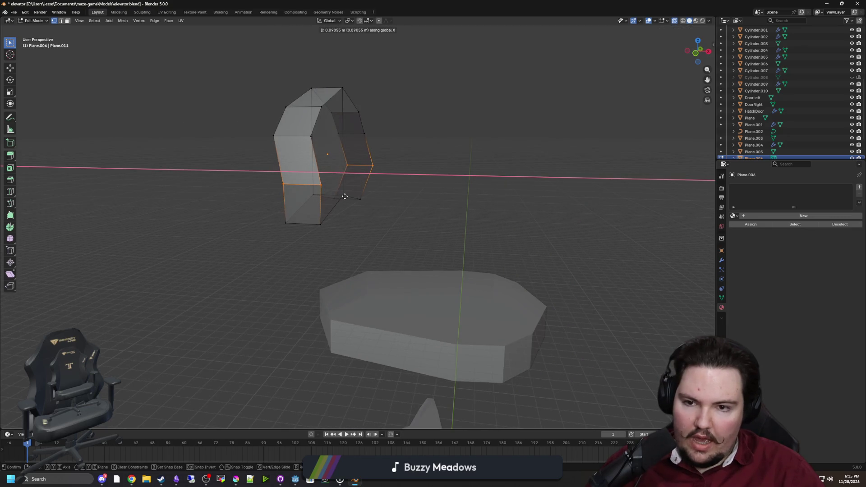
pyautogui.rightClick(346, 196)
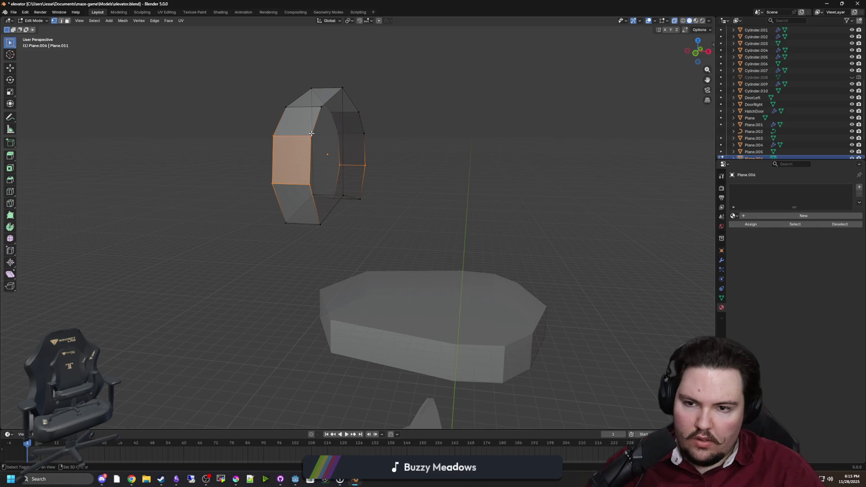
pyautogui.press('g')
pyautogui.press('x')
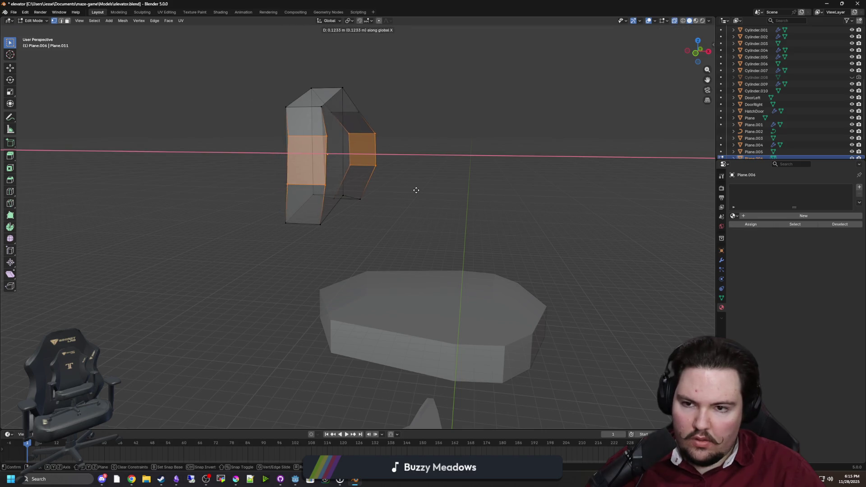
pyautogui.click(419, 190)
pyautogui.moveTo(406, 195)
pyautogui.mouseDown()
pyautogui.moveTo(361, 199)
pyautogui.moveTo(344, 242)
pyautogui.moveTo(374, 250)
pyautogui.moveTo(400, 235)
pyautogui.moveTo(90, 60)
pyautogui.mouseUp()
pyautogui.click(227, 182)
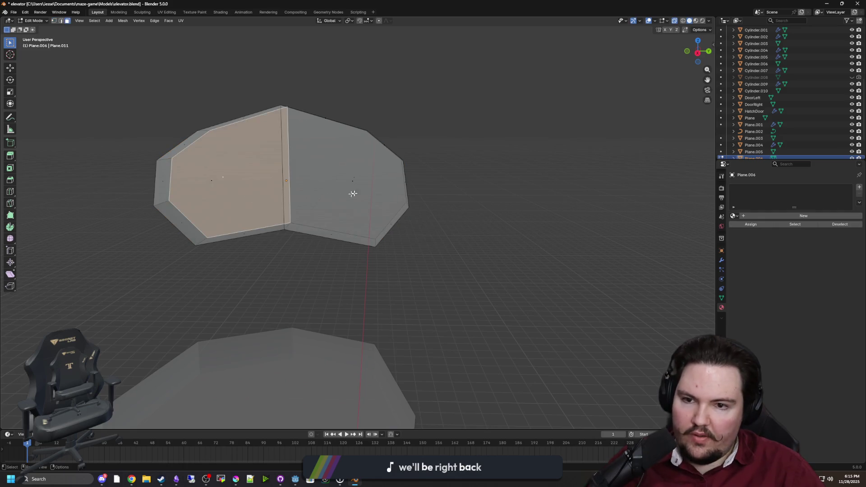
# Delete four faces from the backrest, leaving an open ring.
pyautogui.click(370, 212)
pyautogui.press('x')
pyautogui.click(384, 219)
pyautogui.click(233, 212)
pyautogui.press('x')
pyautogui.click(232, 213)
pyautogui.moveTo(233, 212)
pyautogui.mouseDown()
pyautogui.moveTo(344, 214)
pyautogui.moveTo(316, 203)
pyautogui.moveTo(329, 202)
pyautogui.mouseUp()
pyautogui.click(482, 169)
pyautogui.press('x')
pyautogui.click(483, 171)
pyautogui.moveTo(483, 170); pyautogui.dragTo(460, 180)
pyautogui.click(460, 179)
pyautogui.press('x')
pyautogui.click(403, 172)
pyautogui.moveTo(404, 172); pyautogui.dragTo(304, 179)
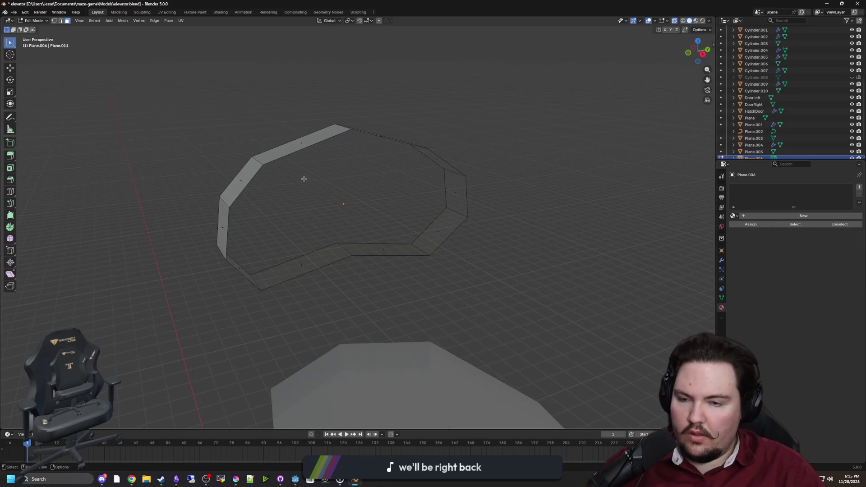
# Fill the first two openings in the backrest ring with faces.
pyautogui.click(263, 286)
pyautogui.moveTo(264, 286); pyautogui.dragTo(223, 273)
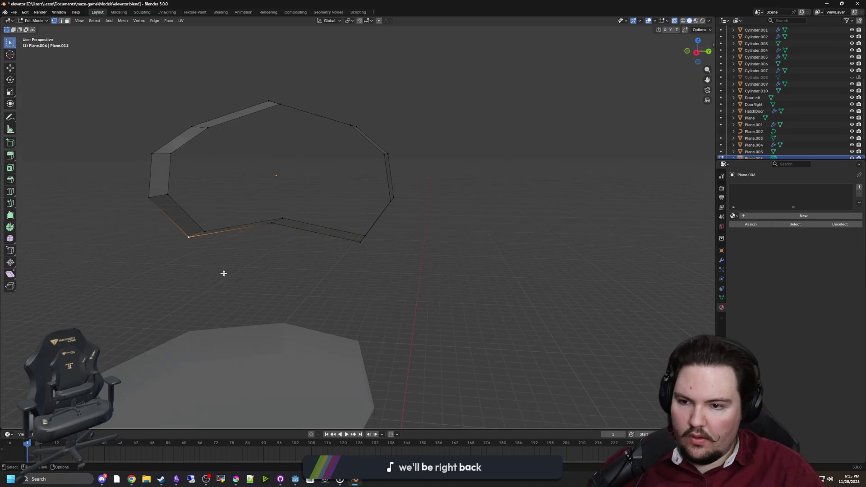
pyautogui.keyDown('alt'); pyautogui.keyDown('shift'); pyautogui.click(190, 129); pyautogui.keyUp('shift'); pyautogui.keyUp('alt')
pyautogui.moveTo(246, 221)
pyautogui.mouseDown()
pyautogui.moveTo(177, 207)
pyautogui.moveTo(287, 214)
pyautogui.moveTo(396, 238)
pyautogui.mouseUp()
pyautogui.click(433, 242)
pyautogui.moveTo(429, 137); pyautogui.dragTo(409, 229)
pyautogui.moveTo(325, 224); pyautogui.dragTo(317, 263)
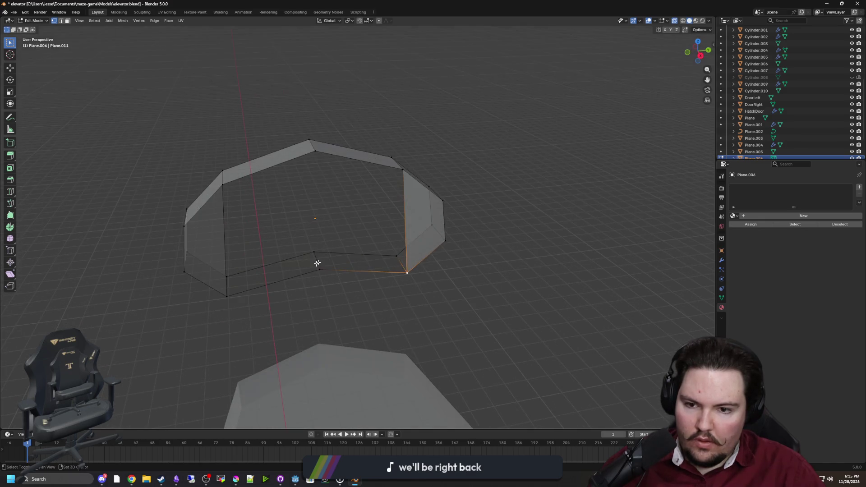
pyautogui.press('f')
pyautogui.click(320, 227)
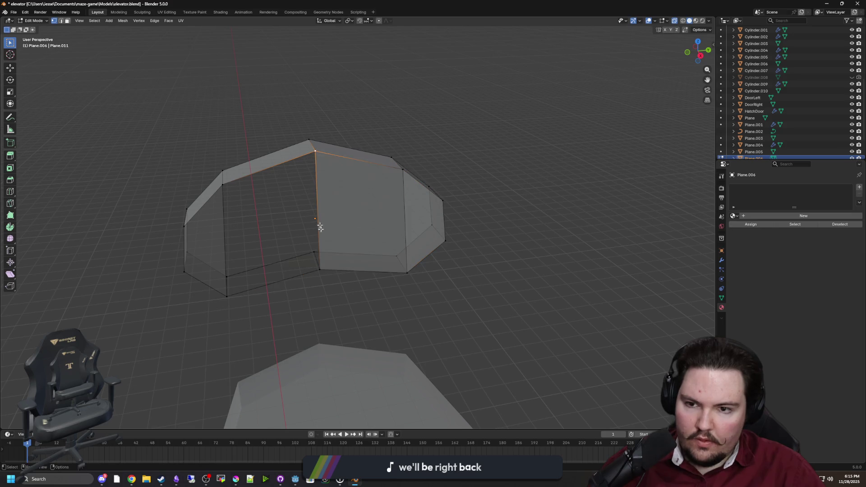
pyautogui.press('f')
# Fill the right bend, left opening and final gap, then return to Object Mode.
pyautogui.moveTo(286, 242)
pyautogui.mouseDown()
pyautogui.moveTo(379, 238)
pyautogui.moveTo(313, 238)
pyautogui.moveTo(307, 217)
pyautogui.mouseUp()
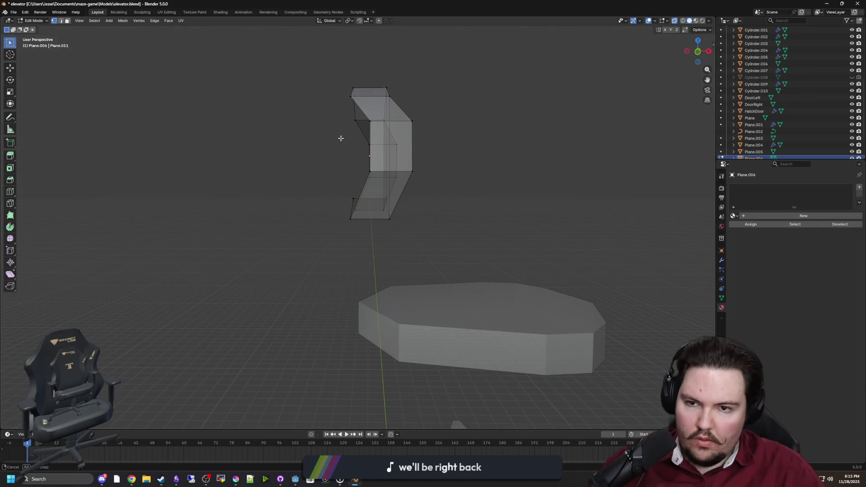
pyautogui.moveTo(341, 138); pyautogui.dragTo(339, 153)
pyautogui.moveTo(305, 215); pyautogui.dragTo(413, 269)
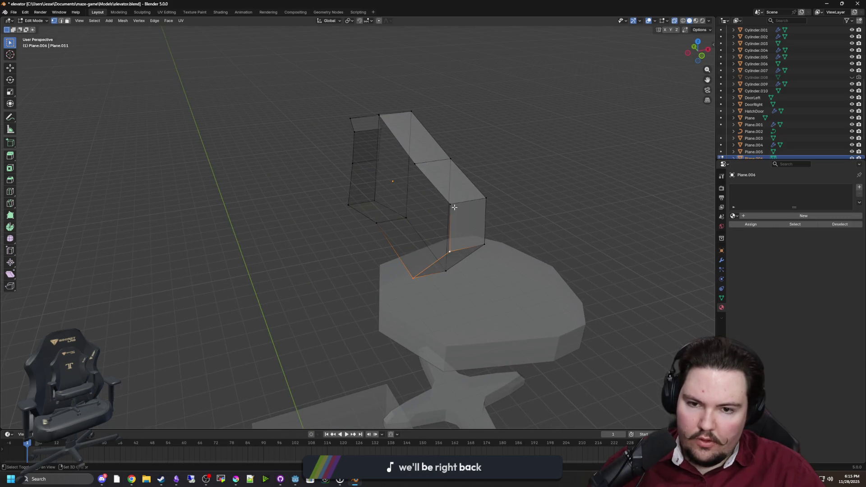
pyautogui.press('f')
pyautogui.click(350, 204)
pyautogui.moveTo(359, 127)
pyautogui.mouseDown()
pyautogui.moveTo(319, 166)
pyautogui.moveTo(358, 243)
pyautogui.mouseUp()
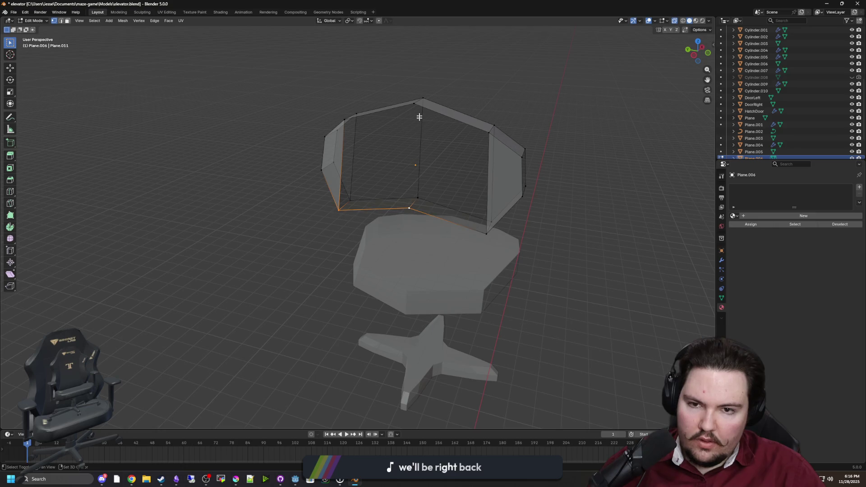
pyautogui.press('f')
pyautogui.click(412, 205)
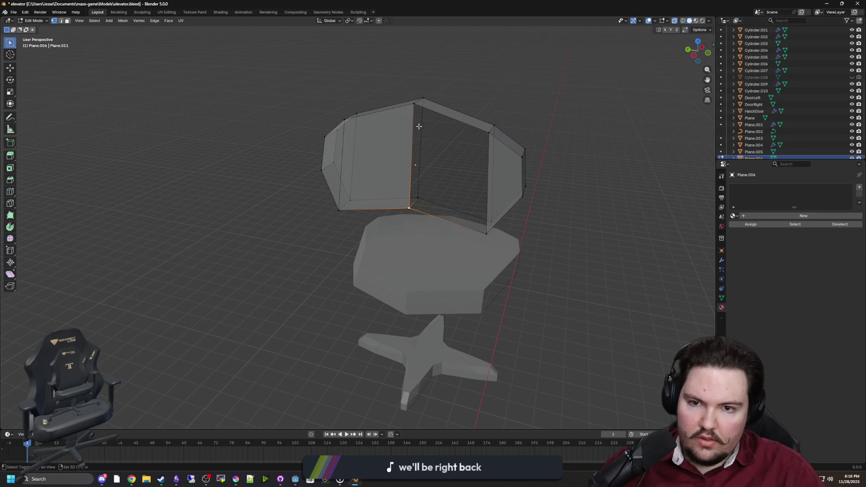
pyautogui.press('f')
pyautogui.moveTo(567, 195); pyautogui.dragTo(466, 189)
pyautogui.press('Tab')
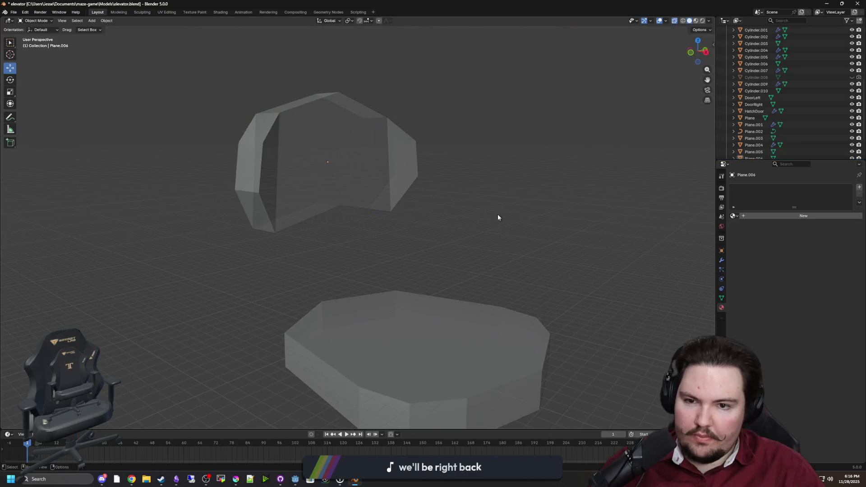
# Add a new plane and raise it along Z to seat height.
pyautogui.moveTo(498, 217); pyautogui.dragTo(362, 168)
pyautogui.click(361, 169)
pyautogui.moveTo(451, 234); pyautogui.dragTo(391, 229)
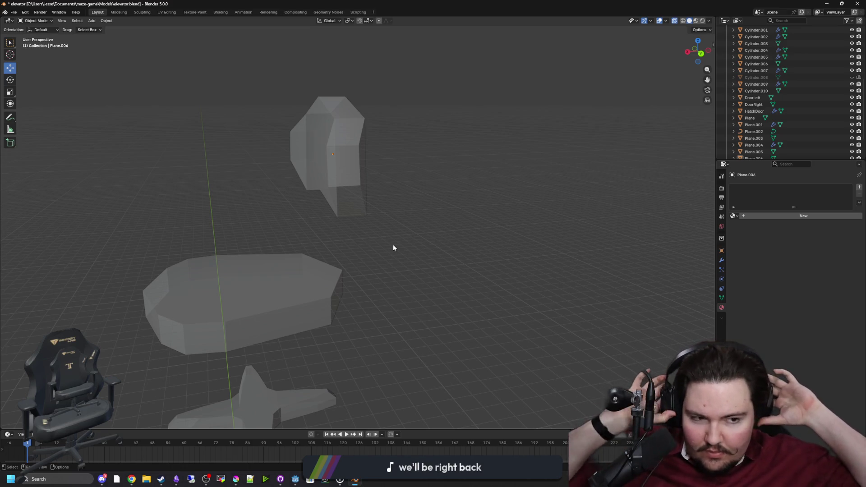
pyautogui.scroll(3, 438, 255)
pyautogui.hotkey('shift', 'a')
pyautogui.moveTo(342, 260)
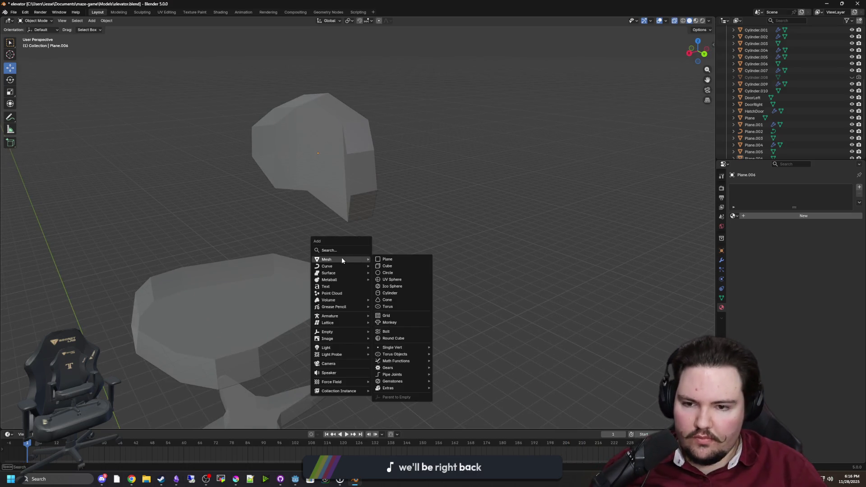
pyautogui.click(381, 260)
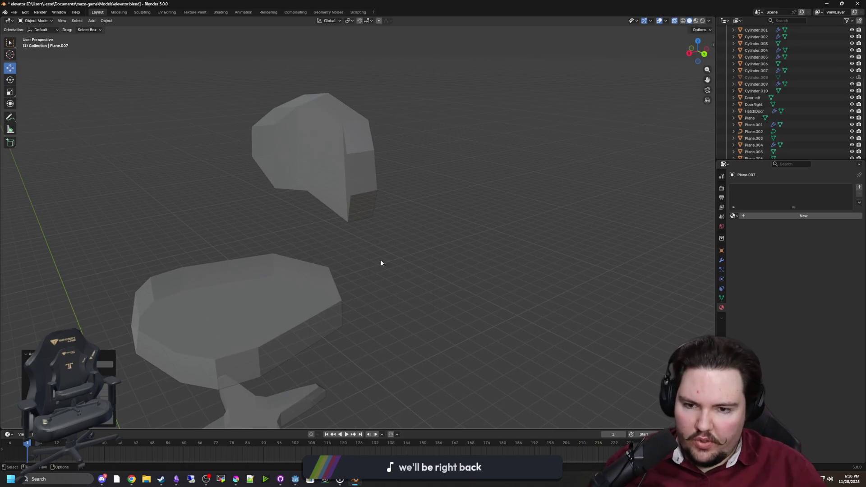
pyautogui.scroll(-6, 386, 276)
pyautogui.press('g')
pyautogui.press('z')
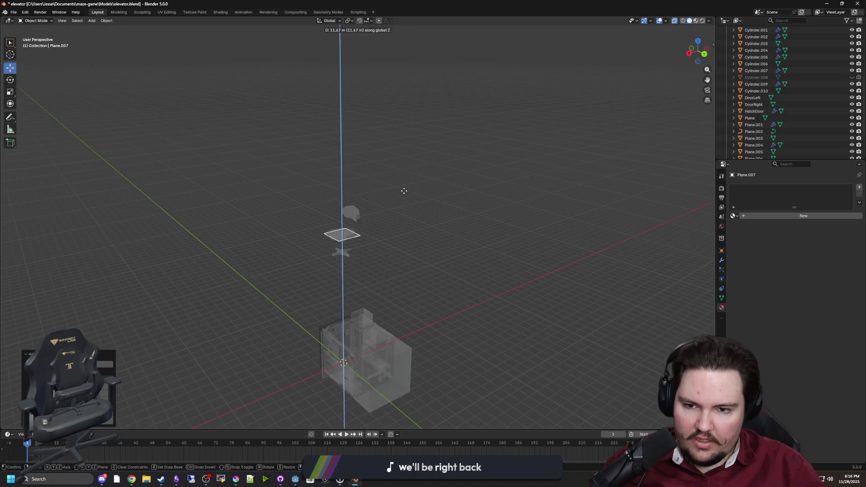
pyautogui.click(403, 189)
# Narrow the plane by scaling it along the Y axis.
pyautogui.scroll(5, 406, 252)
pyautogui.press('g')
pyautogui.rightClick(452, 268)
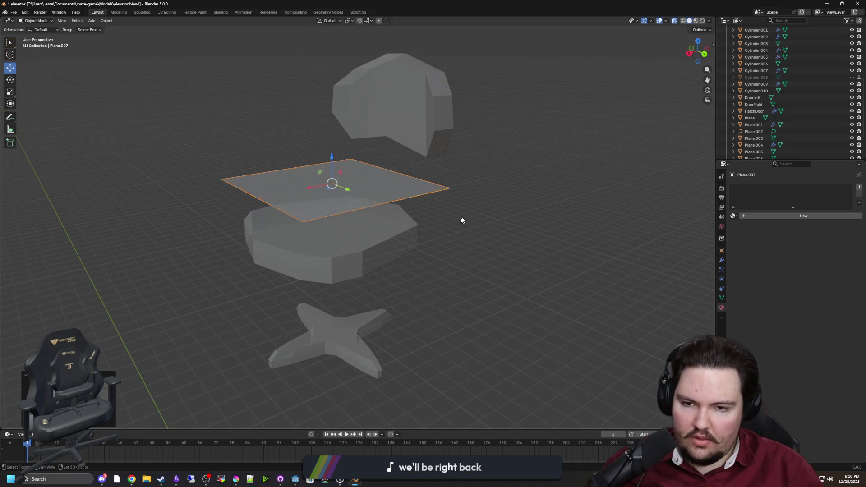
pyautogui.press('Tab')
pyautogui.press('Tab')
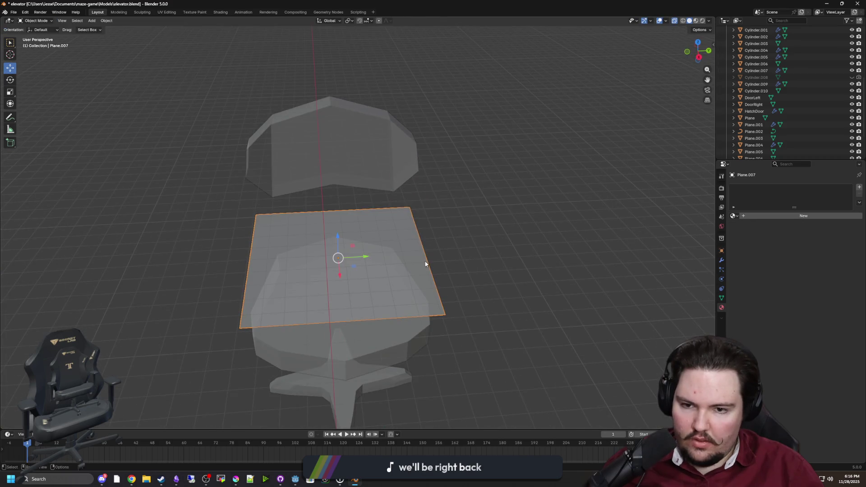
pyautogui.press('s')
pyautogui.press('y')
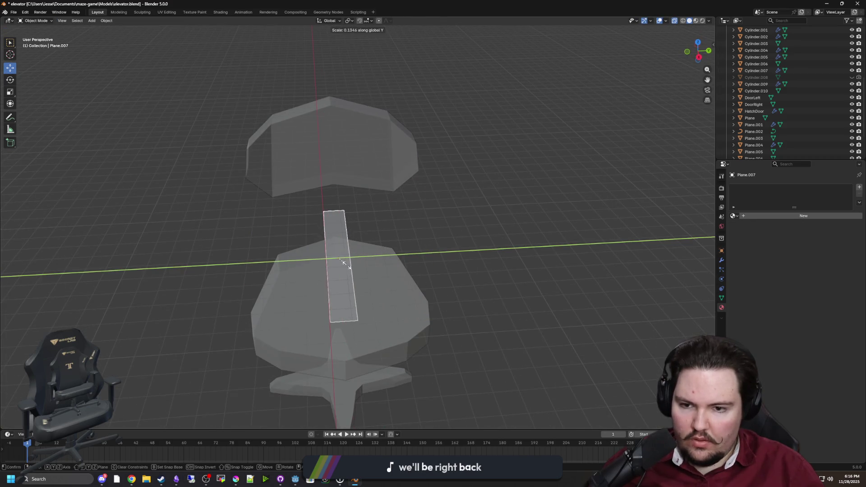
pyautogui.click(342, 264)
# Tilt the narrowed plane by rotating it around the Y axis.
pyautogui.moveTo(236, 319)
pyautogui.mouseDown()
pyautogui.moveTo(286, 367)
pyautogui.moveTo(135, 387)
pyautogui.mouseUp()
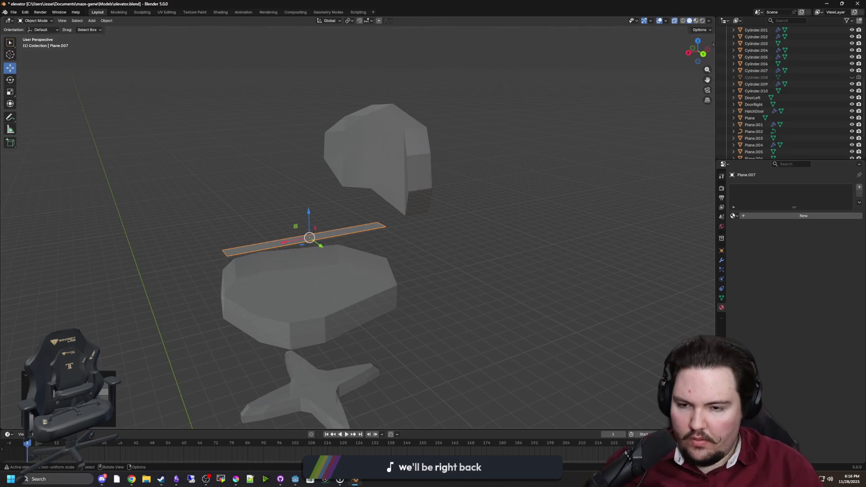
pyautogui.moveTo(397, 312); pyautogui.dragTo(428, 315)
pyautogui.press('r')
pyautogui.press('x')
pyautogui.press('y')
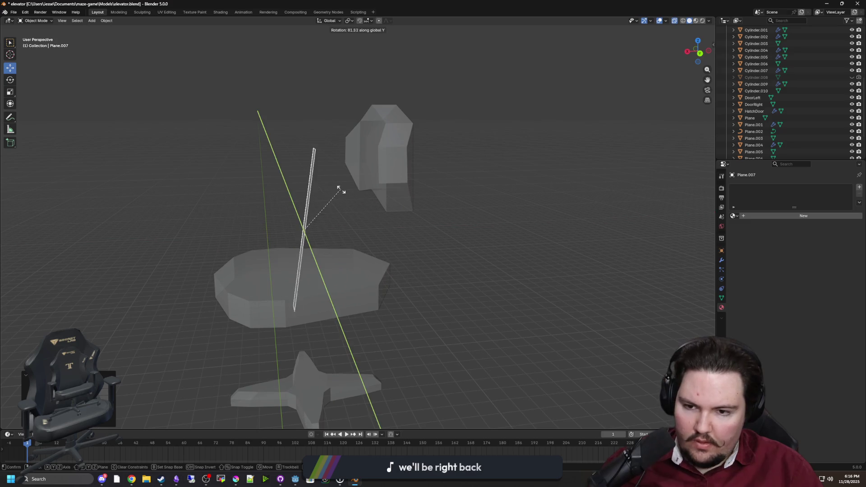
pyautogui.click(354, 194)
# Stretch the tilted plane vertically by scaling it along Z.
pyautogui.moveTo(363, 263); pyautogui.dragTo(496, 259)
pyautogui.press('s')
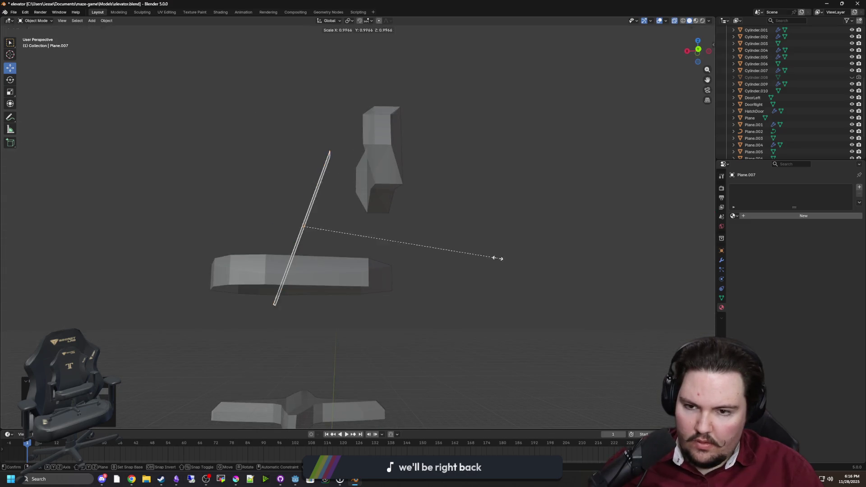
pyautogui.press('Escape')
pyautogui.moveTo(394, 250)
pyautogui.mouseDown()
pyautogui.moveTo(429, 257)
pyautogui.moveTo(401, 251)
pyautogui.moveTo(467, 251)
pyautogui.moveTo(381, 269)
pyautogui.moveTo(451, 253)
pyautogui.moveTo(378, 264)
pyautogui.moveTo(354, 253)
pyautogui.moveTo(400, 238)
pyautogui.moveTo(406, 218)
pyautogui.moveTo(469, 271)
pyautogui.moveTo(465, 290)
pyautogui.moveTo(405, 287)
pyautogui.moveTo(415, 248)
pyautogui.moveTo(384, 264)
pyautogui.moveTo(368, 252)
pyautogui.moveTo(358, 255)
pyautogui.moveTo(374, 262)
pyautogui.moveTo(358, 262)
pyautogui.moveTo(342, 244)
pyautogui.mouseUp()
pyautogui.press('s')
pyautogui.press('z')
pyautogui.click(370, 243)
# Position the strut plane along X and Y between seat and backrest.
pyautogui.press('g')
pyautogui.press('x')
pyautogui.click(436, 250)
pyautogui.press('g')
pyautogui.press('y')
pyautogui.click(328, 255)
# In Edit Mode, raise the strut's top vertices up to the backrest.
pyautogui.click(347, 251)
pyautogui.press('Tab')
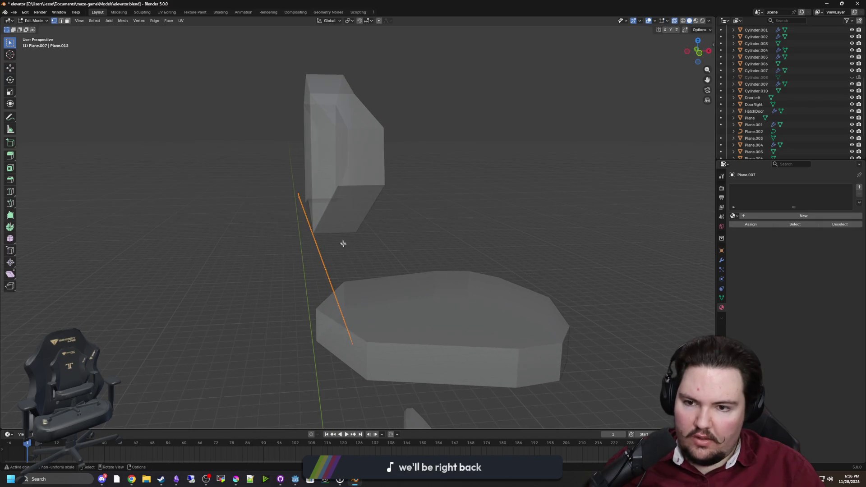
pyautogui.moveTo(316, 203)
pyautogui.mouseDown()
pyautogui.moveTo(323, 234)
pyautogui.moveTo(347, 212)
pyautogui.moveTo(347, 230)
pyautogui.moveTo(321, 247)
pyautogui.mouseUp()
pyautogui.press('g')
pyautogui.press('x')
pyautogui.press('Escape')
pyautogui.press('g')
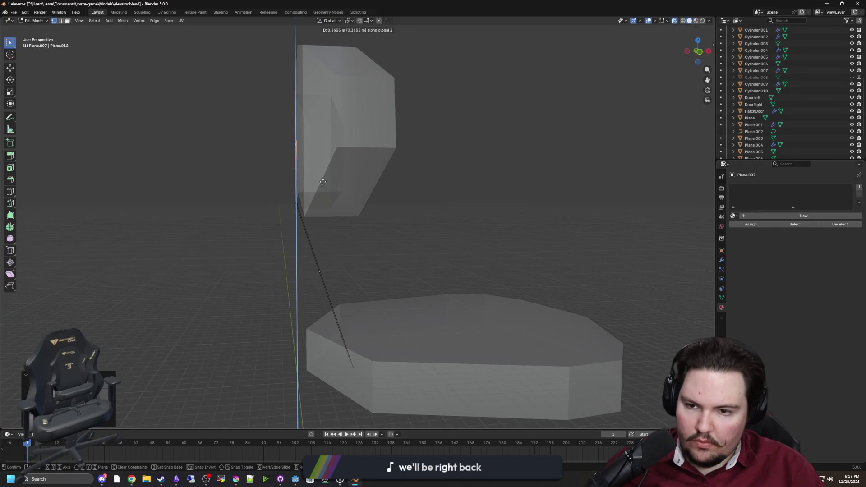
pyautogui.click(319, 132)
# Shift the strut's diagonal edge along X and drop its end down to the seat.
pyautogui.moveTo(319, 133)
pyautogui.mouseDown()
pyautogui.moveTo(396, 142)
pyautogui.moveTo(437, 196)
pyautogui.moveTo(419, 250)
pyautogui.moveTo(343, 217)
pyautogui.moveTo(316, 262)
pyautogui.moveTo(339, 294)
pyautogui.moveTo(324, 240)
pyautogui.moveTo(413, 196)
pyautogui.moveTo(398, 208)
pyautogui.mouseUp()
pyautogui.click(343, 217)
pyautogui.press('g')
pyautogui.press('x')
pyautogui.click(292, 273)
pyautogui.press('g')
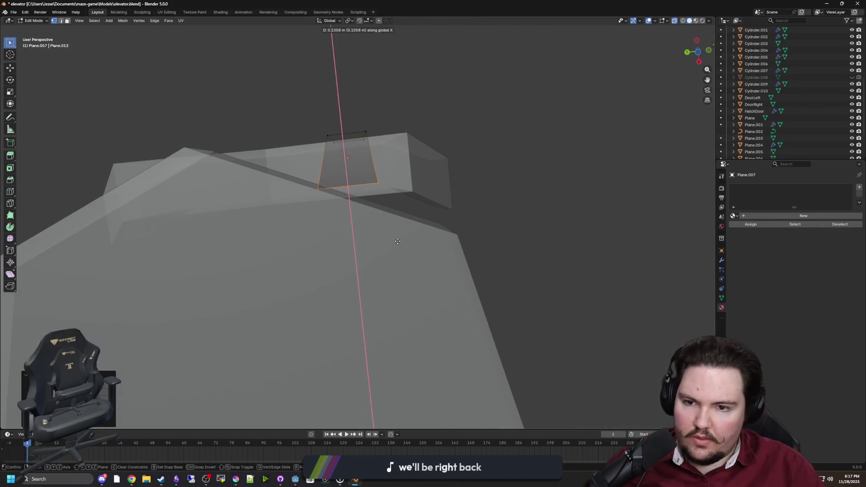
pyautogui.moveTo(397, 241)
pyautogui.mouseDown()
pyautogui.moveTo(325, 282)
pyautogui.moveTo(325, 306)
pyautogui.mouseUp()
pyautogui.press('z')
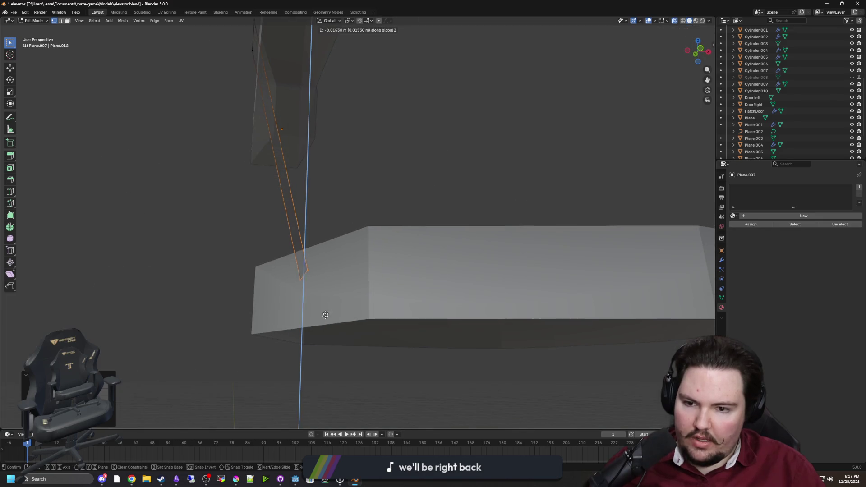
pyautogui.click(317, 370)
# Extend the strut's bottom edge along X under the seat, then return to Object Mode.
pyautogui.moveTo(317, 370)
pyautogui.mouseDown()
pyautogui.moveTo(391, 304)
pyautogui.moveTo(384, 333)
pyautogui.moveTo(365, 303)
pyautogui.moveTo(299, 282)
pyautogui.moveTo(440, 306)
pyautogui.mouseUp()
pyautogui.scroll(-5, 366, 303)
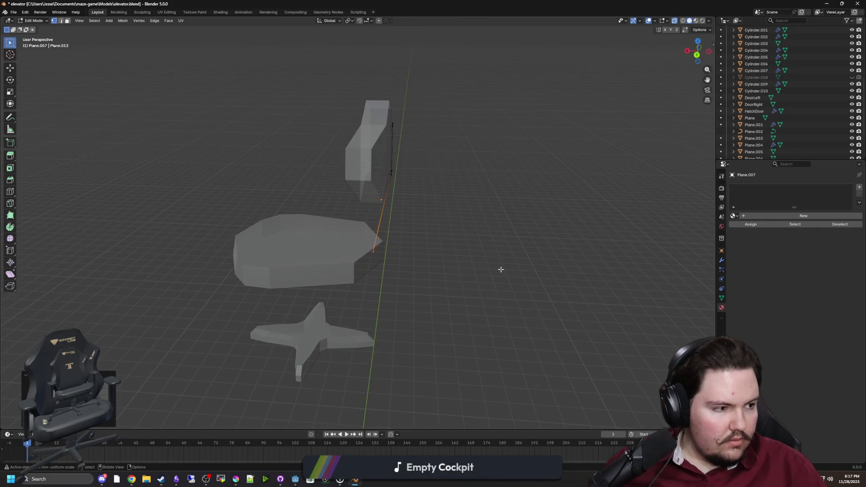
pyautogui.moveTo(501, 269)
pyautogui.mouseDown()
pyautogui.moveTo(445, 244)
pyautogui.moveTo(420, 270)
pyautogui.mouseUp()
pyautogui.scroll(3, 419, 270)
pyautogui.press('g')
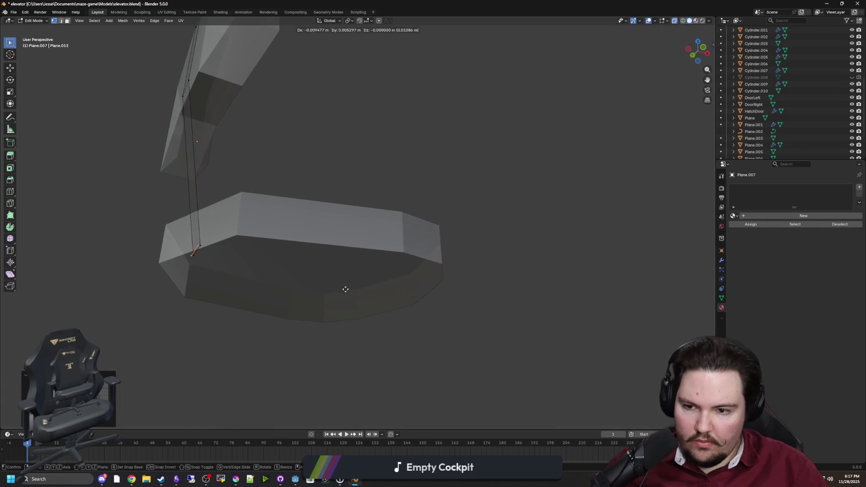
pyautogui.press('x')
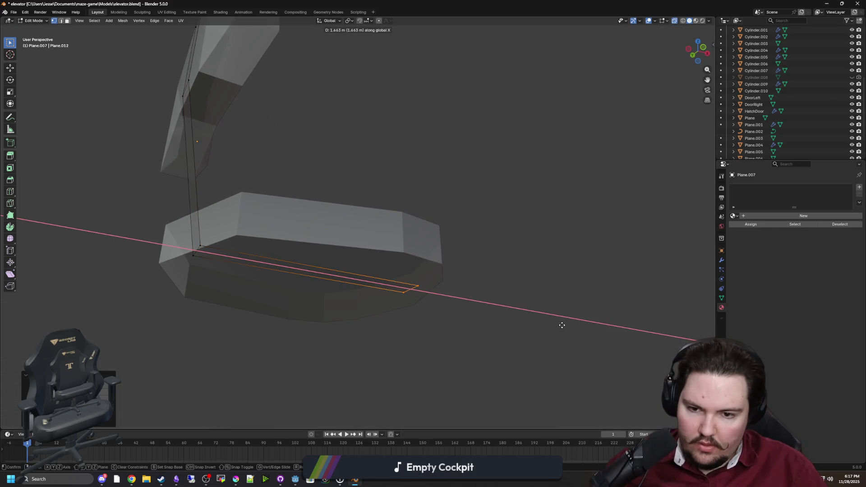
pyautogui.click(563, 325)
pyautogui.moveTo(550, 329)
pyautogui.mouseDown()
pyautogui.moveTo(522, 344)
pyautogui.moveTo(537, 347)
pyautogui.mouseUp()
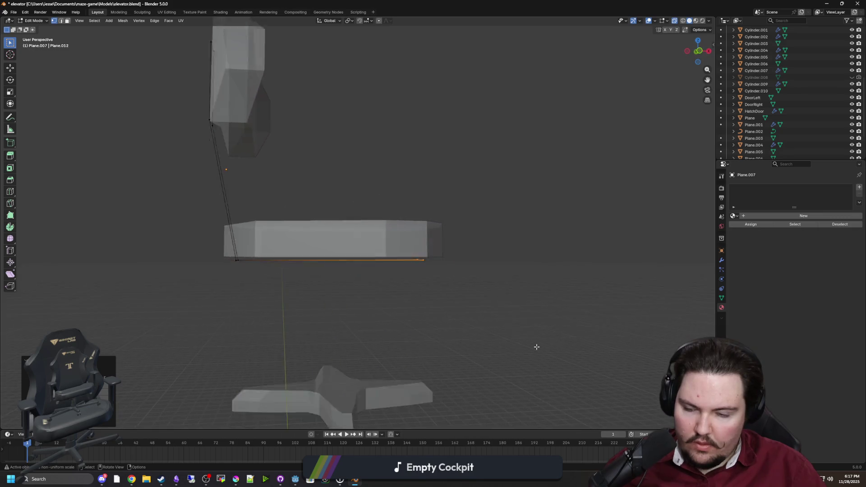
pyautogui.press('Tab')
pyautogui.scroll(-3, 395, 292)
pyautogui.moveTo(395, 293)
pyautogui.mouseDown()
pyautogui.moveTo(429, 316)
pyautogui.moveTo(588, 312)
pyautogui.moveTo(533, 304)
pyautogui.moveTo(412, 311)
pyautogui.mouseUp()
pyautogui.click(308, 216)
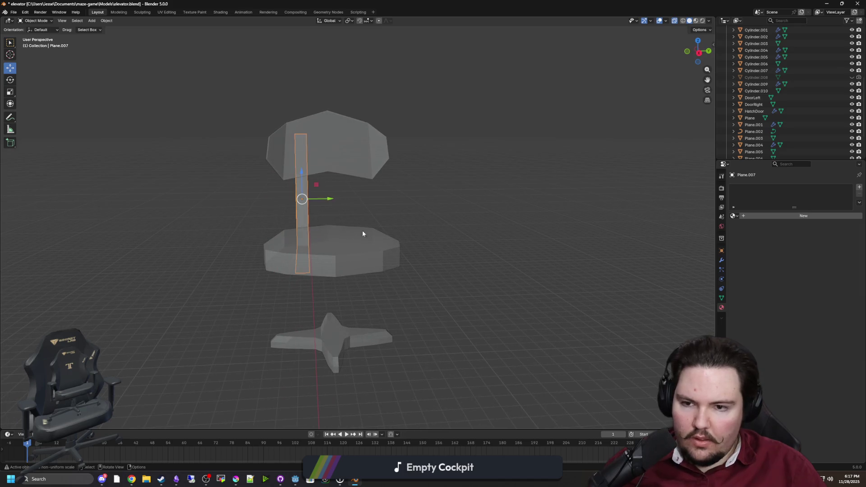
# Add a Mirror modifier to the strut, switching off its default axis.
pyautogui.scroll(2, 333, 206)
pyautogui.moveTo(311, 197); pyautogui.dragTo(368, 230)
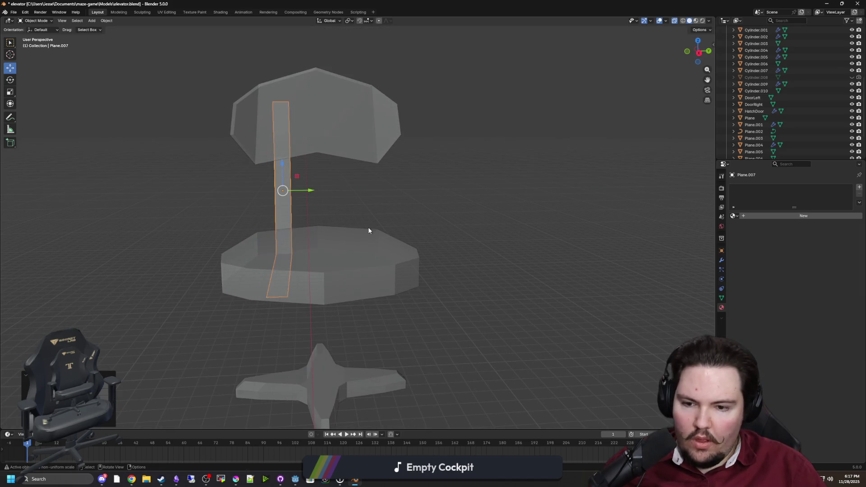
pyautogui.click(721, 260)
pyautogui.click(768, 188)
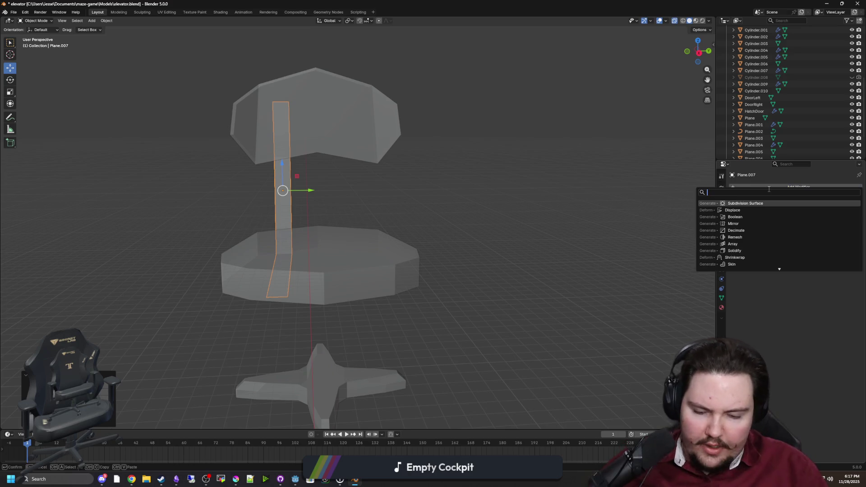
pyautogui.write('mi')
pyautogui.press('Return')
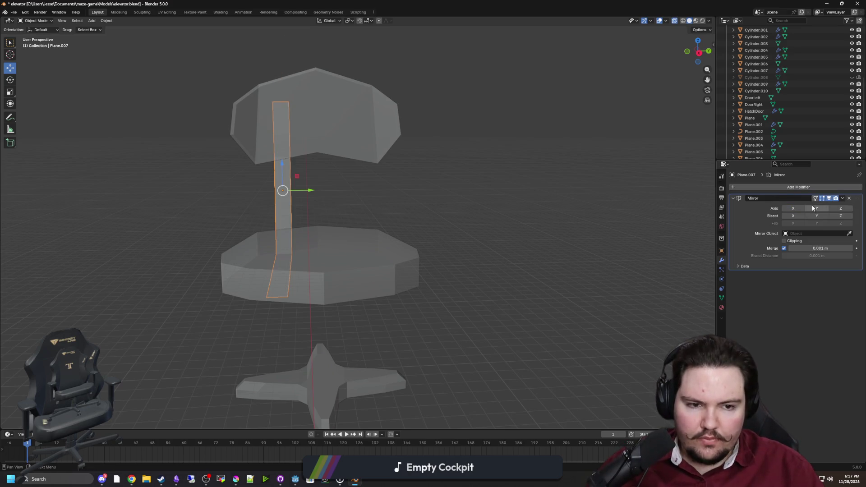
pyautogui.click(813, 208)
pyautogui.click(840, 208)
# Set the strut's origin and enable Y-axis mirroring for a second strut.
pyautogui.rightClick(327, 207)
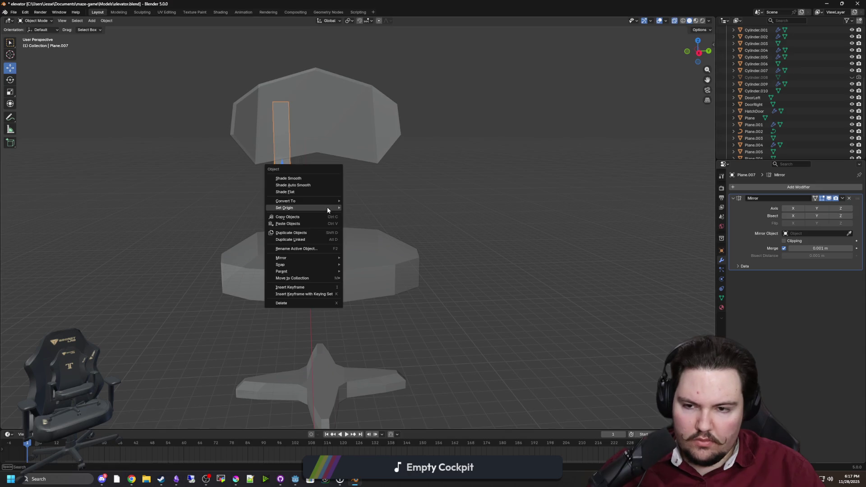
pyautogui.moveTo(326, 207)
pyautogui.click(359, 215)
pyautogui.rightClick(359, 216)
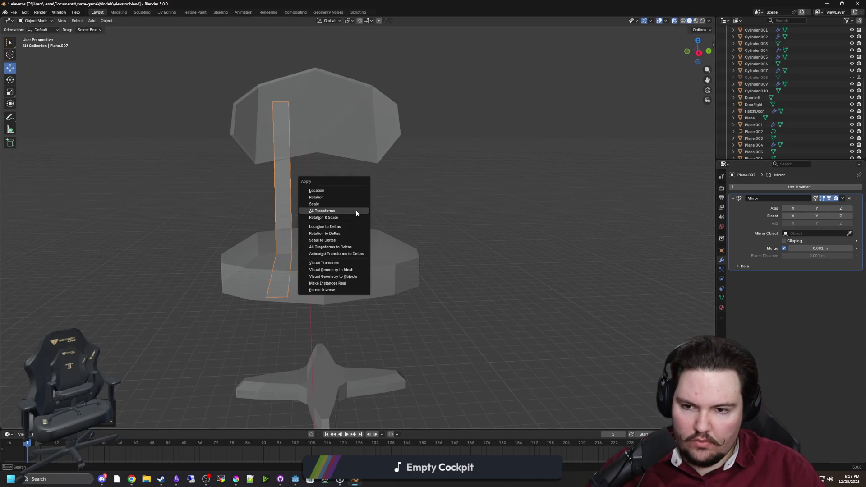
pyautogui.rightClick(372, 205)
pyautogui.moveTo(372, 204)
pyautogui.click(422, 222)
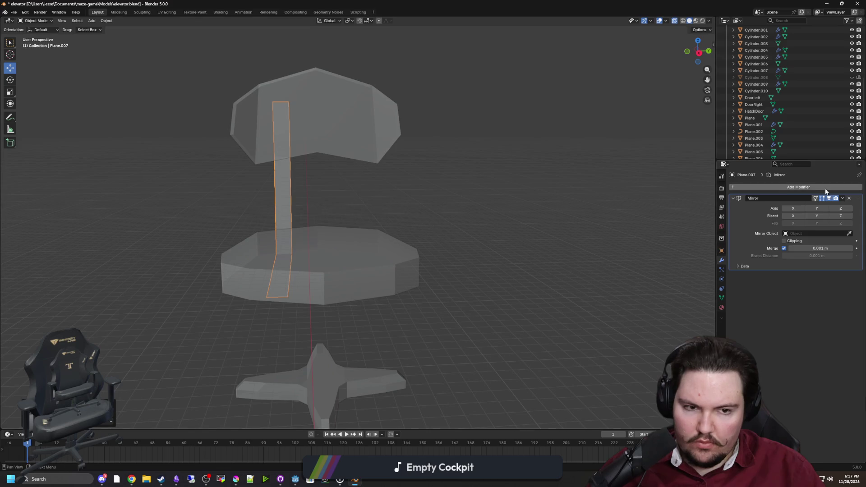
pyautogui.click(810, 210)
pyautogui.click(811, 210)
pyautogui.click(810, 210)
# Deselect the strut and add a new cube beneath the chair.
pyautogui.click(564, 266)
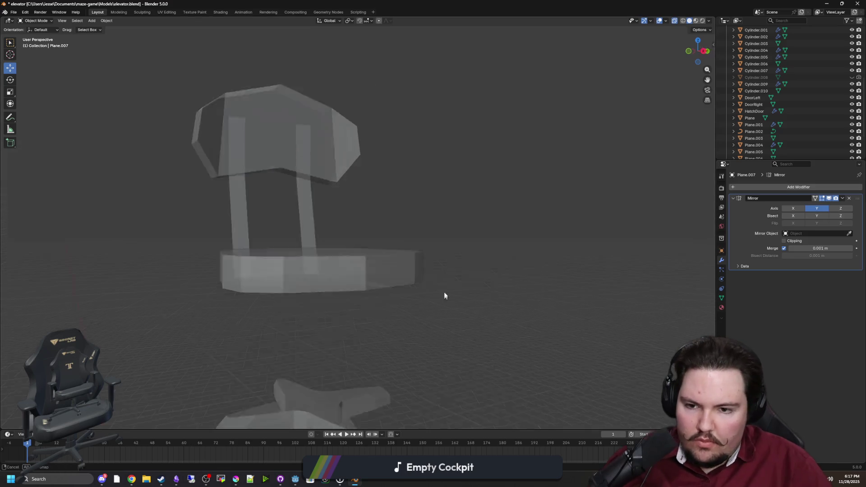
pyautogui.press('Tab')
pyautogui.press('Tab')
pyautogui.moveTo(411, 290); pyautogui.dragTo(424, 270)
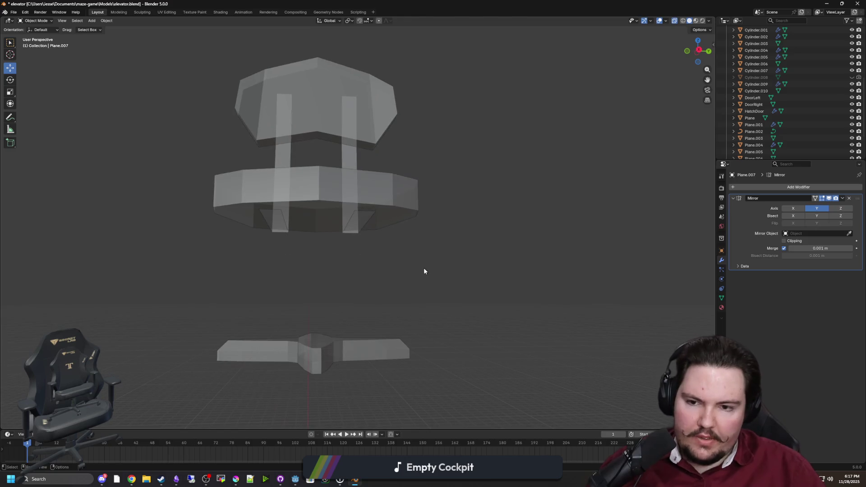
pyautogui.moveTo(311, 272); pyautogui.dragTo(336, 241)
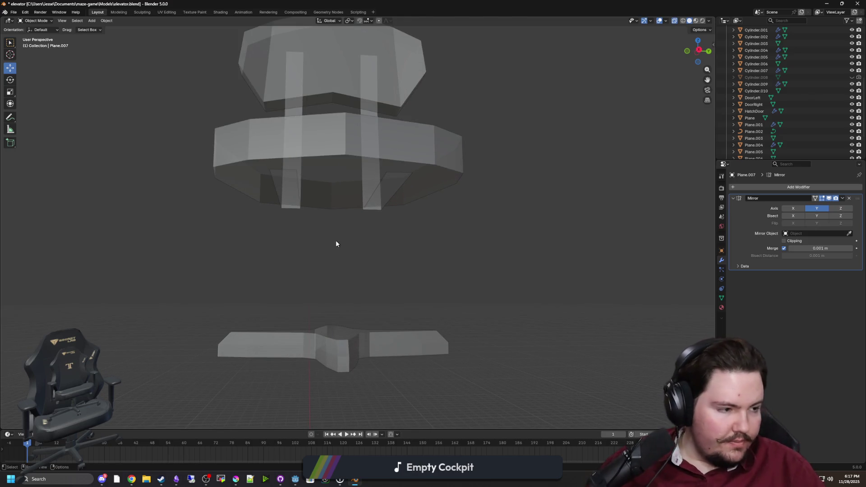
pyautogui.hotkey('shift', 'a')
pyautogui.moveTo(336, 240)
pyautogui.click(367, 248)
pyautogui.scroll(-5, 366, 248)
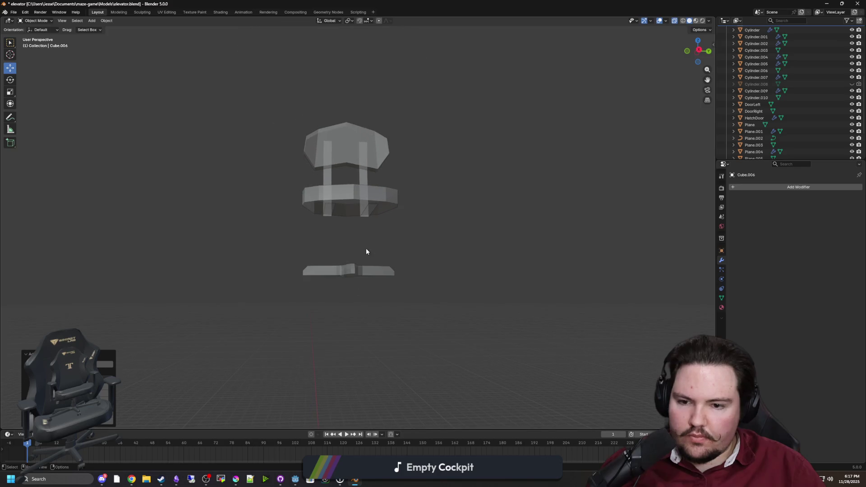
# Move the new cube along Z to sit just under the seat.
pyautogui.press('g')
pyautogui.press('z')
pyautogui.press('z')
pyautogui.press('z')
pyautogui.press('z')
pyautogui.press('z')
pyautogui.press('z')
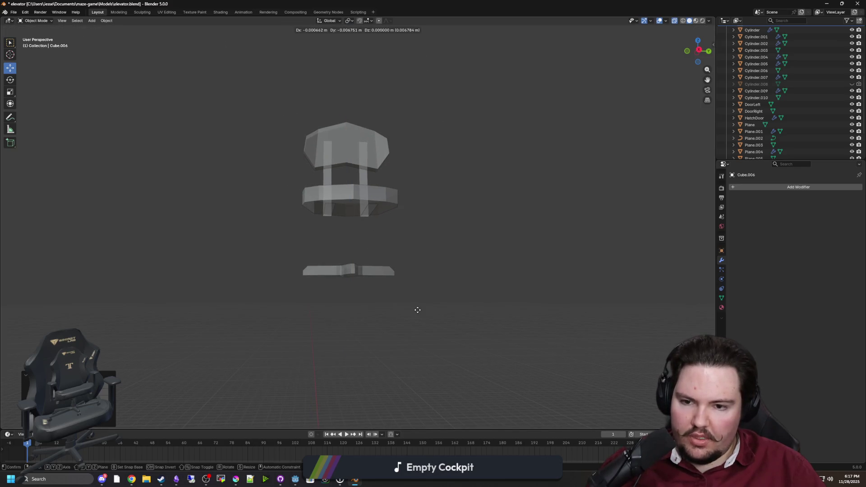
pyautogui.click(448, 163)
pyautogui.press('g')
pyautogui.press('z')
pyautogui.click(446, 215)
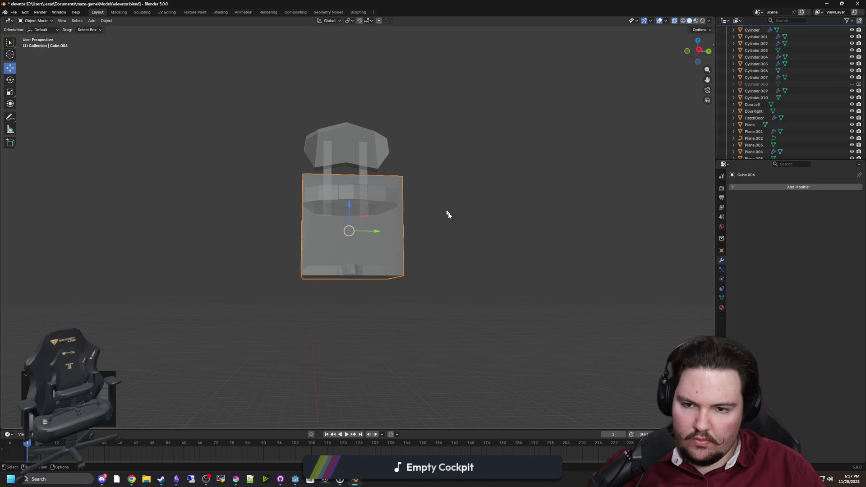
pyautogui.scroll(3, 446, 214)
# Shrink the cube, narrow it along Y, and enter Edit Mode.
pyautogui.press('s')
pyautogui.click(404, 243)
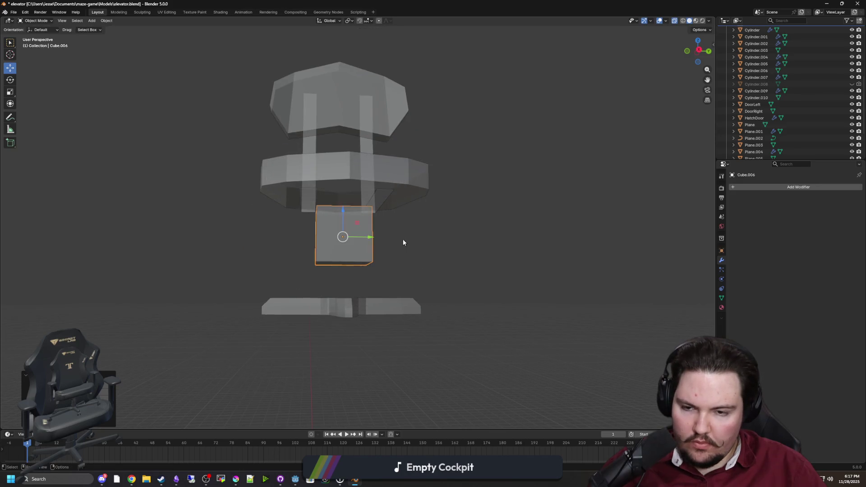
pyautogui.moveTo(403, 243); pyautogui.dragTo(474, 242)
pyautogui.press('s')
pyautogui.press('z')
pyautogui.press('y')
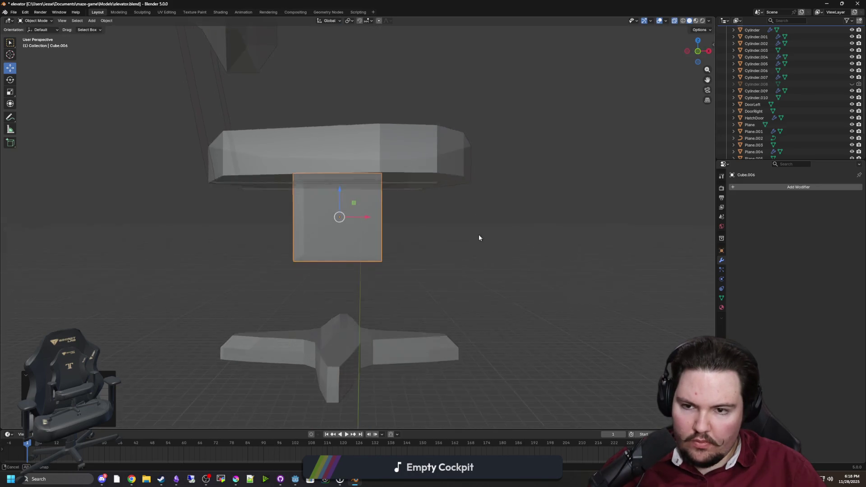
pyautogui.click(480, 234)
pyautogui.scroll(2, 470, 236)
pyautogui.press('Tab')
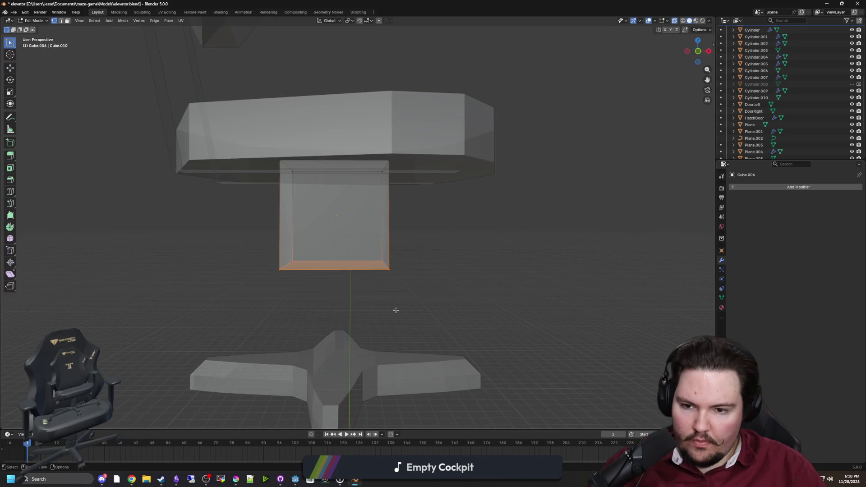
# Turn on X-ray with Alt+Z and add loop cuts through the mount block.
pyautogui.hotkey('alt', 'z')
pyautogui.moveTo(435, 257)
pyautogui.mouseDown()
pyautogui.moveTo(373, 242)
pyautogui.moveTo(359, 212)
pyautogui.moveTo(357, 233)
pyautogui.mouseUp()
pyautogui.click(145, 198)
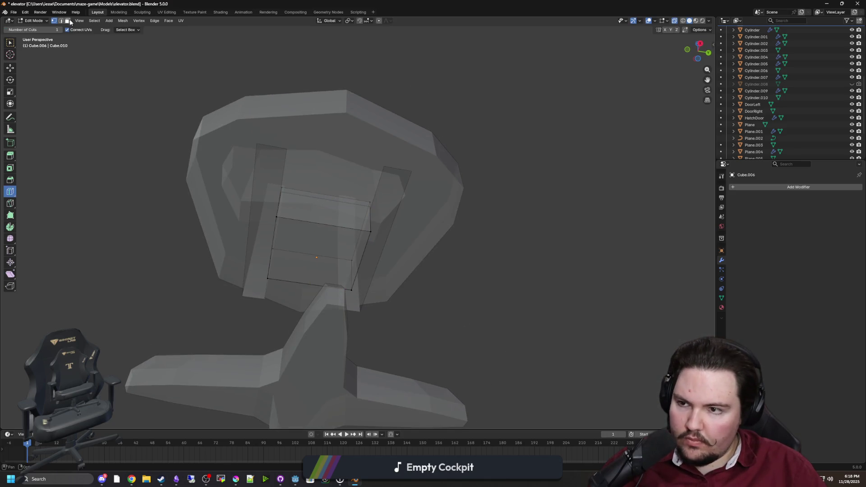
pyautogui.click(310, 200)
pyautogui.scroll(2, 101, 93)
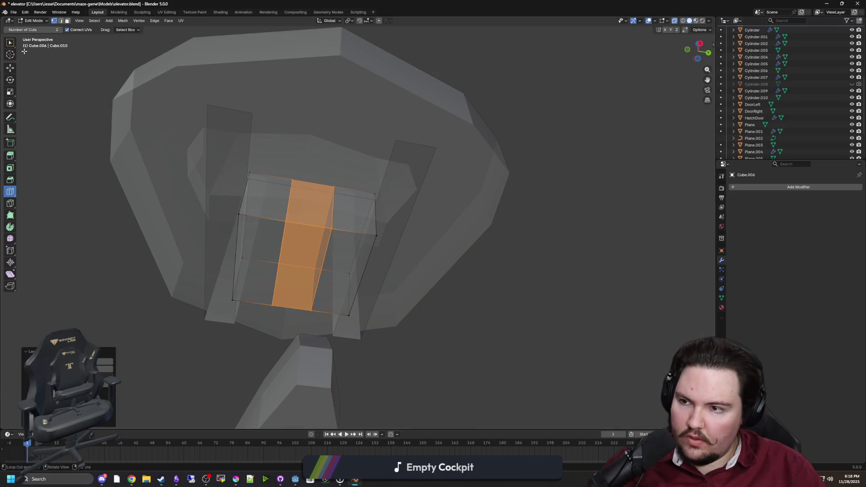
# Slide the mount's top face along the X axis.
pyautogui.click(296, 210)
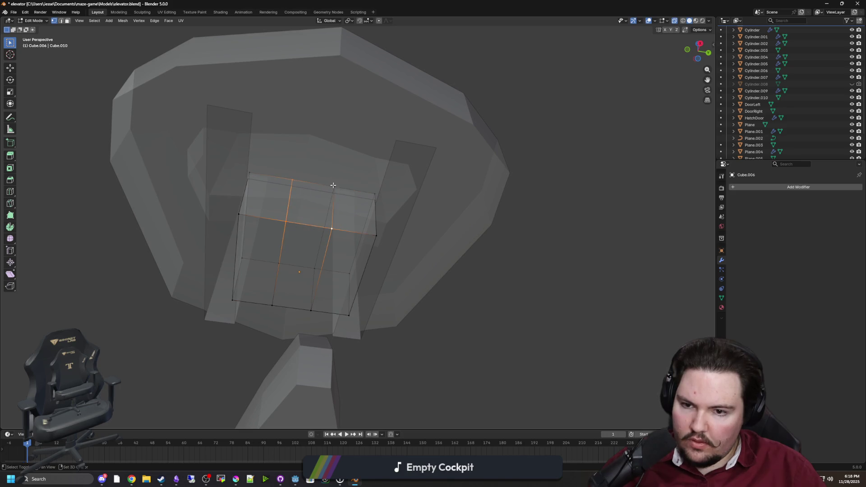
pyautogui.click(333, 185)
pyautogui.press('g')
pyautogui.press('x')
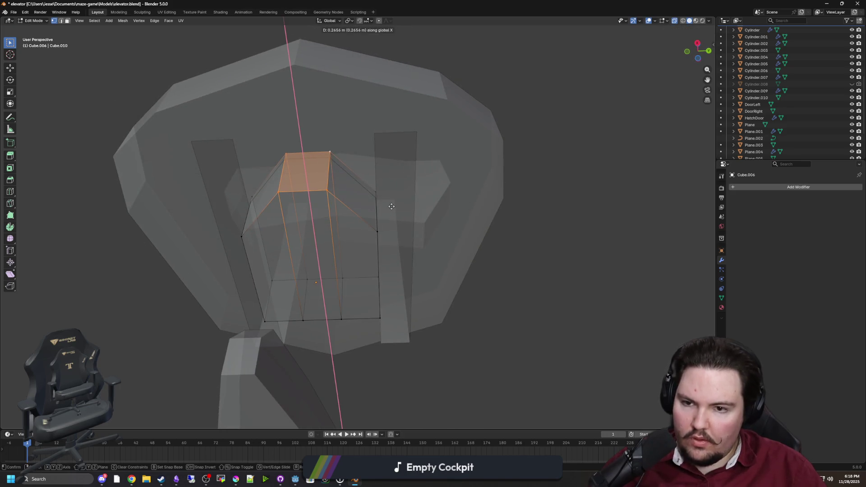
pyautogui.click(391, 206)
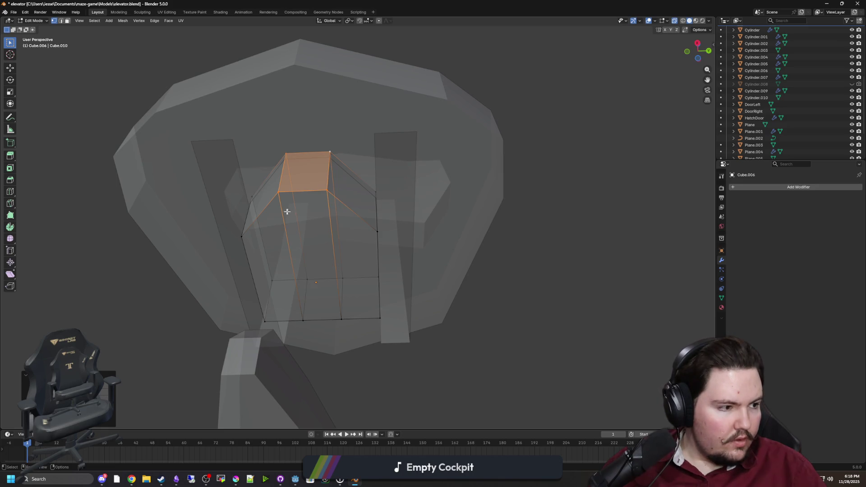
# Taper the mount by moving its left-side edges along X.
pyautogui.moveTo(269, 208)
pyautogui.mouseDown()
pyautogui.moveTo(309, 234)
pyautogui.moveTo(352, 216)
pyautogui.moveTo(243, 213)
pyautogui.moveTo(270, 240)
pyautogui.mouseUp()
pyautogui.moveTo(325, 194); pyautogui.dragTo(357, 268)
pyautogui.click(338, 203)
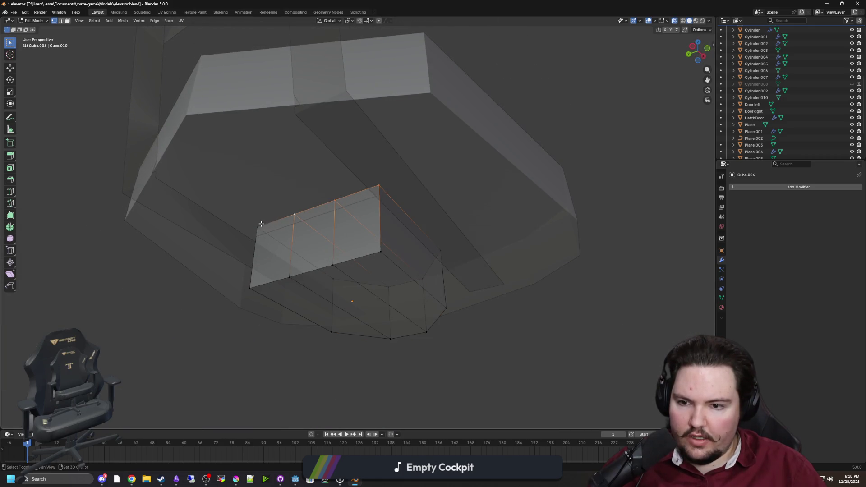
pyautogui.keyDown('shift'); pyautogui.click(262, 224); pyautogui.keyUp('shift')
pyautogui.moveTo(261, 224); pyautogui.dragTo(392, 246)
pyautogui.press('g')
pyautogui.press('x')
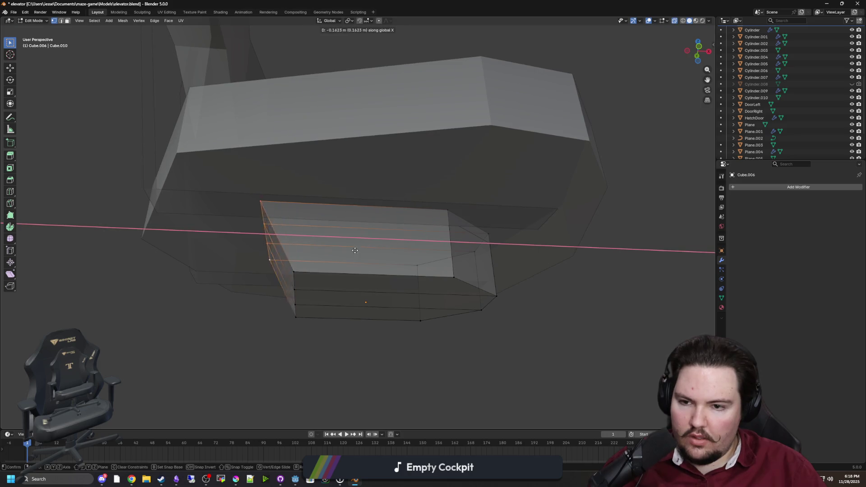
pyautogui.click(304, 258)
pyautogui.scroll(-5, 305, 257)
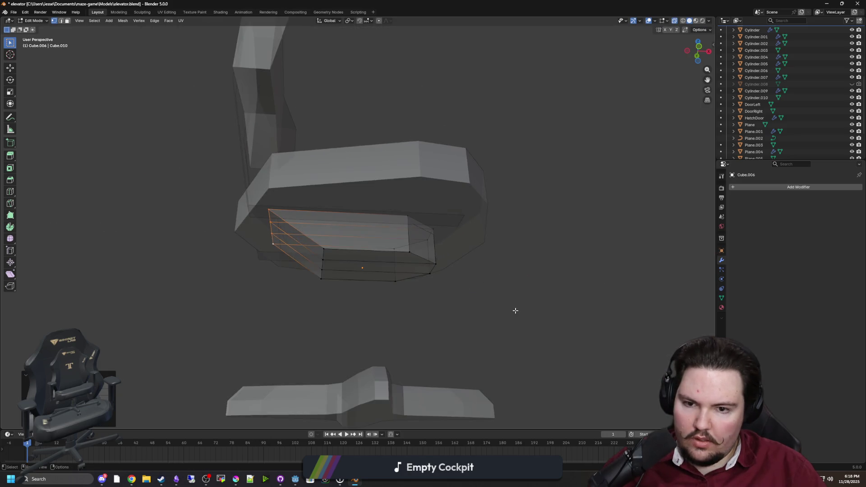
pyautogui.moveTo(514, 309)
pyautogui.mouseDown()
pyautogui.moveTo(420, 357)
pyautogui.moveTo(356, 369)
pyautogui.moveTo(290, 353)
pyautogui.moveTo(354, 324)
pyautogui.moveTo(353, 290)
pyautogui.mouseUp()
pyautogui.scroll(5, 353, 289)
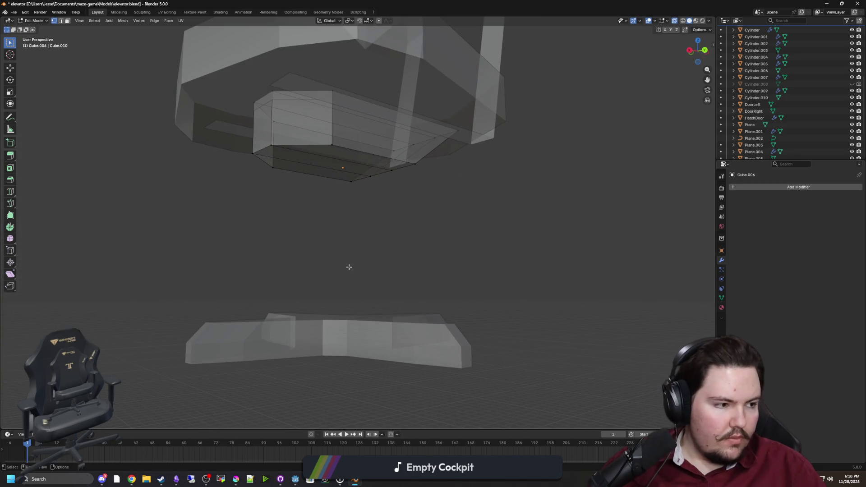
pyautogui.scroll(-8, 314, 221)
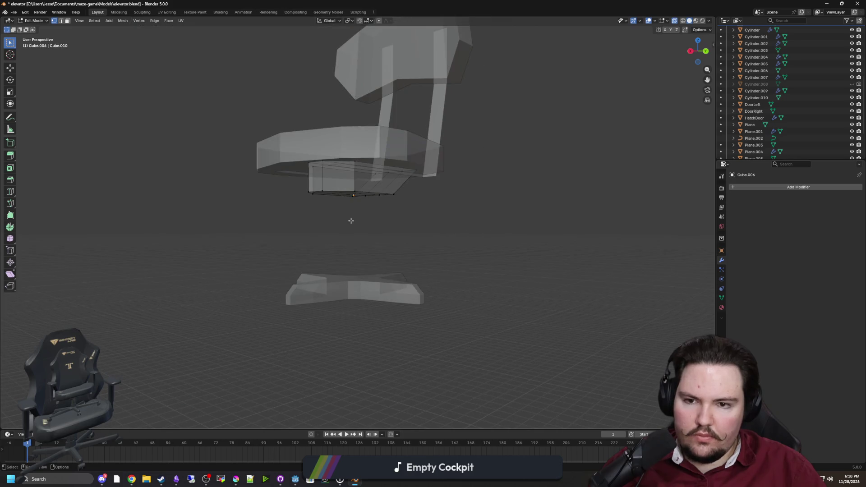
# Back in Object Mode, move the star base vertically along Z.
pyautogui.press('Tab')
pyautogui.click(366, 279)
pyautogui.press('g')
pyautogui.press('z')
pyautogui.click(367, 248)
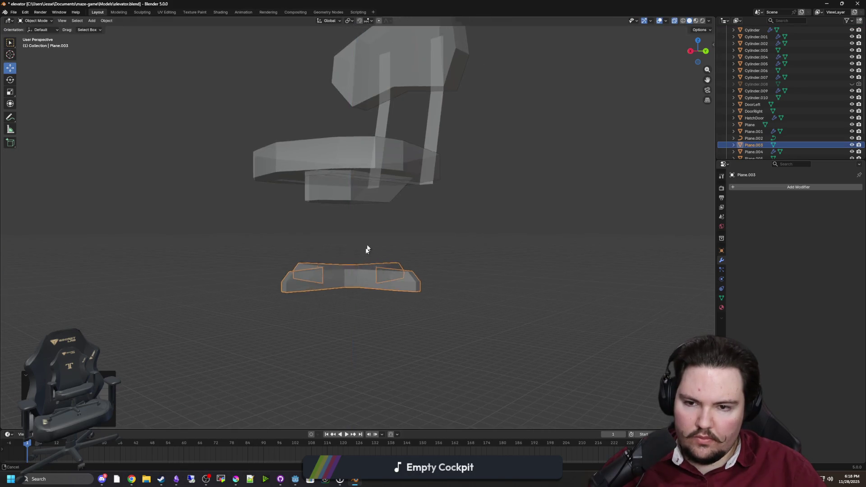
# Add a cylinder, raise it along Z near the chair, then delete the misplaced cylinder.
pyautogui.click(351, 261)
pyautogui.scroll(4, 382, 264)
pyautogui.hotkey('shift', 'a')
pyautogui.moveTo(369, 263)
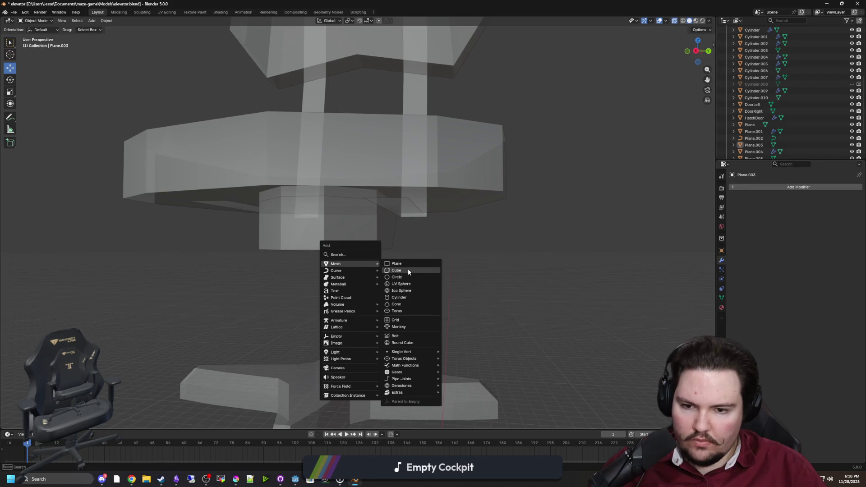
pyautogui.click(406, 298)
pyautogui.scroll(-6, 406, 298)
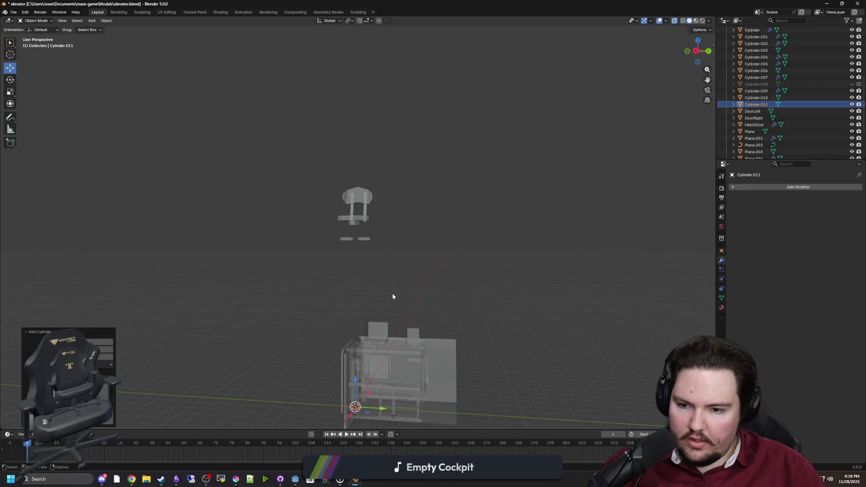
pyautogui.press('g')
pyautogui.press('z')
pyautogui.click(393, 234)
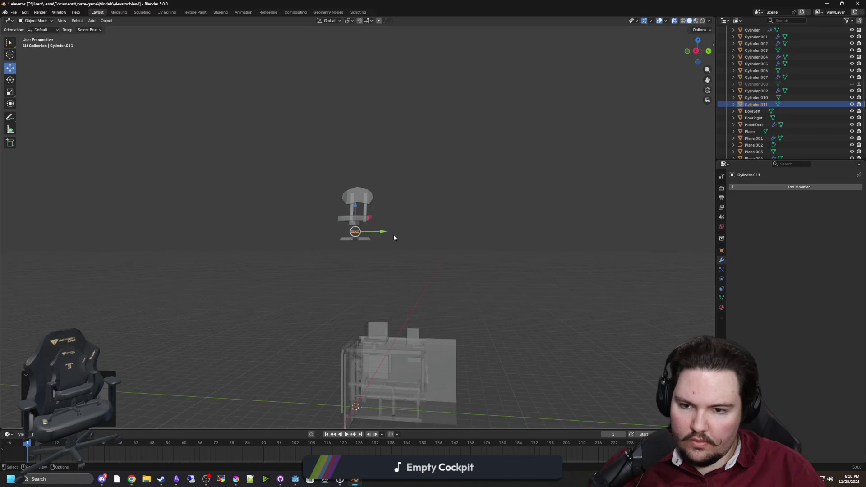
pyautogui.scroll(6, 388, 314)
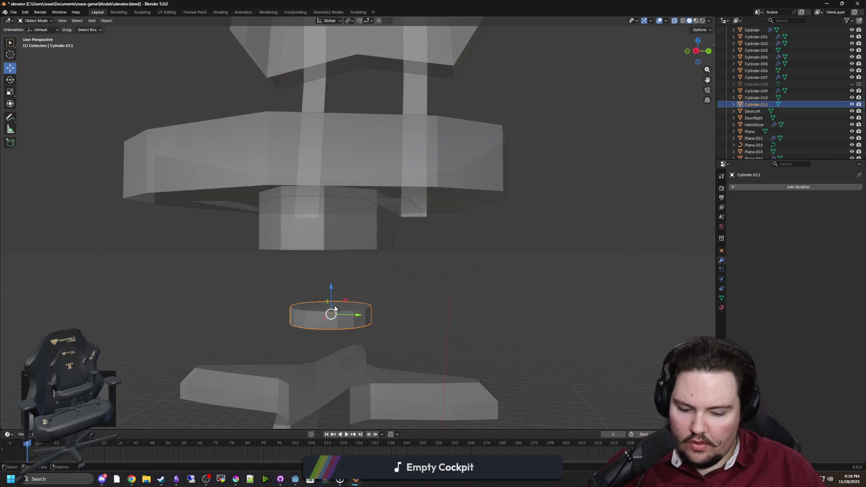
pyautogui.press('Delete')
# Add a fresh cylinder and move it vertically up under the seat mount.
pyautogui.hotkey('shift', 'a')
pyautogui.moveTo(334, 306)
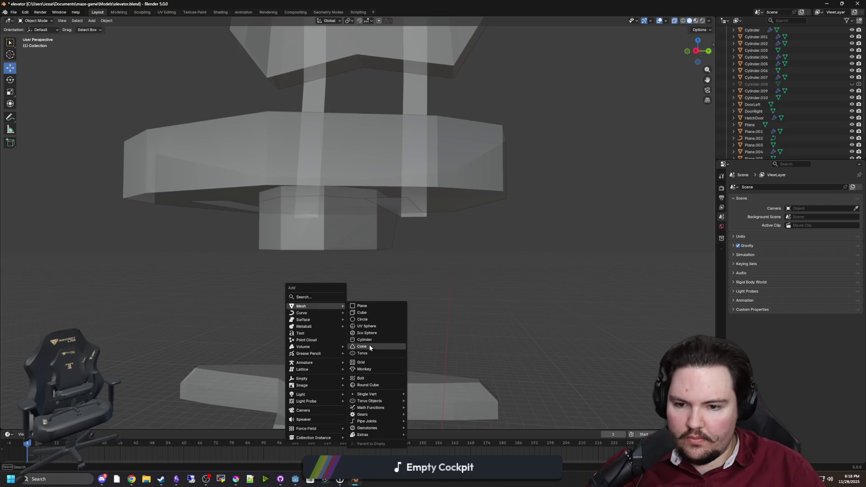
pyautogui.click(367, 340)
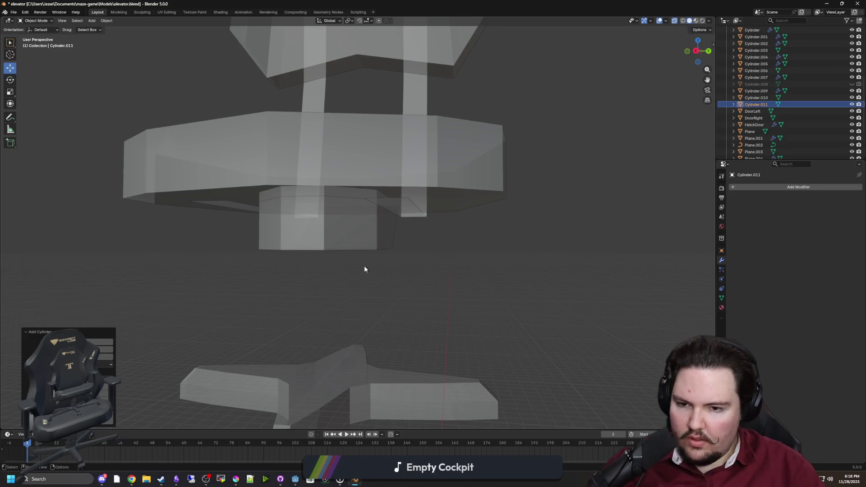
pyautogui.scroll(-5, 364, 270)
pyautogui.press('g')
pyautogui.press('z')
pyautogui.click(433, 308)
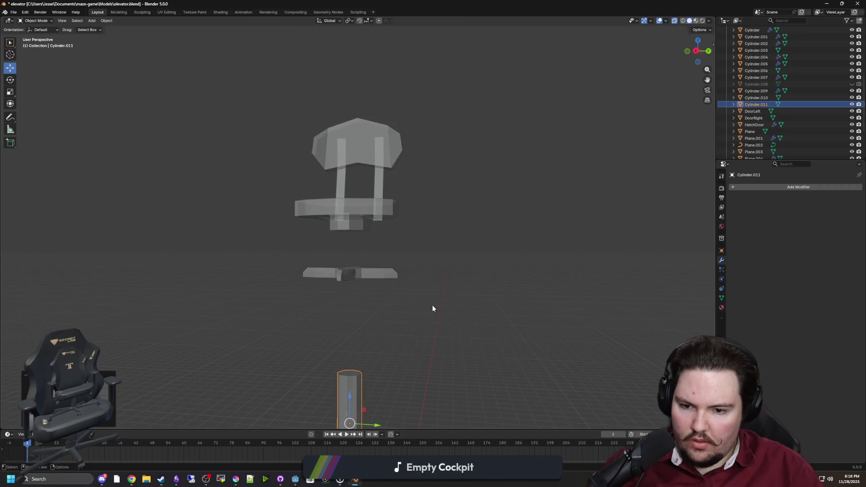
pyautogui.press('g')
pyautogui.press('z')
pyautogui.click(443, 159)
# Scale the post in X and Y only to make it thin, keeping its height.
pyautogui.scroll(4, 430, 292)
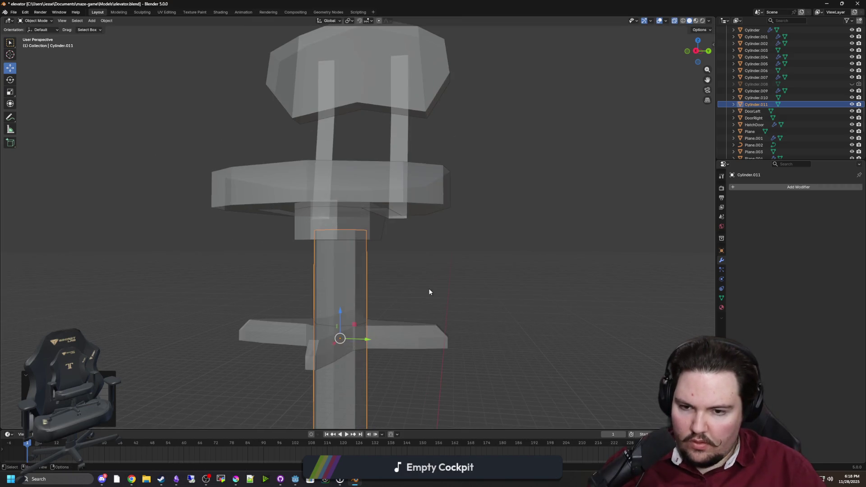
pyautogui.press('s')
pyautogui.hotkey('shift', 'z')
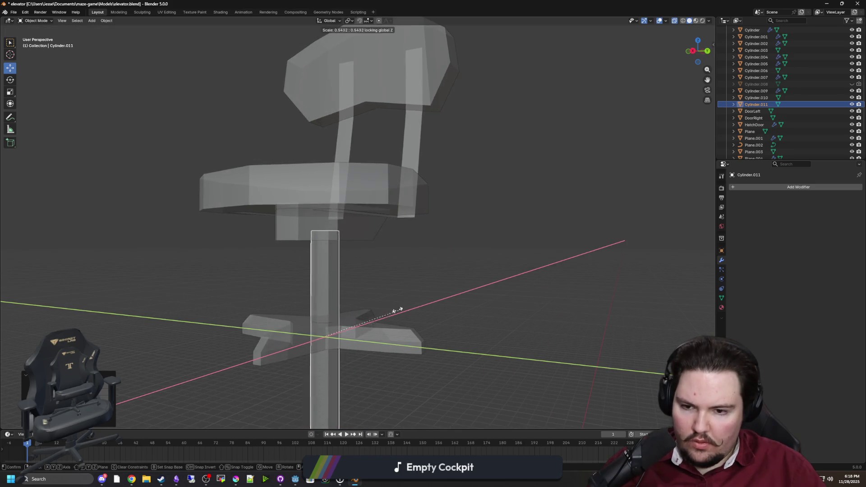
pyautogui.click(369, 309)
pyautogui.press('Tab')
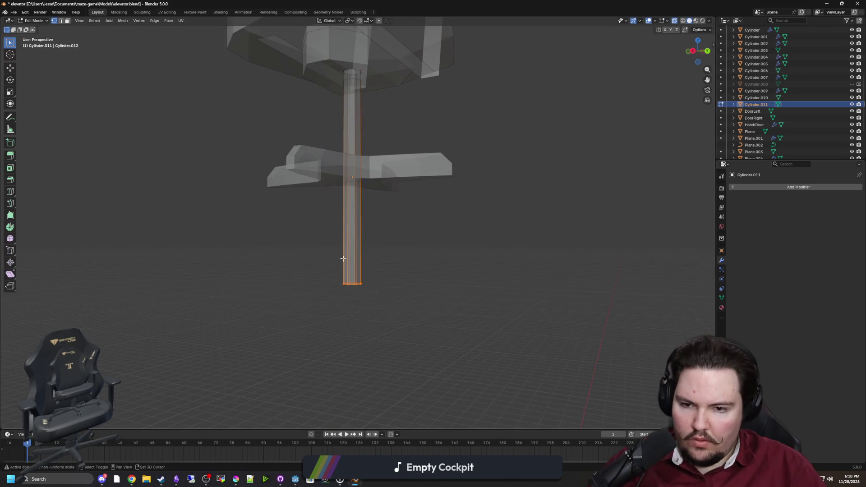
# Raise the post's mesh and add a single loop cut around its middle.
pyautogui.press('g')
pyautogui.click(309, 223)
pyautogui.press('Tab')
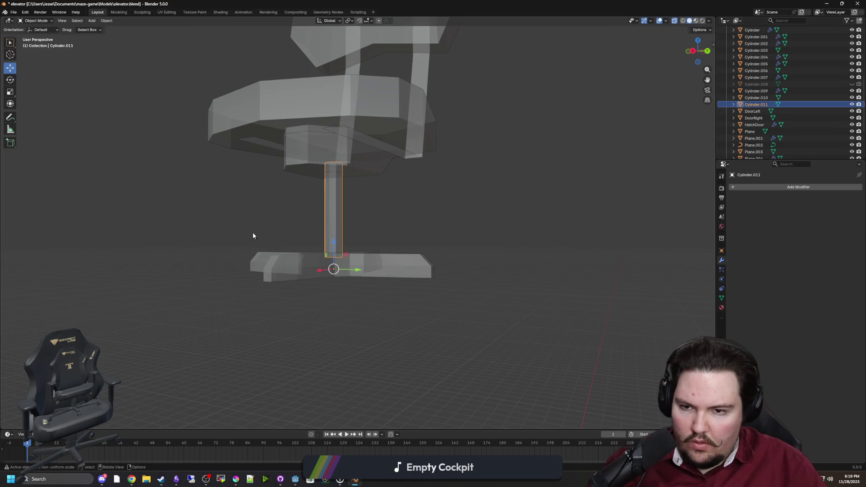
pyautogui.click(269, 224)
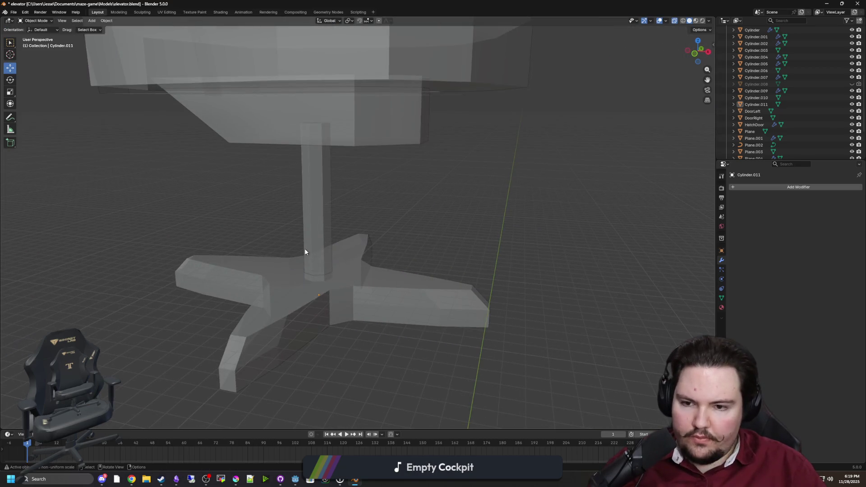
pyautogui.click(305, 249)
pyautogui.press('Tab')
pyautogui.scroll(2, 296, 256)
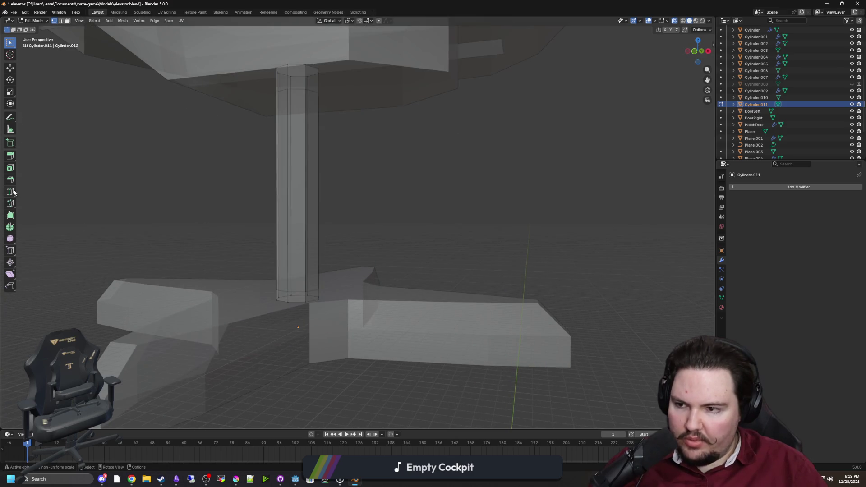
pyautogui.click(305, 224)
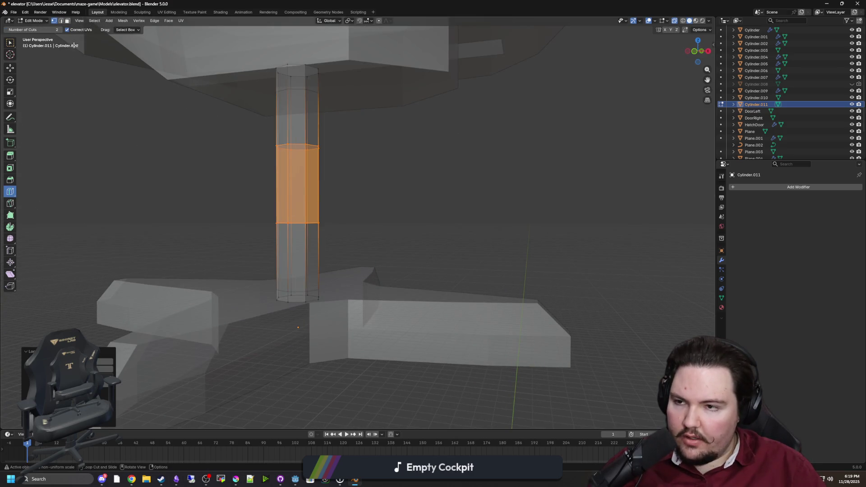
pyautogui.hotkey('ctrl', 'z')
pyautogui.hotkey('ctrl', 'shift', 'z')
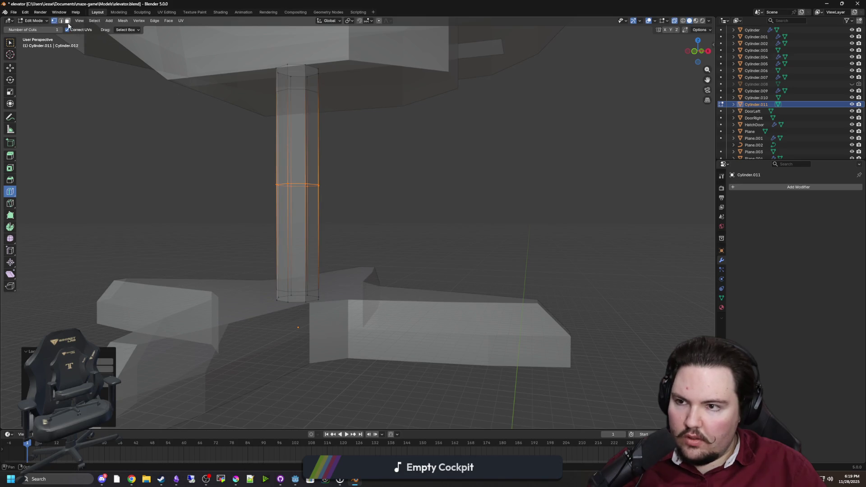
# Select the post's lower-half faces and shrink/fatten them outward into a wider sleeve.
pyautogui.click(67, 21)
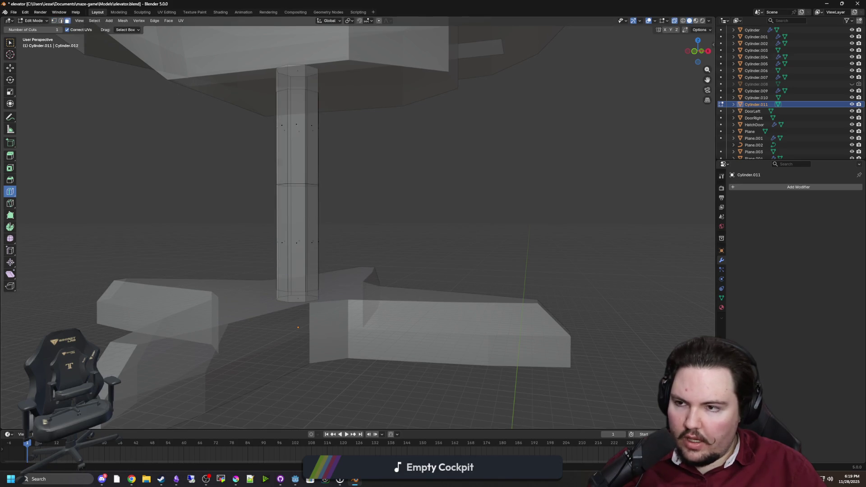
pyautogui.moveTo(351, 265); pyautogui.dragTo(203, 219)
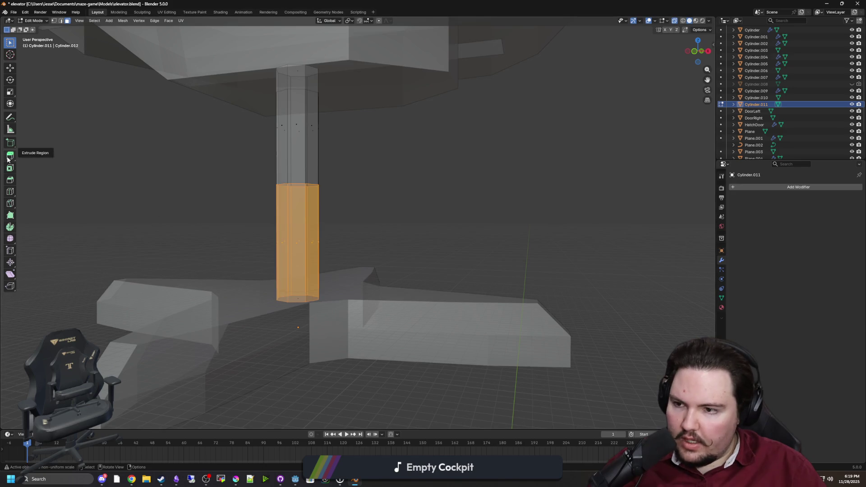
pyautogui.moveTo(7, 158); pyautogui.dragTo(77, 185)
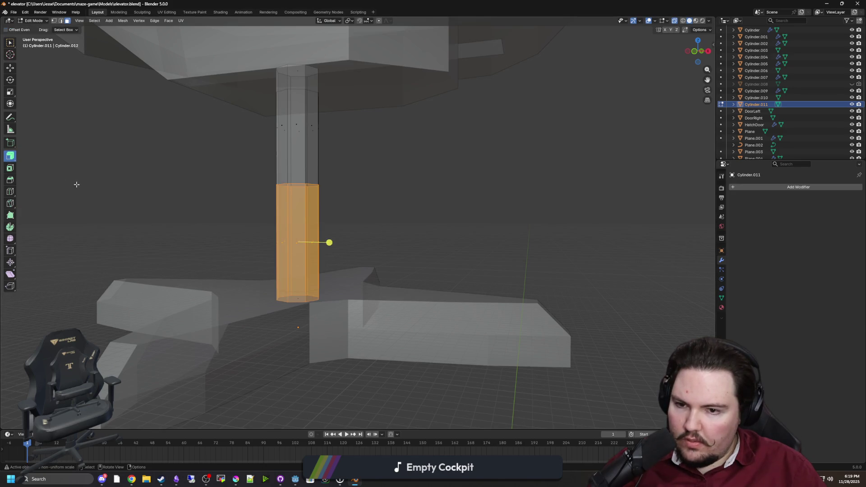
pyautogui.moveTo(330, 243); pyautogui.dragTo(353, 242)
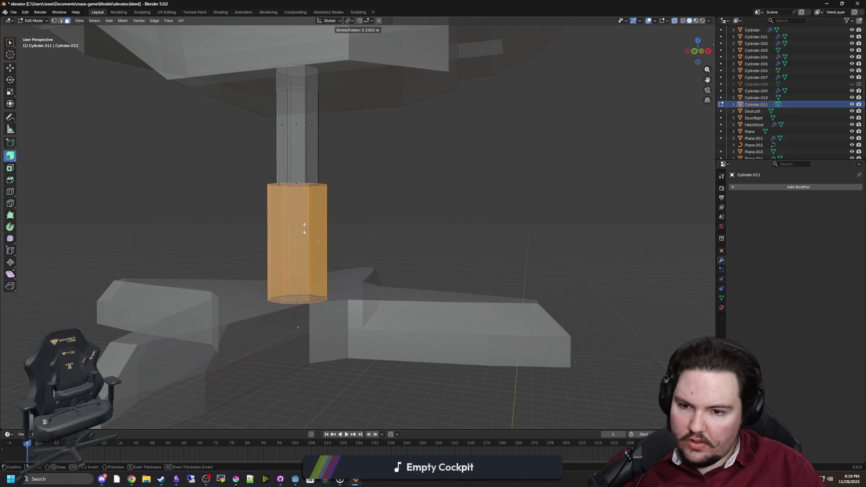
pyautogui.moveTo(276, 228); pyautogui.dragTo(270, 228)
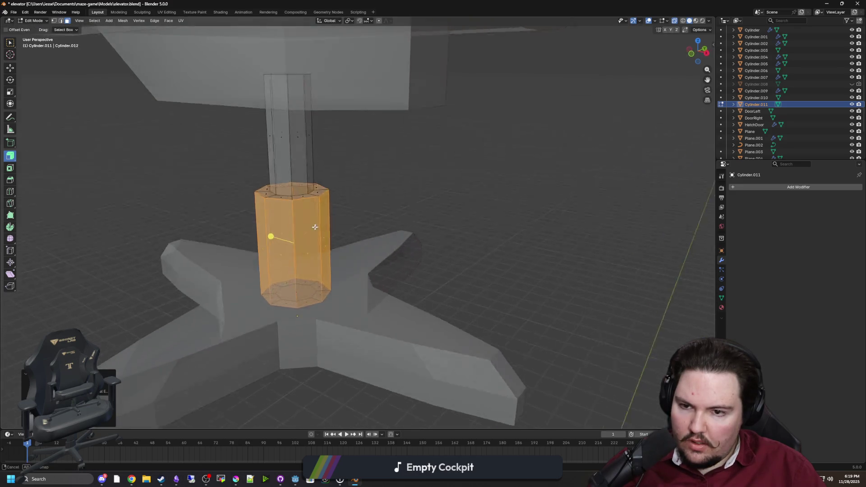
pyautogui.press('Tab')
pyautogui.click(455, 202)
pyautogui.scroll(-6, 386, 250)
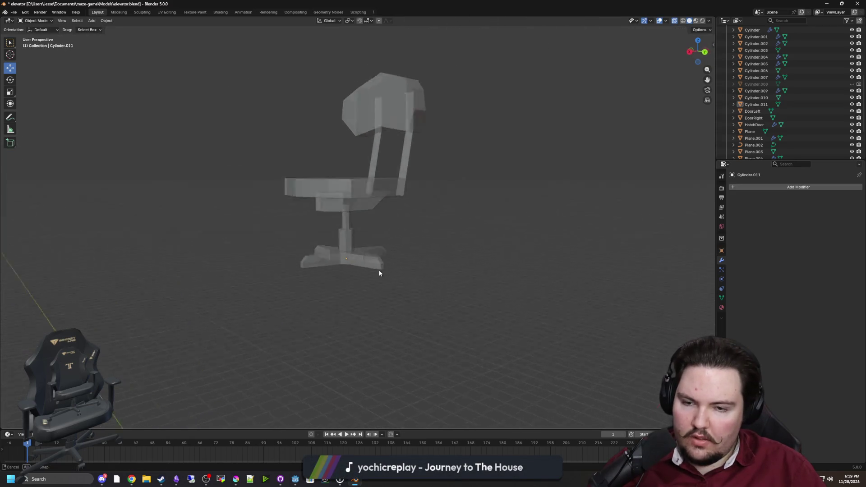
# Orbit around the chair to inspect the sleeved post and star base, then bring up the Add > Mesh list.
pyautogui.scroll(3, 456, 272)
pyautogui.moveTo(427, 269)
pyautogui.mouseDown()
pyautogui.moveTo(467, 259)
pyautogui.moveTo(403, 325)
pyautogui.moveTo(334, 302)
pyautogui.mouseUp()
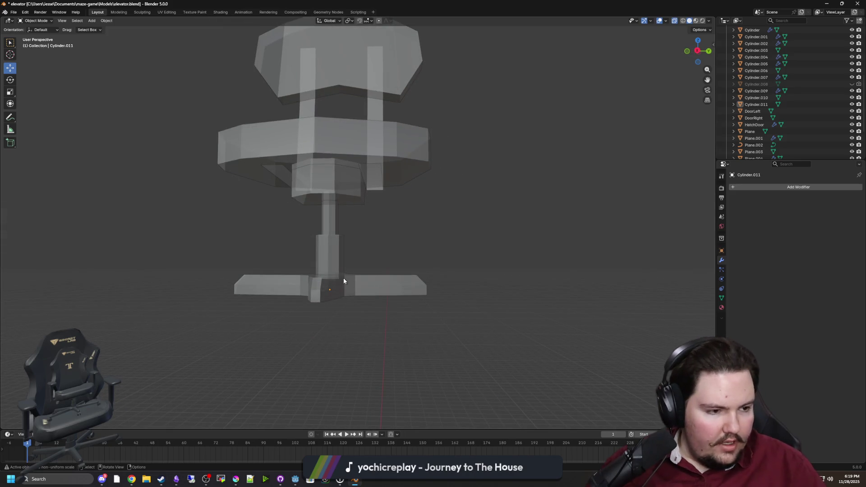
pyautogui.moveTo(388, 220)
pyautogui.mouseDown()
pyautogui.moveTo(437, 236)
pyautogui.moveTo(474, 235)
pyautogui.moveTo(429, 234)
pyautogui.mouseUp()
pyautogui.scroll(3, 382, 223)
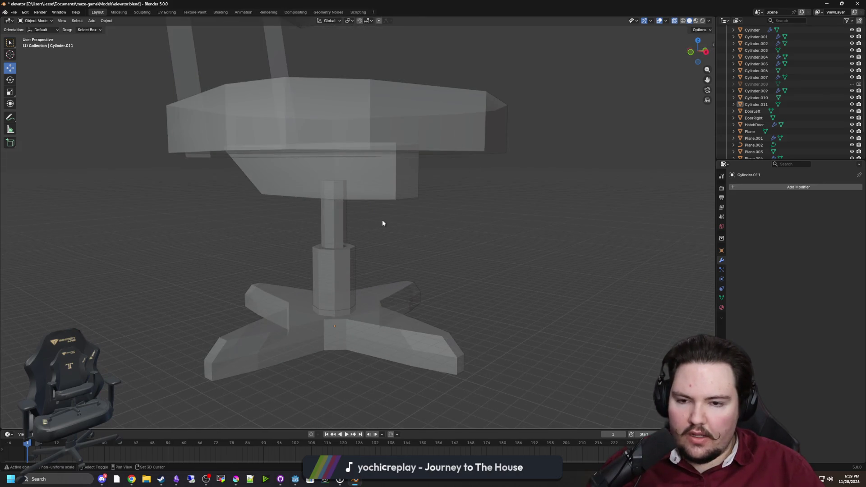
pyautogui.scroll(-5, 385, 224)
pyautogui.moveTo(399, 227)
pyautogui.mouseDown()
pyautogui.moveTo(342, 238)
pyautogui.moveTo(410, 216)
pyautogui.moveTo(359, 261)
pyautogui.moveTo(375, 232)
pyautogui.mouseUp()
pyautogui.scroll(2, 357, 239)
pyautogui.hotkey('shift', 'a')
pyautogui.moveTo(327, 251)
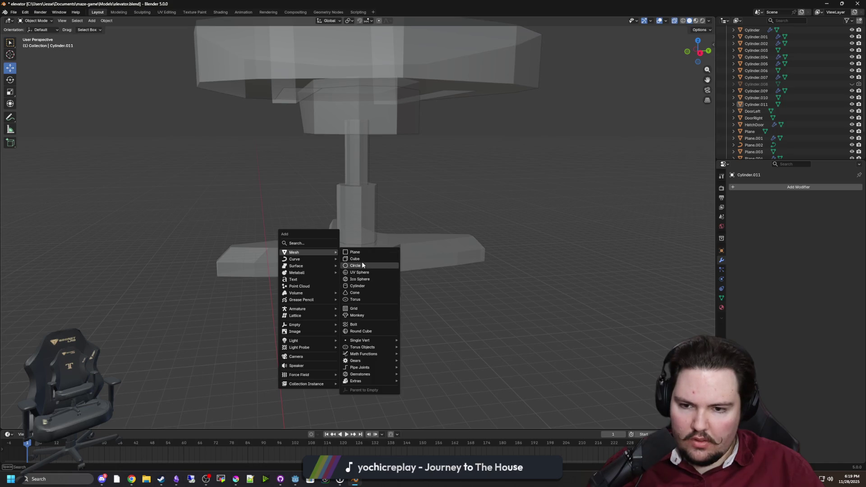
# Add a circle mesh, raise it along Z, and fill it with a face.
pyautogui.click(363, 265)
pyautogui.scroll(-6, 413, 258)
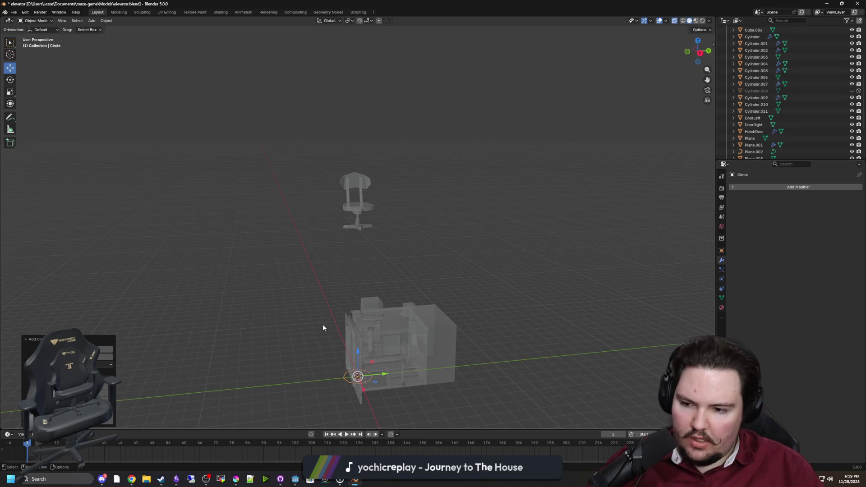
pyautogui.press('g')
pyautogui.press('z')
pyautogui.click(427, 250)
pyautogui.scroll(5, 418, 230)
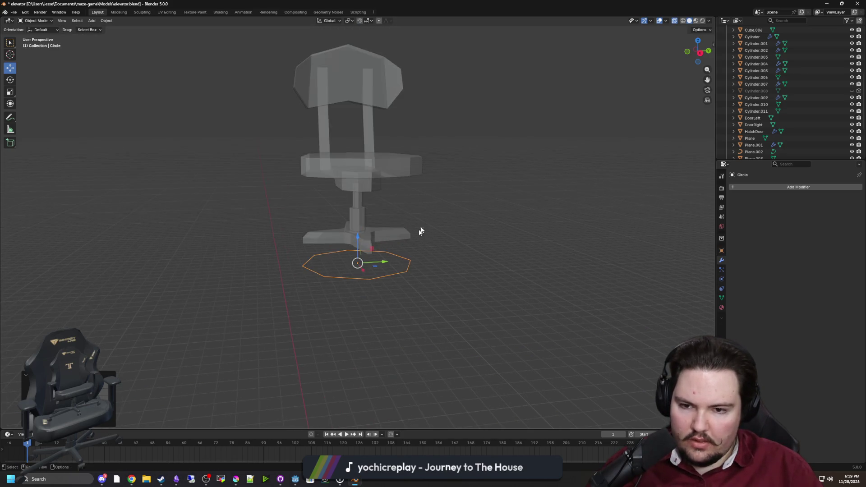
pyautogui.press('Tab')
pyautogui.press('f')
# Rotate the filled circle upright around X and extrude its face into a thick wheel.
pyautogui.moveTo(437, 257)
pyautogui.mouseDown()
pyautogui.moveTo(519, 290)
pyautogui.moveTo(500, 329)
pyautogui.mouseUp()
pyautogui.press('Tab')
pyautogui.press('r')
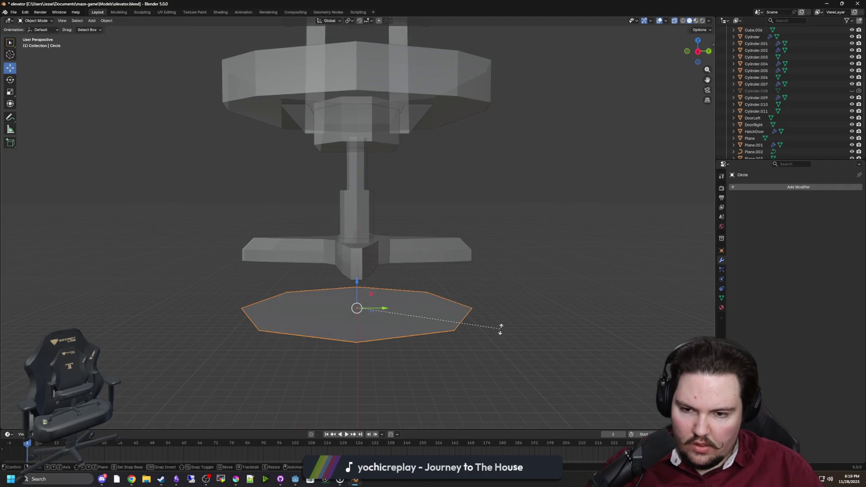
pyautogui.press('x')
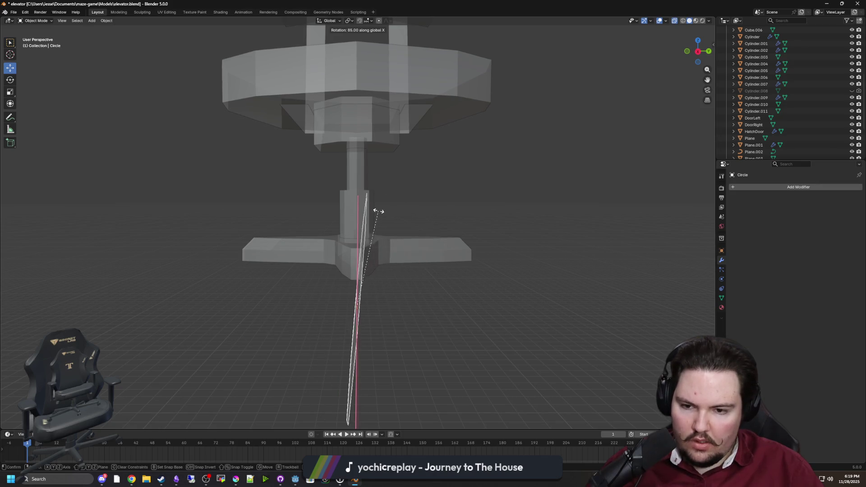
pyautogui.click(371, 210)
pyautogui.moveTo(371, 209); pyautogui.dragTo(366, 280)
pyautogui.press('Tab')
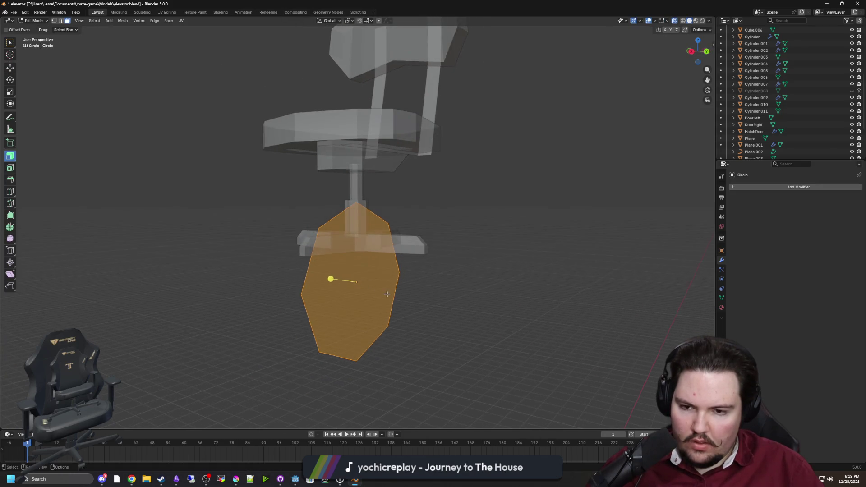
pyautogui.press('e')
pyautogui.click(369, 293)
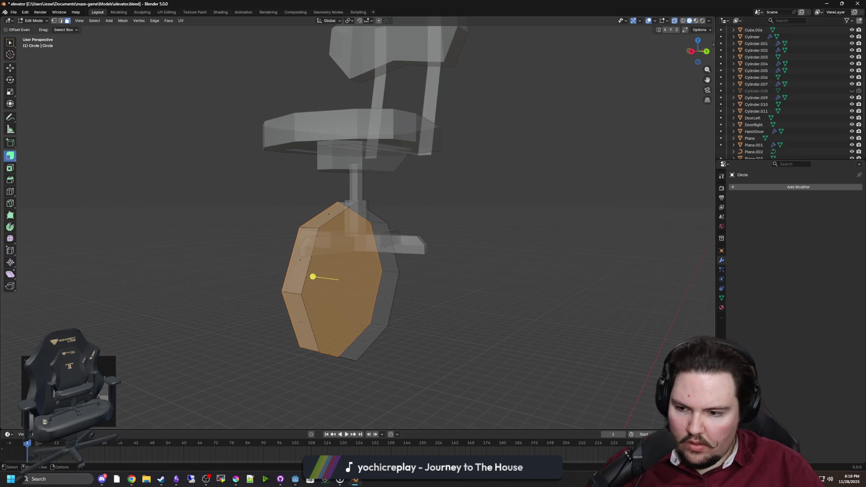
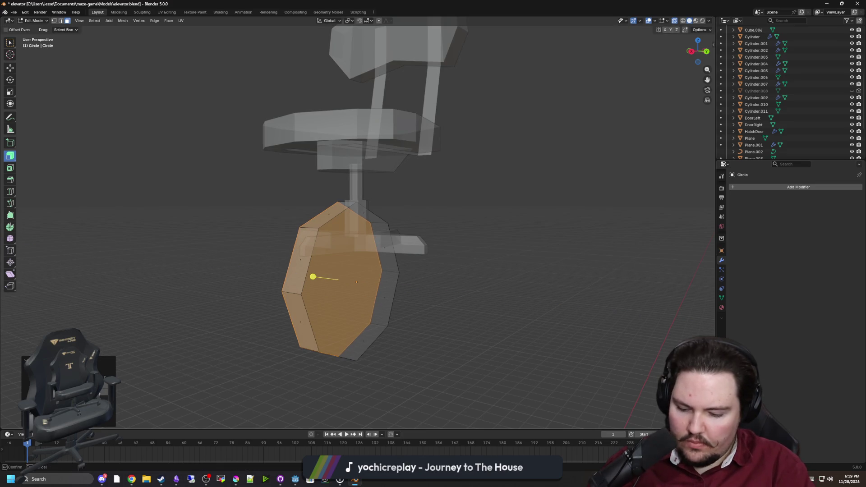
# Back in Object Mode, scale the circle down to small caster-wheel size.
pyautogui.press('Tab')
pyautogui.press('s')
pyautogui.click(375, 297)
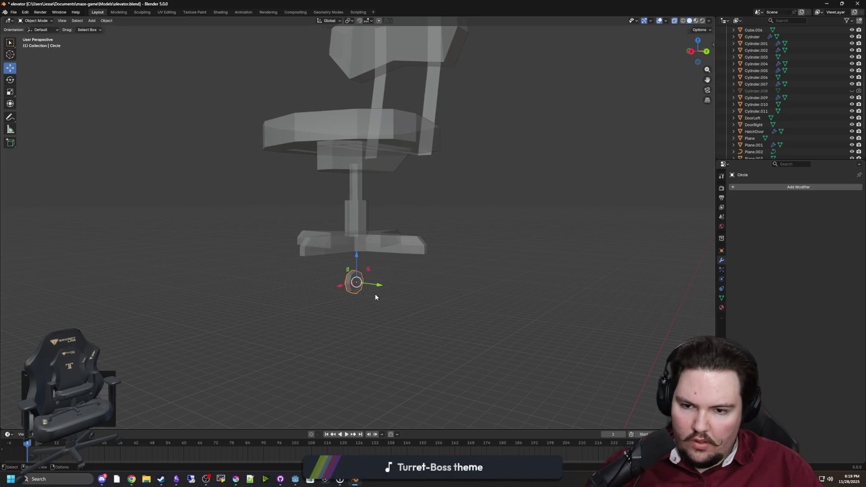
pyautogui.scroll(4, 346, 290)
# Raise the disc up to the chair legs, reset its origin and set Location Y to 0 m.
pyautogui.moveTo(356, 284); pyautogui.dragTo(355, 238)
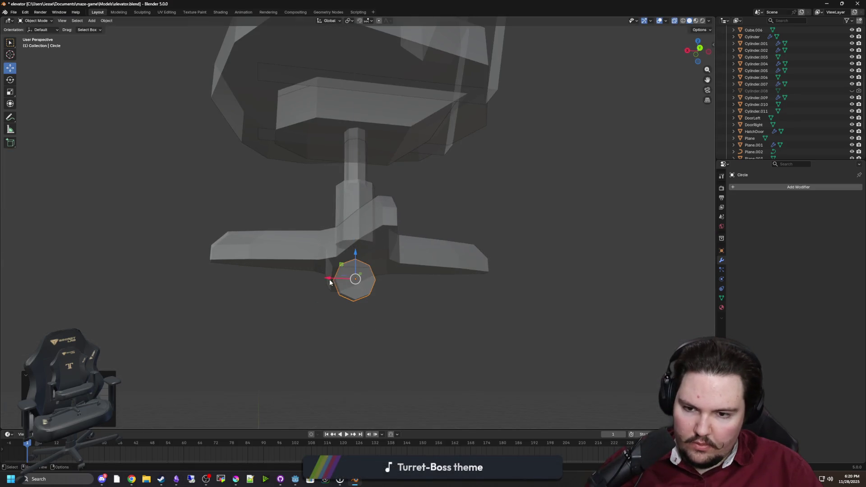
pyautogui.moveTo(330, 282); pyautogui.dragTo(212, 282)
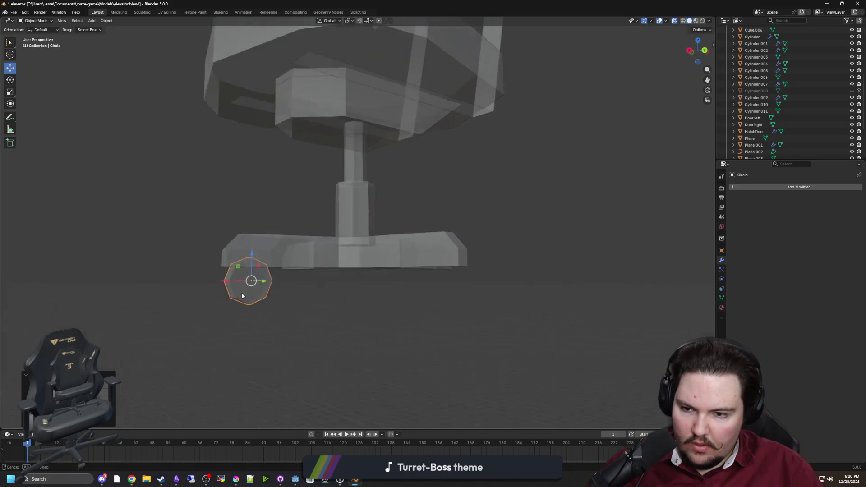
pyautogui.rightClick(356, 301)
pyautogui.moveTo(355, 302)
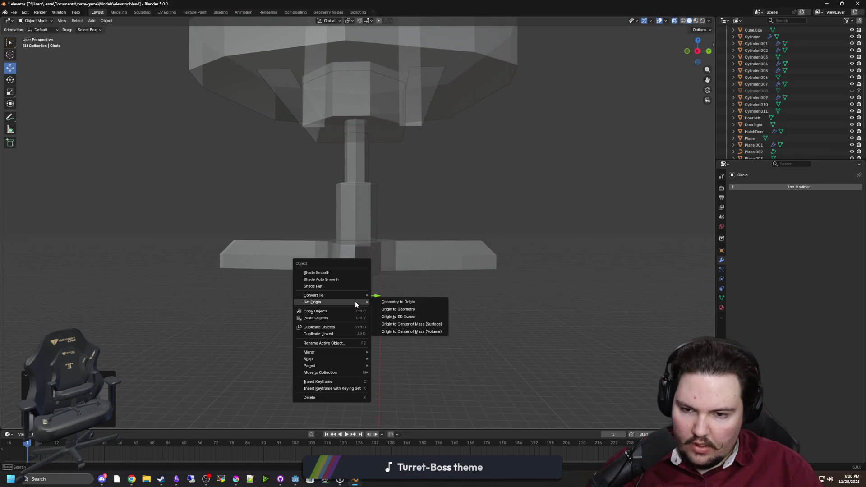
pyautogui.click(406, 324)
pyautogui.click(721, 251)
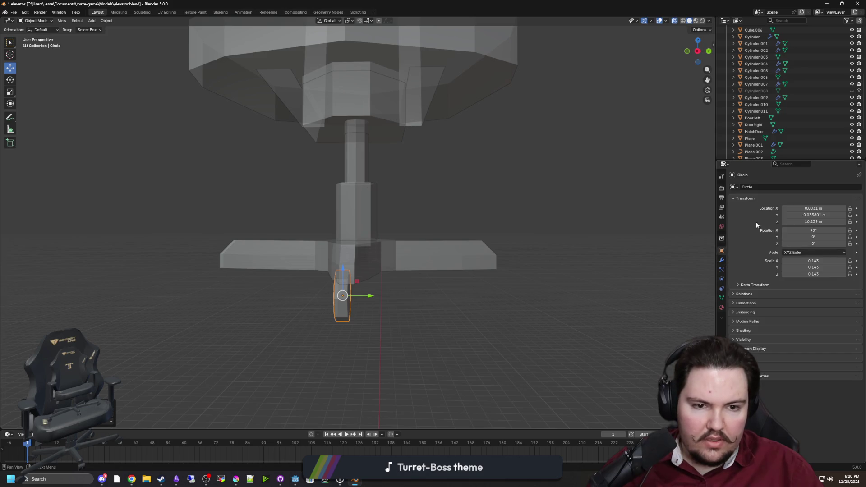
pyautogui.write('0')
pyautogui.press('Return')
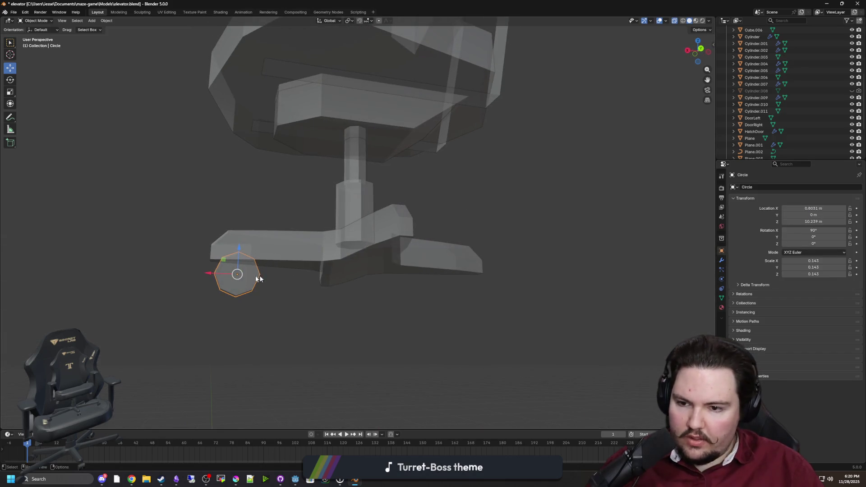
# Move the wheel along X to sit under the end of one base leg.
pyautogui.press('g')
pyautogui.press('x')
pyautogui.click(227, 279)
pyautogui.moveTo(227, 278)
pyautogui.mouseDown()
pyautogui.moveTo(429, 296)
pyautogui.moveTo(495, 321)
pyautogui.moveTo(517, 317)
pyautogui.moveTo(509, 318)
pyautogui.mouseUp()
pyautogui.hotkey('shift', 'd')
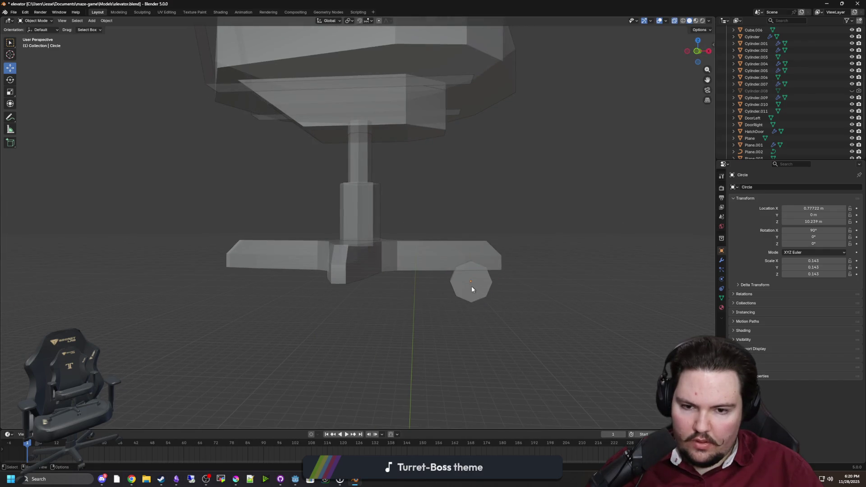
# Move a copy of the wheel along X under the opposite leg end.
pyautogui.rightClick(472, 286)
pyautogui.press('g')
pyautogui.press('x')
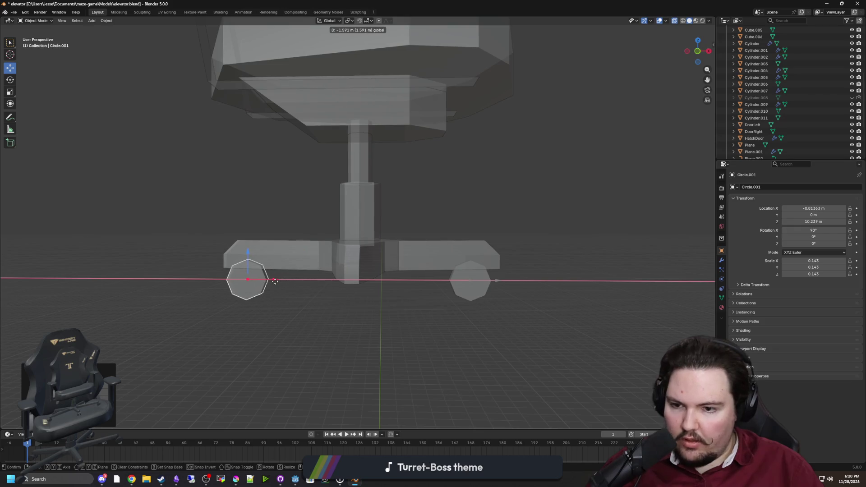
pyautogui.click(275, 282)
pyautogui.click(453, 285)
pyautogui.moveTo(453, 285)
pyautogui.mouseDown()
pyautogui.moveTo(456, 309)
pyautogui.moveTo(386, 300)
pyautogui.moveTo(501, 289)
pyautogui.mouseUp()
# Duplicate the original wheel, set its X location to 0 m and move it along Y under the back leg.
pyautogui.hotkey('shift', 'd')
pyautogui.rightClick(505, 287)
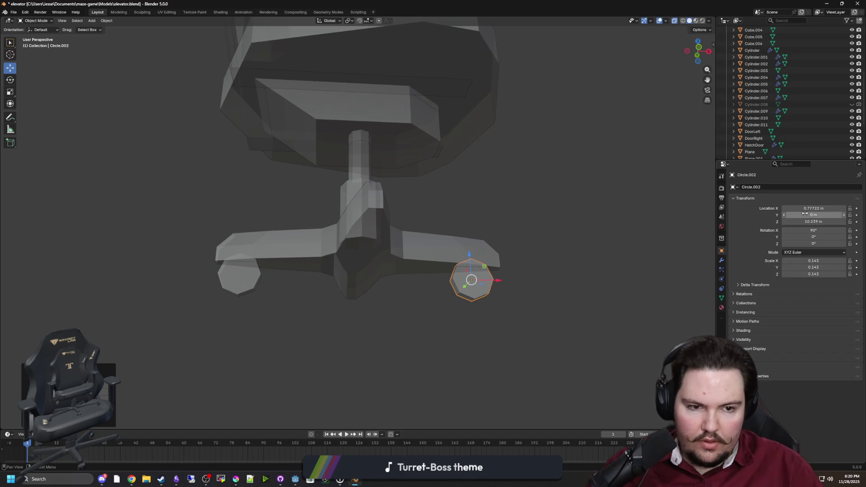
pyautogui.press('Return')
pyautogui.moveTo(461, 273)
pyautogui.mouseDown()
pyautogui.moveTo(412, 300)
pyautogui.moveTo(382, 256)
pyautogui.mouseUp()
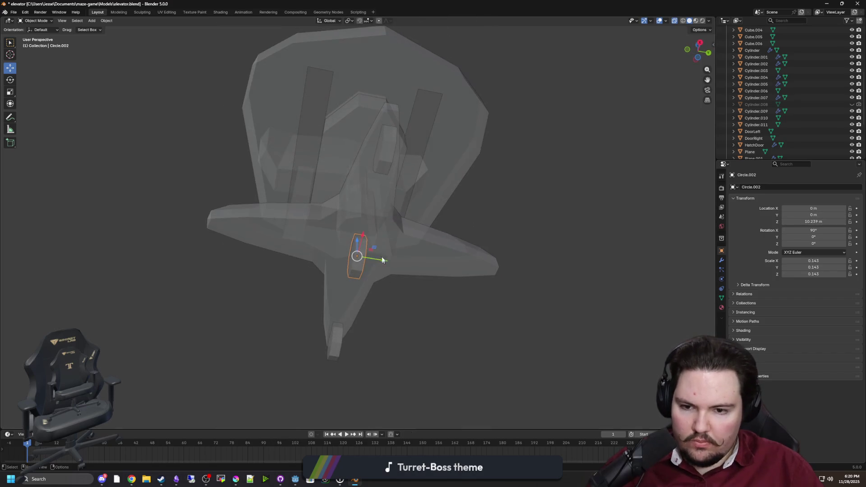
pyautogui.press('g')
pyautogui.press('y')
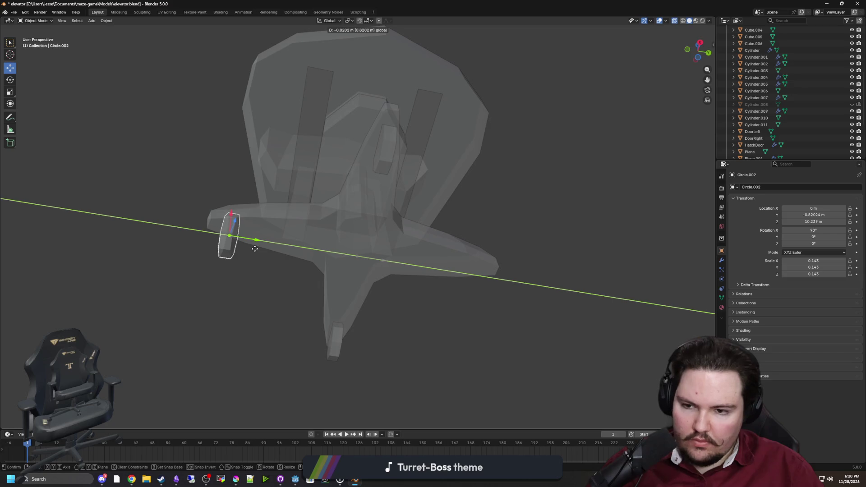
pyautogui.click(255, 248)
# Duplicate that wheel and place the fourth copy under the opposite leg.
pyautogui.moveTo(292, 249)
pyautogui.mouseDown()
pyautogui.moveTo(290, 257)
pyautogui.moveTo(496, 263)
pyautogui.mouseUp()
pyautogui.hotkey('shift', 'd')
pyautogui.rightClick(282, 284)
pyautogui.click(514, 264)
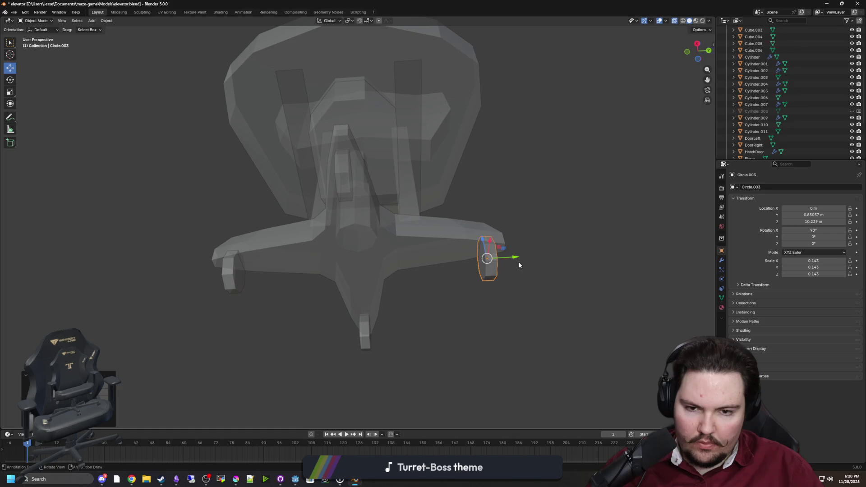
# Rotate the fourth and left wheels about Z to line up with their legs.
pyautogui.press('r')
pyautogui.press('z')
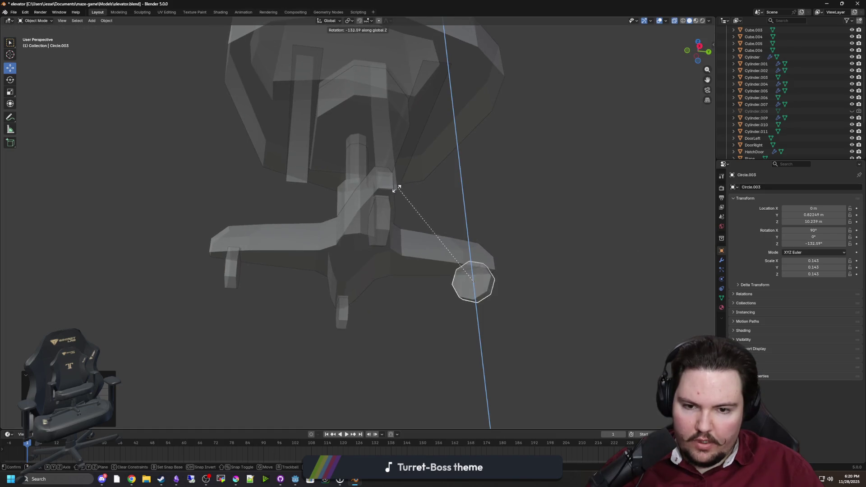
pyautogui.click(397, 188)
pyautogui.click(345, 313)
pyautogui.press('r')
pyautogui.press('z')
pyautogui.click(355, 149)
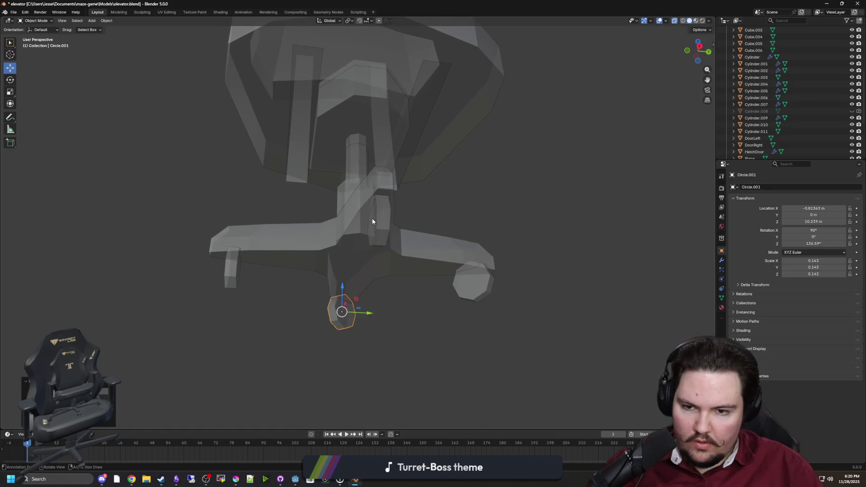
# Rotate the right wheel about Z to roughly 72° and the back wheel to roughly -120°.
pyautogui.click(374, 217)
pyautogui.press('r')
pyautogui.press('z')
pyautogui.click(383, 128)
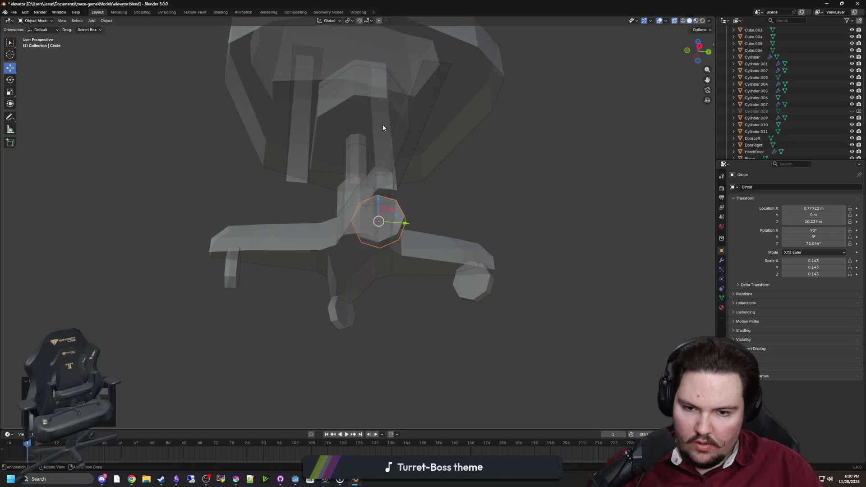
pyautogui.click(233, 278)
pyautogui.press('r')
pyautogui.press('z')
pyautogui.click(308, 229)
pyautogui.scroll(-3, 333, 271)
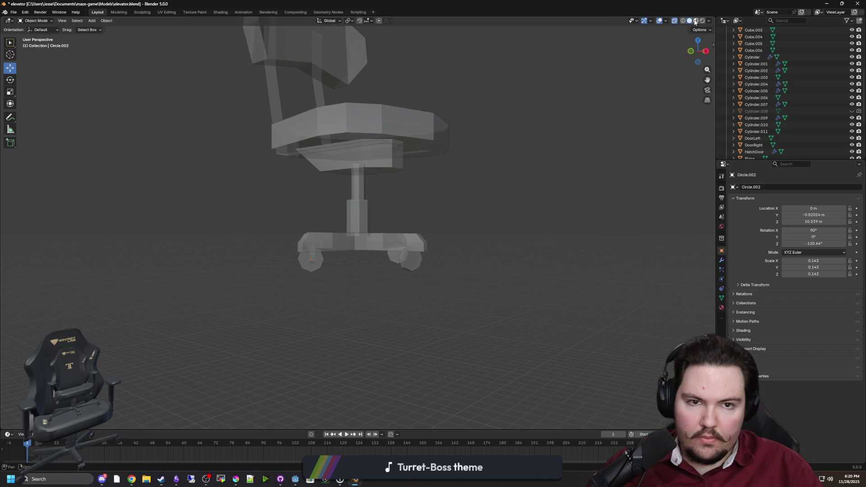
# Turn off X-ray, select the red strap object and inspect its mesh from several angles.
pyautogui.click(675, 20)
pyautogui.moveTo(651, 48)
pyautogui.mouseDown()
pyautogui.moveTo(533, 172)
pyautogui.moveTo(493, 167)
pyautogui.moveTo(394, 185)
pyautogui.moveTo(293, 221)
pyautogui.moveTo(193, 279)
pyautogui.moveTo(390, 219)
pyautogui.moveTo(523, 277)
pyautogui.moveTo(470, 249)
pyautogui.moveTo(426, 240)
pyautogui.moveTo(421, 284)
pyautogui.mouseUp()
pyautogui.scroll(3, 452, 176)
pyautogui.click(293, 221)
pyautogui.press('Tab')
pyautogui.click(270, 237)
pyautogui.press('Tab')
pyautogui.scroll(-5, 389, 219)
pyautogui.scroll(4, 523, 277)
pyautogui.scroll(5, 418, 272)
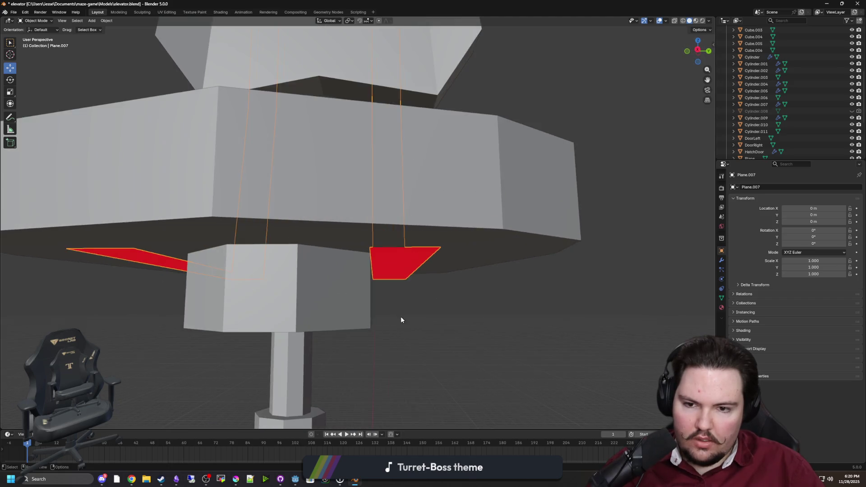
pyautogui.moveTo(402, 319)
pyautogui.mouseDown()
pyautogui.moveTo(396, 274)
pyautogui.moveTo(397, 315)
pyautogui.mouseUp()
pyautogui.scroll(-4, 242, 291)
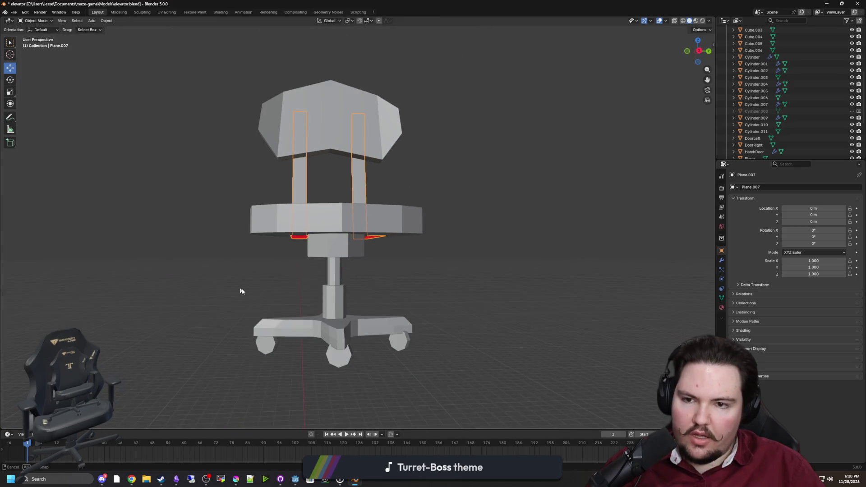
pyautogui.moveTo(242, 291)
pyautogui.mouseDown()
pyautogui.moveTo(340, 294)
pyautogui.moveTo(359, 282)
pyautogui.moveTo(331, 303)
pyautogui.mouseUp()
# Select the strap faces in Edit Mode and thicken them to about 0.147 m.
pyautogui.press('Tab')
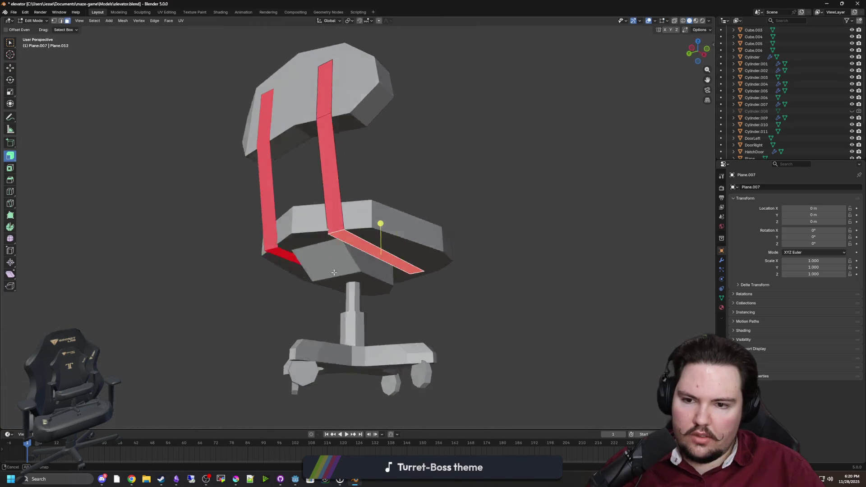
pyautogui.scroll(2, 352, 203)
pyautogui.keyDown('shift'); pyautogui.click(339, 71); pyautogui.keyUp('shift')
pyautogui.keyDown('shift'); pyautogui.click(339, 71); pyautogui.keyUp('shift')
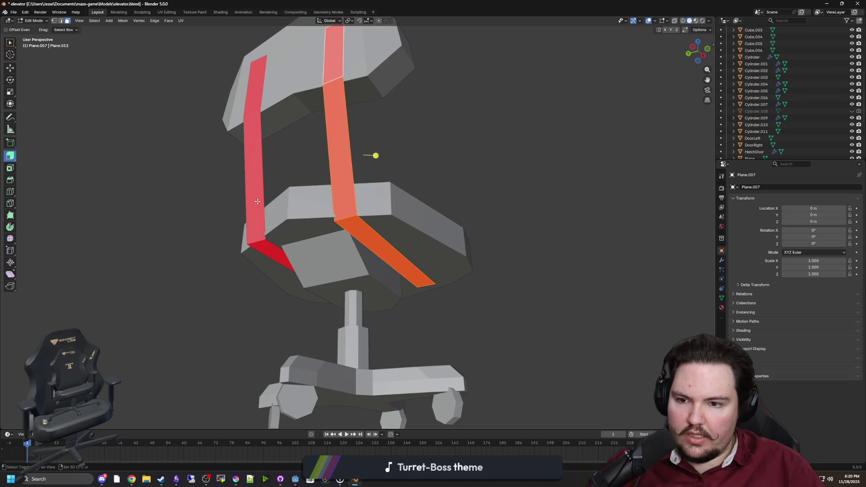
pyautogui.moveTo(277, 242); pyautogui.dragTo(382, 223)
pyautogui.moveTo(327, 189); pyautogui.dragTo(327, 185)
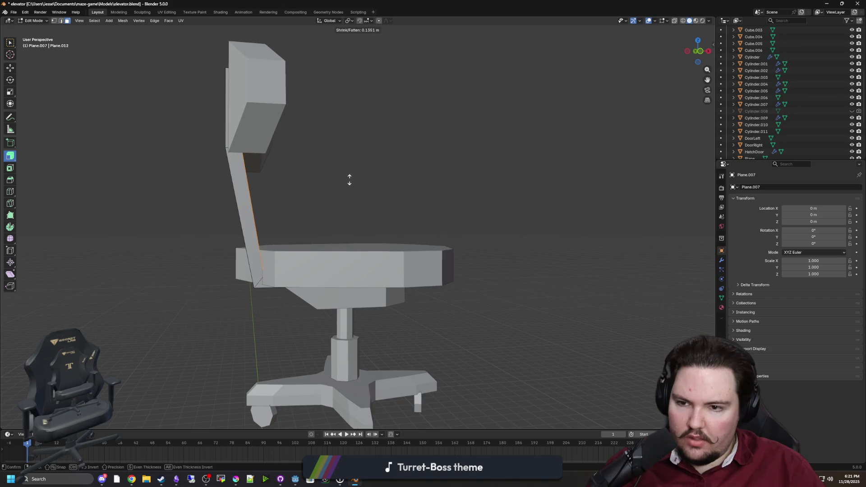
pyautogui.moveTo(350, 180); pyautogui.dragTo(351, 179)
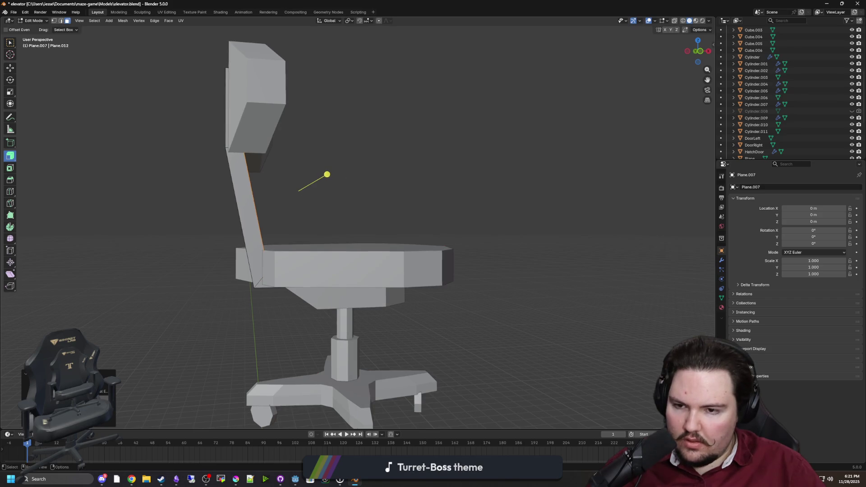
pyautogui.moveTo(293, 311)
pyautogui.mouseDown()
pyautogui.moveTo(218, 305)
pyautogui.moveTo(301, 247)
pyautogui.moveTo(209, 251)
pyautogui.mouseUp()
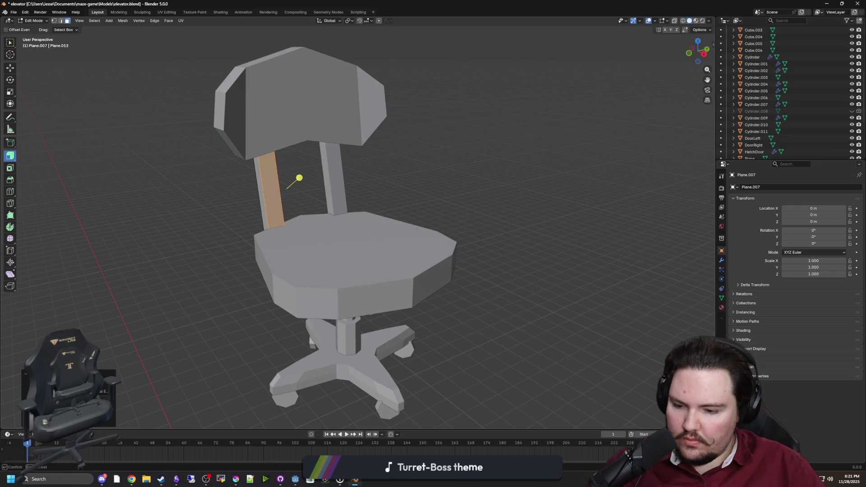
pyautogui.press('Tab')
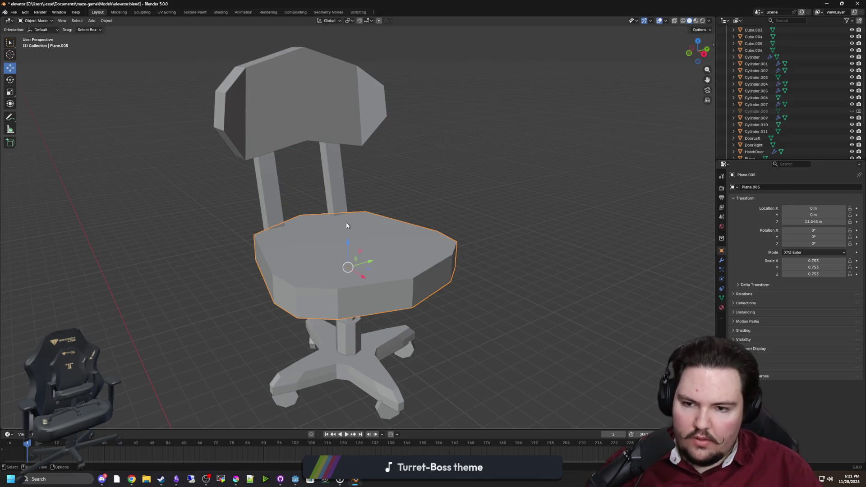
pyautogui.rightClick(346, 226)
pyautogui.click(361, 209)
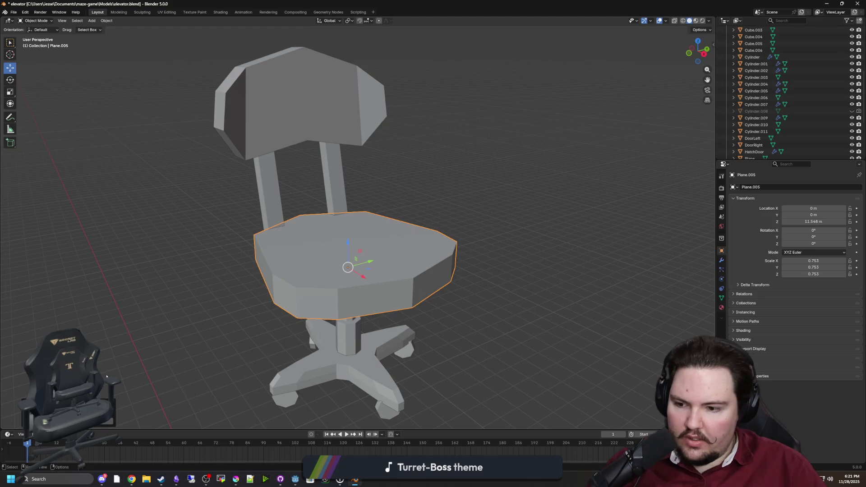
pyautogui.moveTo(58, 413)
pyautogui.mouseDown()
pyautogui.moveTo(272, 285)
pyautogui.moveTo(126, 397)
pyautogui.mouseUp()
pyautogui.moveTo(180, 325)
pyautogui.mouseDown()
pyautogui.moveTo(321, 337)
pyautogui.moveTo(442, 105)
pyautogui.mouseUp()
pyautogui.click(442, 105)
pyautogui.rightClick(442, 105)
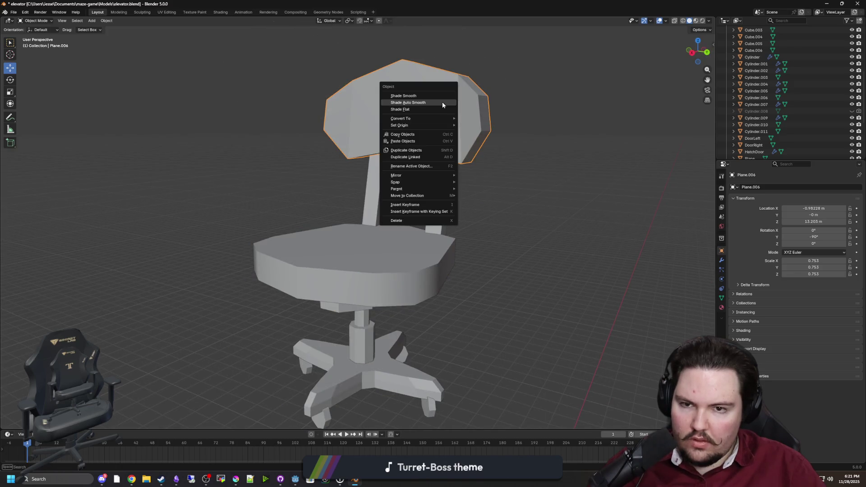
pyautogui.click(442, 102)
pyautogui.moveTo(294, 202)
pyautogui.mouseDown()
pyautogui.moveTo(252, 275)
pyautogui.moveTo(389, 289)
pyautogui.moveTo(426, 246)
pyautogui.mouseUp()
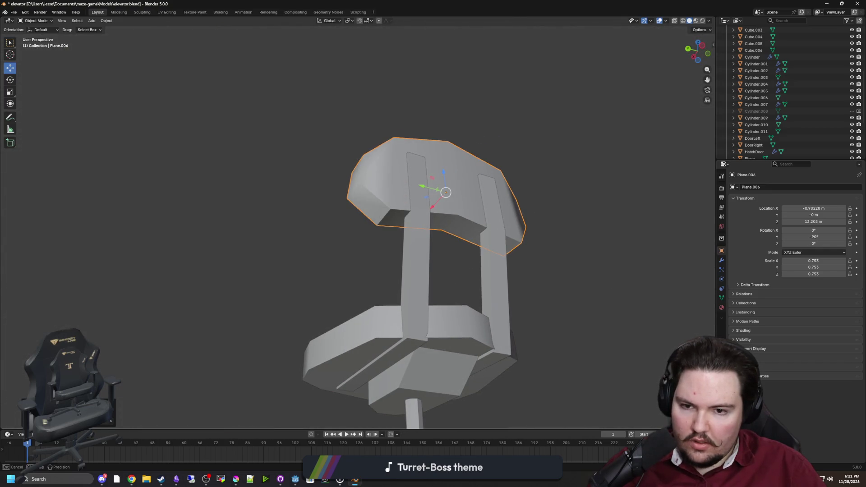
pyautogui.moveTo(306, 282); pyautogui.dragTo(234, 289)
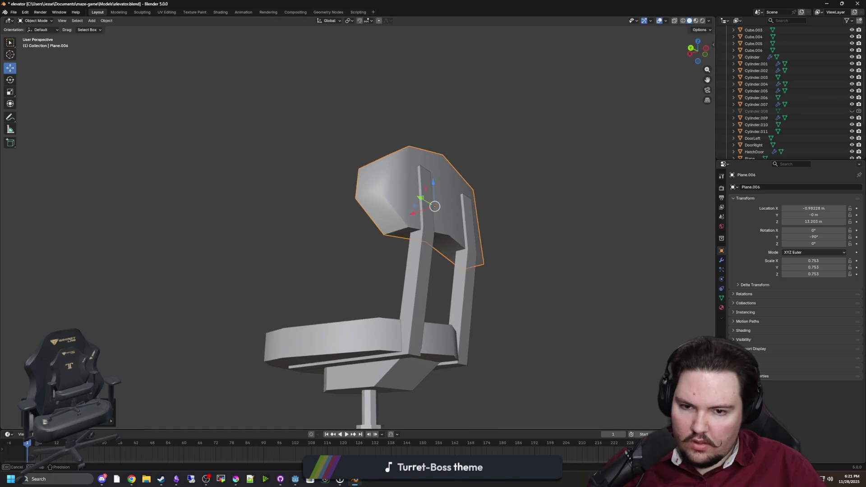
pyautogui.moveTo(146, 338)
pyautogui.mouseDown()
pyautogui.moveTo(400, 306)
pyautogui.moveTo(454, 310)
pyautogui.moveTo(455, 334)
pyautogui.moveTo(407, 315)
pyautogui.moveTo(377, 287)
pyautogui.moveTo(306, 265)
pyautogui.mouseUp()
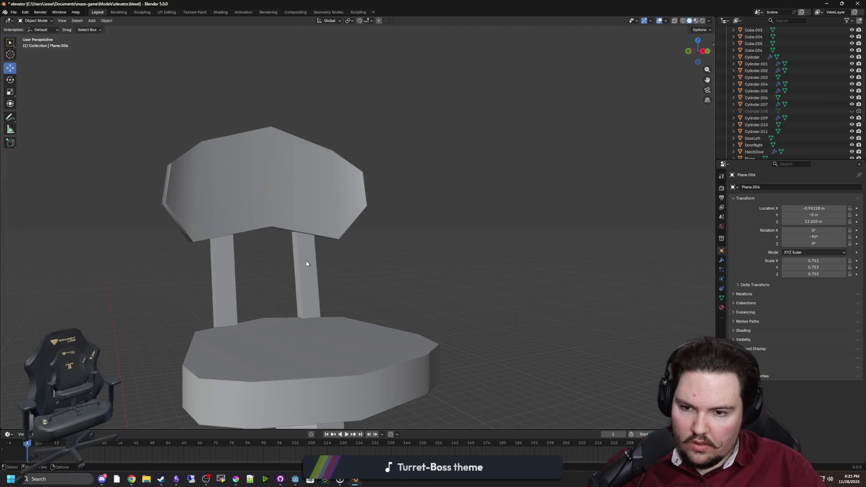
pyautogui.click(306, 266)
pyautogui.scroll(3, 285, 201)
pyautogui.moveTo(284, 202)
pyautogui.mouseDown()
pyautogui.moveTo(352, 284)
pyautogui.moveTo(354, 137)
pyautogui.moveTo(309, 265)
pyautogui.moveTo(361, 271)
pyautogui.mouseUp()
pyautogui.click(354, 137)
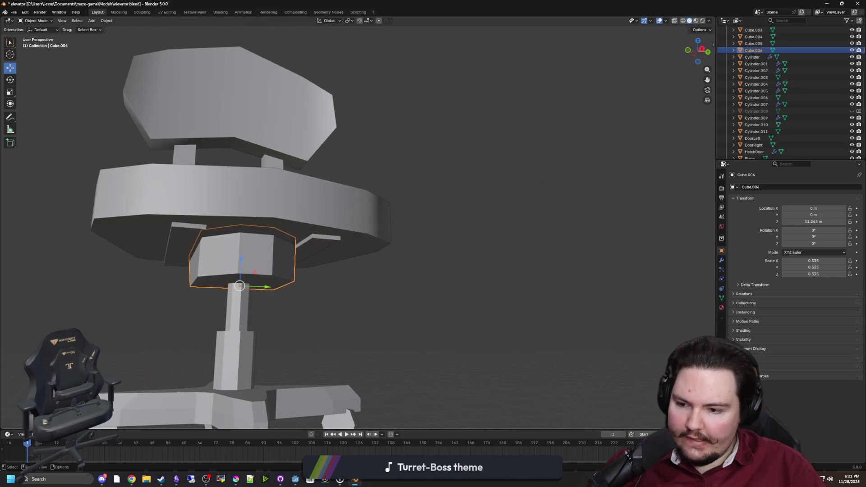
# Apply Shade Auto Smooth to a chair base piece and the gas-lift cylinder.
pyautogui.moveTo(255, 247)
pyautogui.mouseDown()
pyautogui.moveTo(365, 333)
pyautogui.moveTo(391, 302)
pyautogui.mouseUp()
pyautogui.click(366, 333)
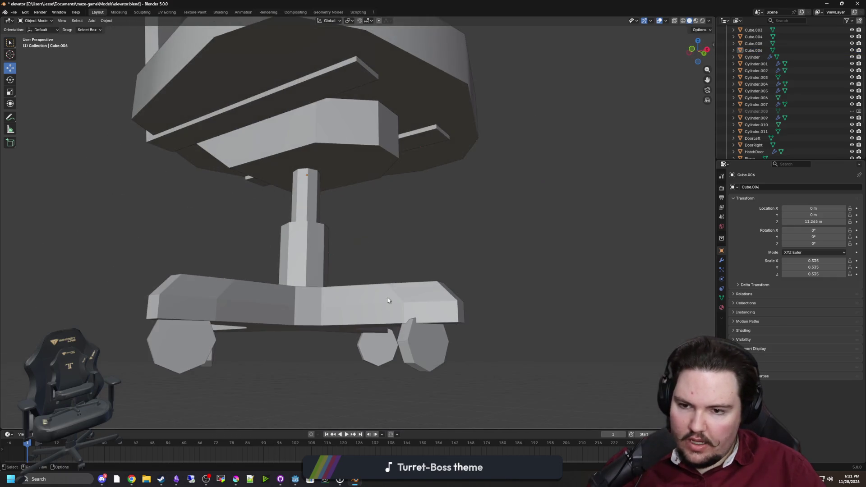
pyautogui.click(347, 310)
pyautogui.rightClick(348, 311)
pyautogui.click(345, 308)
pyautogui.click(316, 234)
pyautogui.rightClick(322, 235)
pyautogui.click(322, 235)
pyautogui.moveTo(322, 234)
pyautogui.mouseDown()
pyautogui.moveTo(336, 291)
pyautogui.moveTo(366, 318)
pyautogui.moveTo(297, 316)
pyautogui.moveTo(294, 258)
pyautogui.mouseUp()
# Select the left caster wheels and look them over from above and below the seat.
pyautogui.click(294, 257)
pyautogui.rightClick(293, 258)
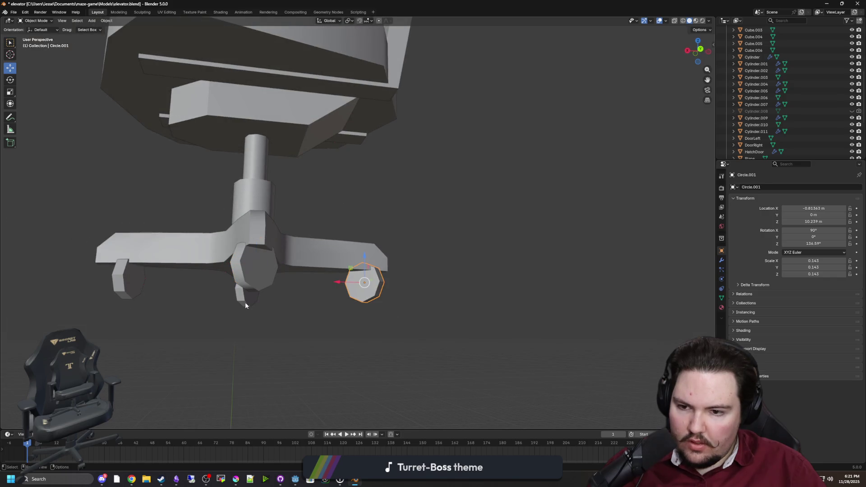
pyautogui.keyDown('alt'); pyautogui.keyDown('shift'); pyautogui.click(132, 288); pyautogui.keyUp('shift'); pyautogui.keyUp('alt')
pyautogui.click(123, 284)
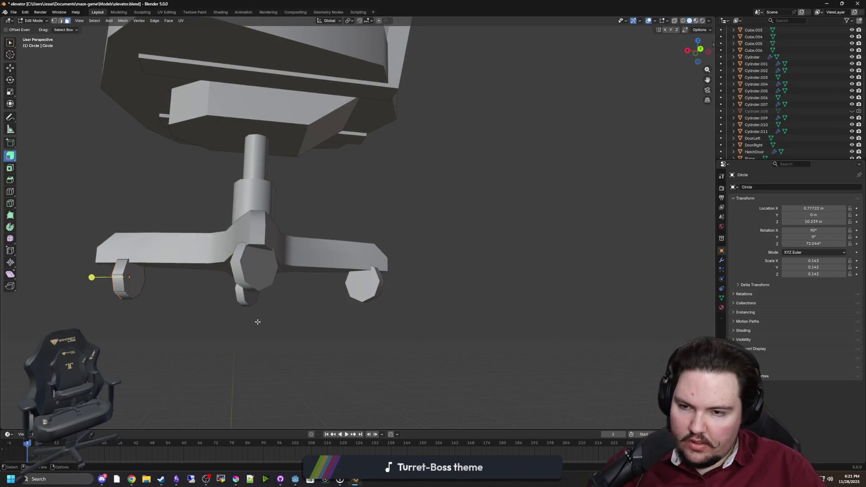
pyautogui.scroll(-5, 258, 322)
pyautogui.moveTo(258, 322)
pyautogui.mouseDown()
pyautogui.moveTo(362, 333)
pyautogui.moveTo(440, 319)
pyautogui.moveTo(387, 257)
pyautogui.moveTo(389, 267)
pyautogui.mouseUp()
pyautogui.scroll(4, 440, 319)
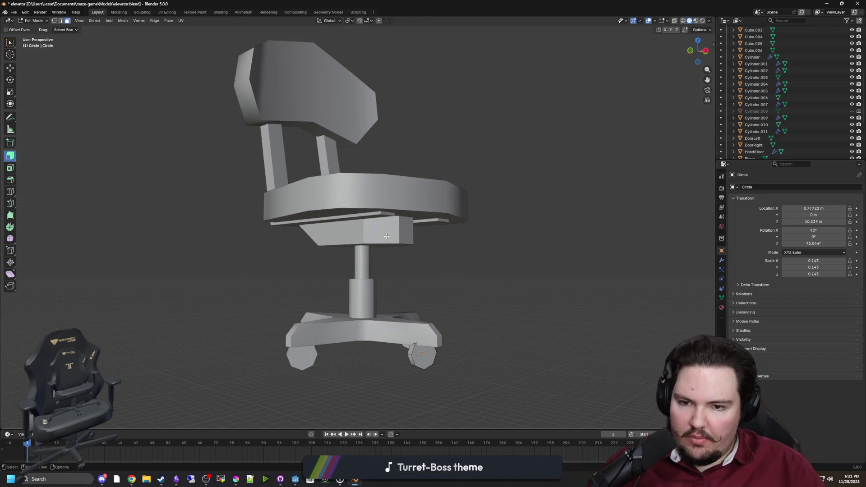
pyautogui.moveTo(391, 217)
pyautogui.mouseDown()
pyautogui.moveTo(393, 186)
pyautogui.moveTo(437, 234)
pyautogui.mouseUp()
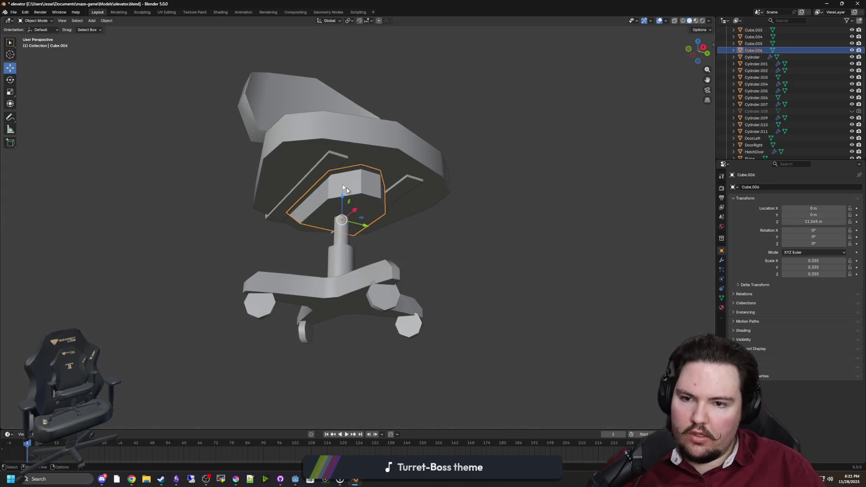
pyautogui.moveTo(314, 156); pyautogui.dragTo(288, 114)
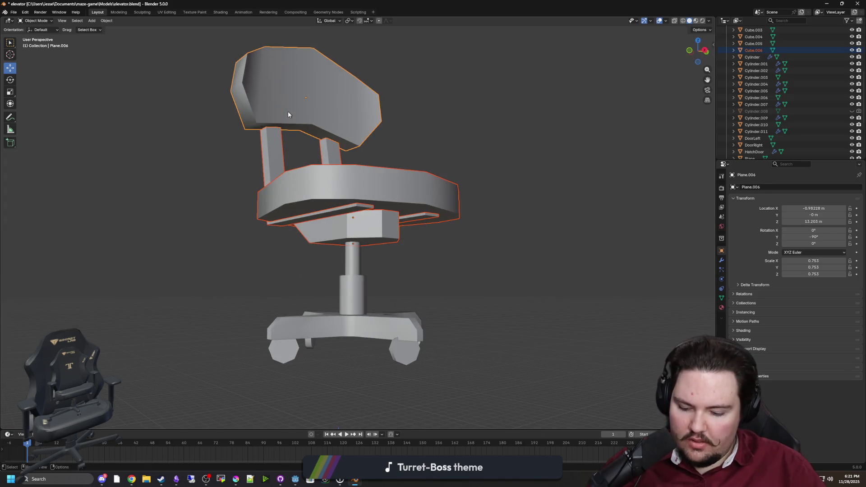
# Undo the post deletion and apply the Mirror modifier on the backrest posts.
pyautogui.press('Delete')
pyautogui.hotkey('ctrl', 'z')
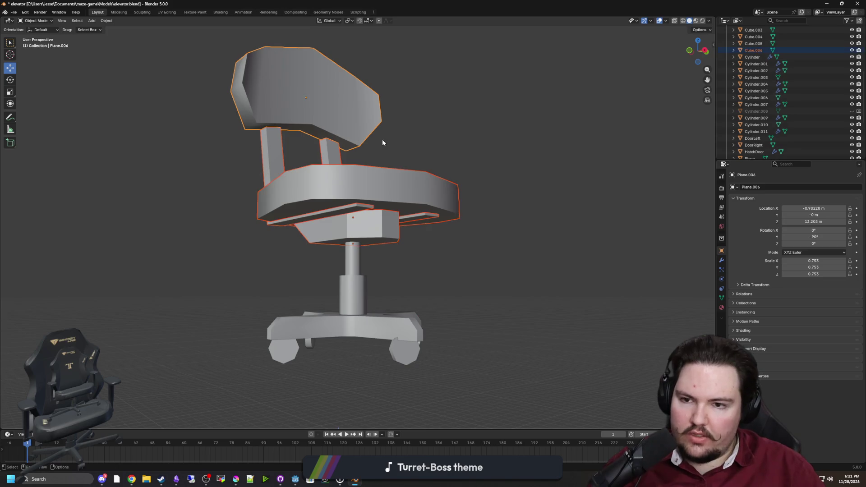
pyautogui.click(268, 148)
pyautogui.click(722, 260)
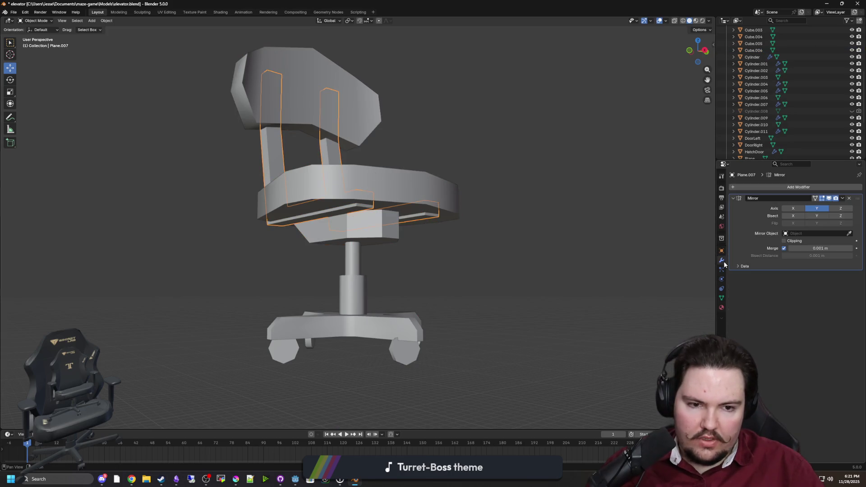
pyautogui.click(833, 206)
# Join the back, posts and seat into one object with Ctrl+J and give it Shade Auto Smooth.
pyautogui.moveTo(491, 223)
pyautogui.mouseDown()
pyautogui.moveTo(232, 130)
pyautogui.moveTo(196, 67)
pyautogui.mouseUp()
pyautogui.hotkey('ctrl', 'j')
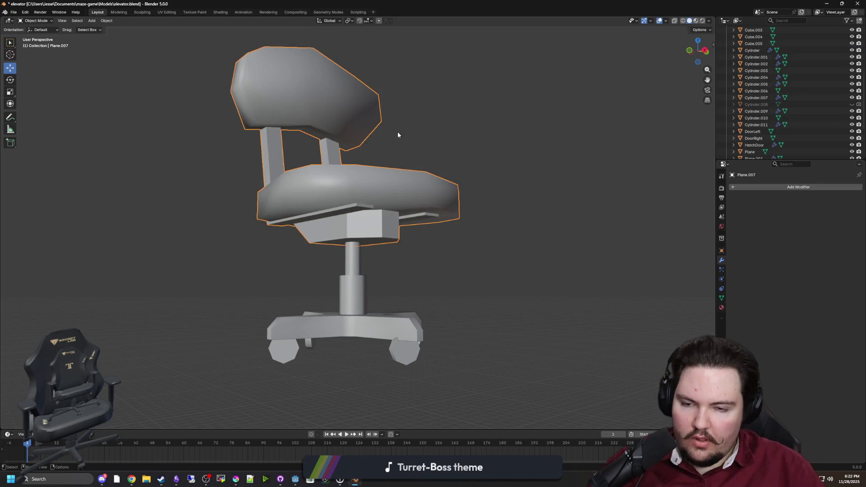
pyautogui.moveTo(398, 132)
pyautogui.mouseDown()
pyautogui.moveTo(346, 153)
pyautogui.moveTo(319, 229)
pyautogui.moveTo(311, 201)
pyautogui.moveTo(329, 202)
pyautogui.moveTo(247, 243)
pyautogui.moveTo(317, 242)
pyautogui.moveTo(542, 185)
pyautogui.moveTo(465, 244)
pyautogui.moveTo(441, 251)
pyautogui.moveTo(401, 307)
pyautogui.moveTo(341, 297)
pyautogui.mouseUp()
pyautogui.rightClick(329, 201)
pyautogui.click(329, 201)
# Box-select the base, stem and wheels and join them into one object.
pyautogui.moveTo(362, 337); pyautogui.dragTo(385, 327)
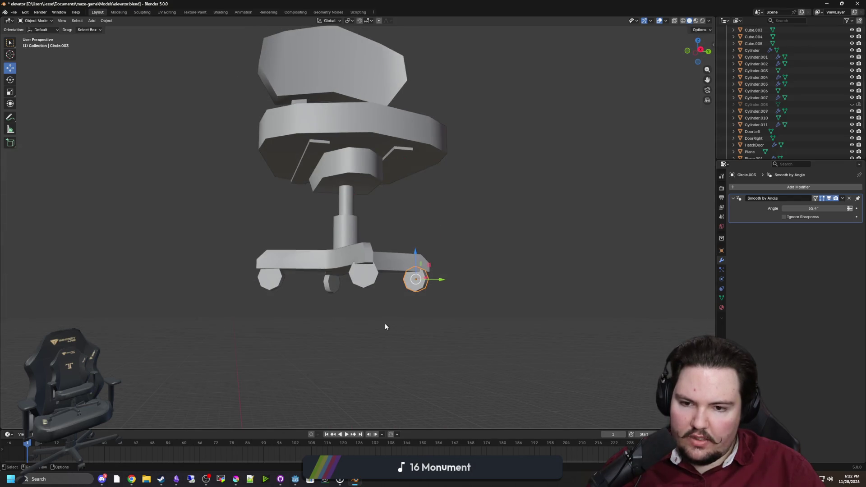
pyautogui.moveTo(492, 338)
pyautogui.mouseDown()
pyautogui.moveTo(377, 299)
pyautogui.moveTo(209, 221)
pyautogui.mouseUp()
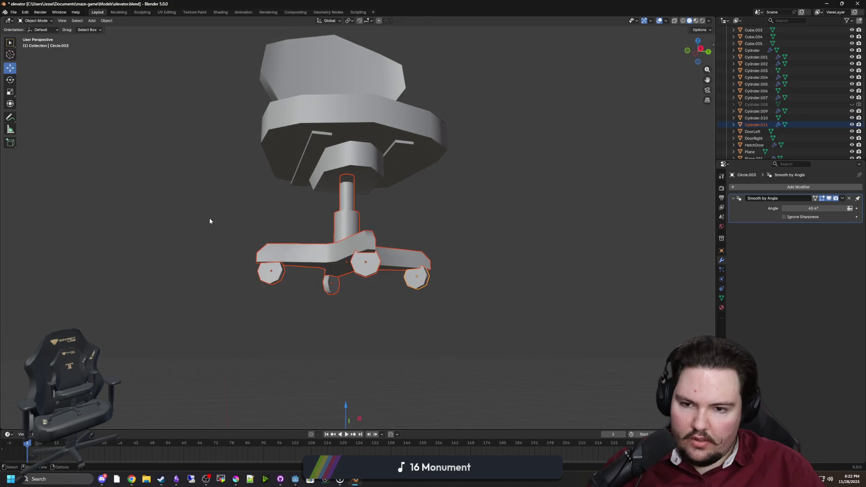
pyautogui.rightClick(328, 245)
pyautogui.hotkey('ctrl', 'j')
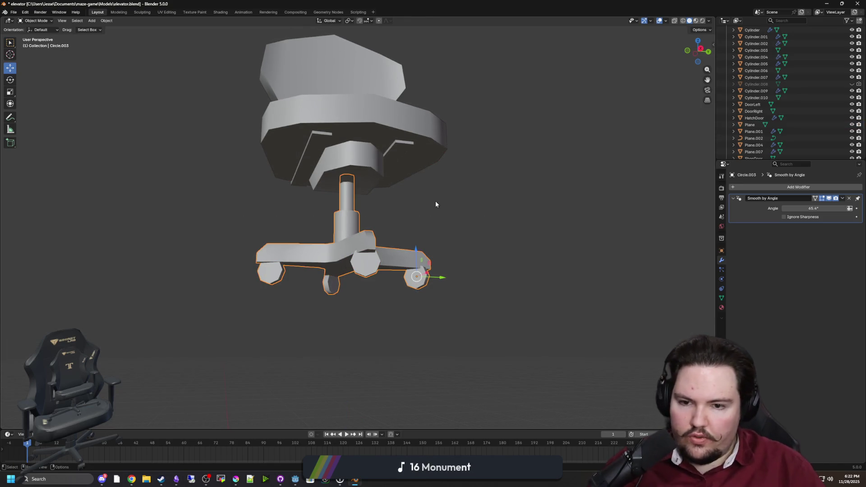
pyautogui.moveTo(434, 201)
pyautogui.mouseDown()
pyautogui.moveTo(499, 267)
pyautogui.moveTo(473, 243)
pyautogui.mouseUp()
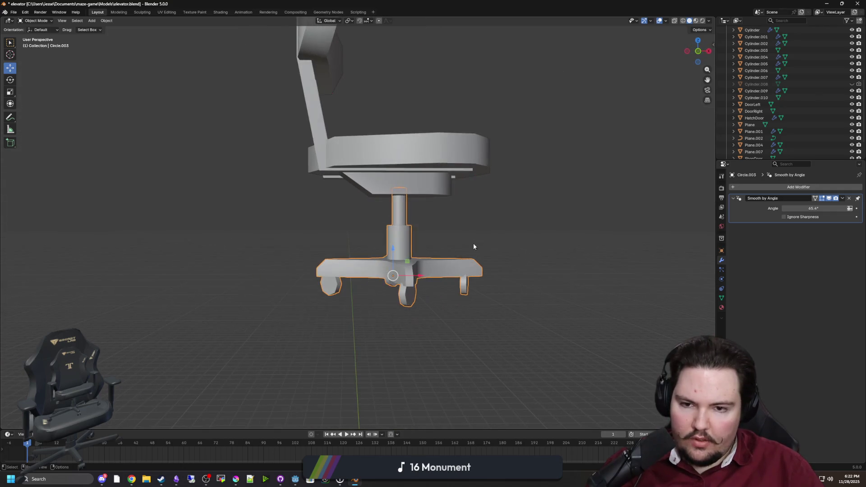
pyautogui.click(464, 199)
pyautogui.click(407, 180)
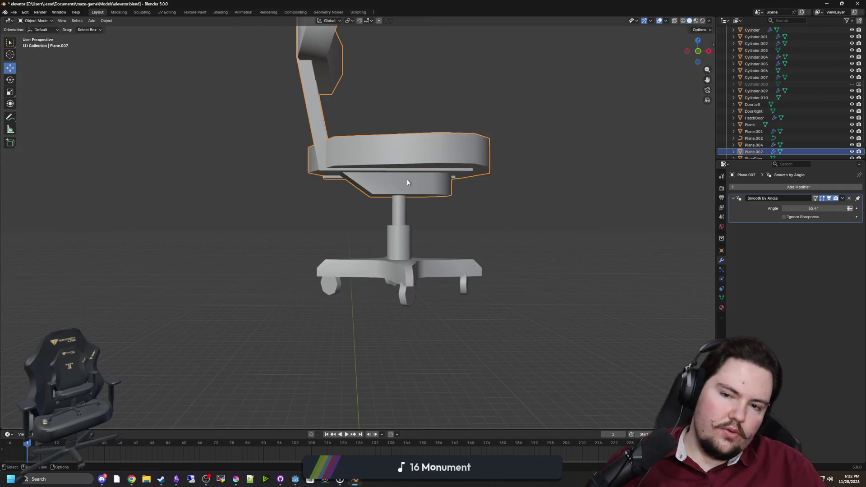
pyautogui.hotkey('alt', 'a')
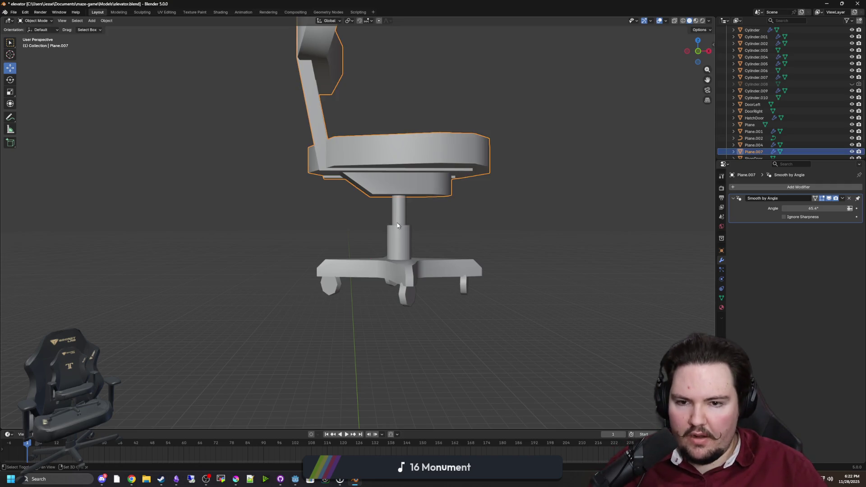
# Parent the seat to the base with Ctrl+P > Object, then convert the seat object.
pyautogui.moveTo(440, 215); pyautogui.dragTo(424, 218)
pyautogui.hotkey('ctrl', 'p')
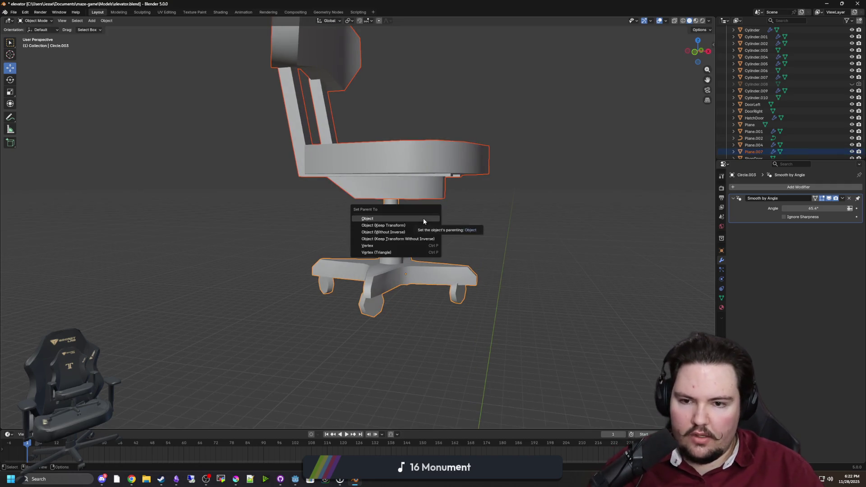
pyautogui.click(423, 218)
pyautogui.scroll(-4, 448, 237)
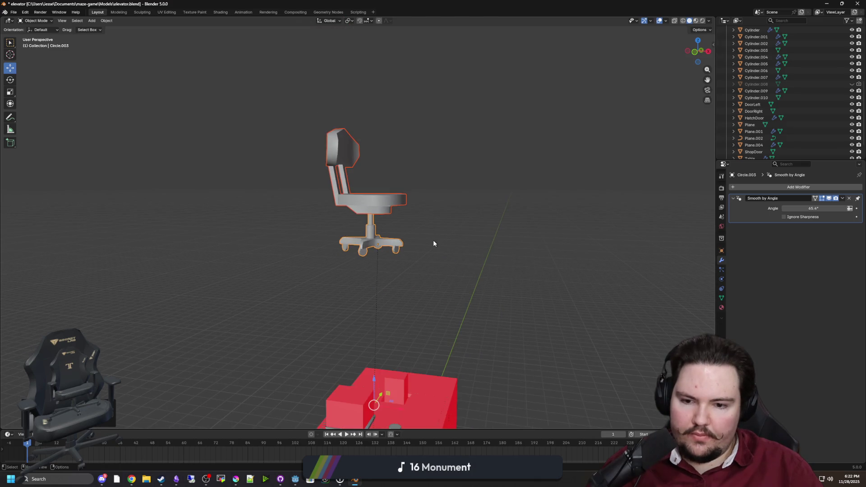
pyautogui.click(417, 231)
pyautogui.click(378, 207)
pyautogui.rightClick(378, 207)
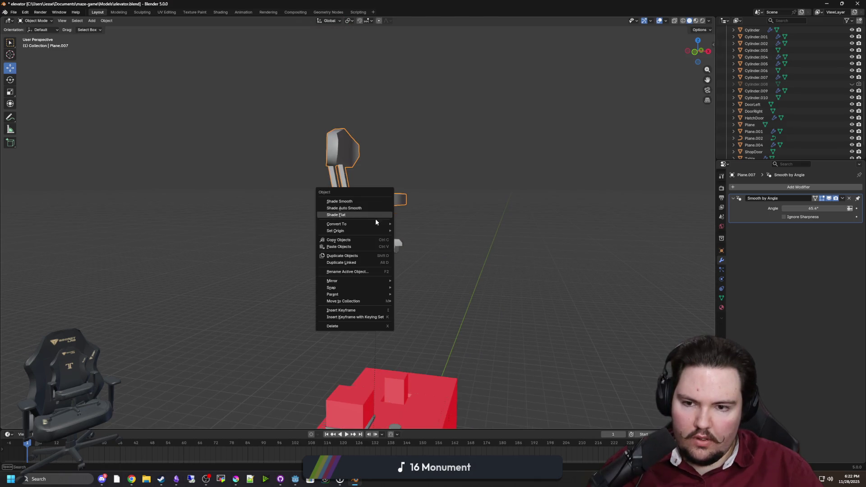
pyautogui.moveTo(375, 225)
pyautogui.click(433, 257)
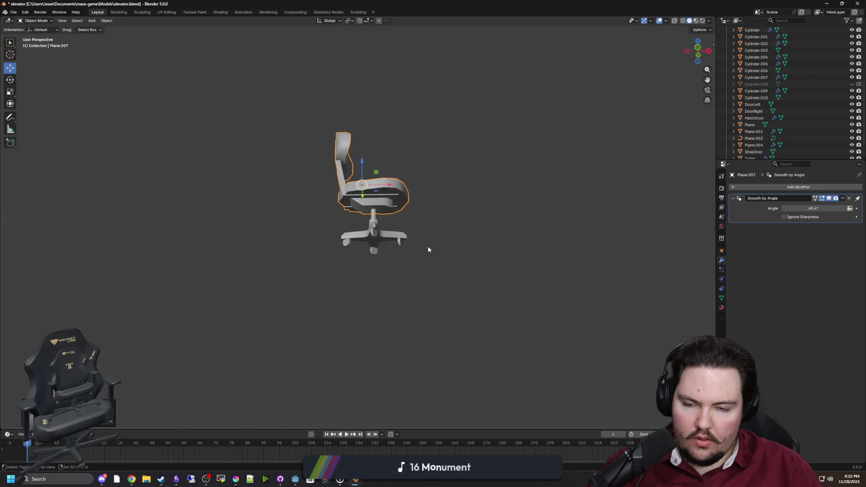
pyautogui.scroll(10, 428, 249)
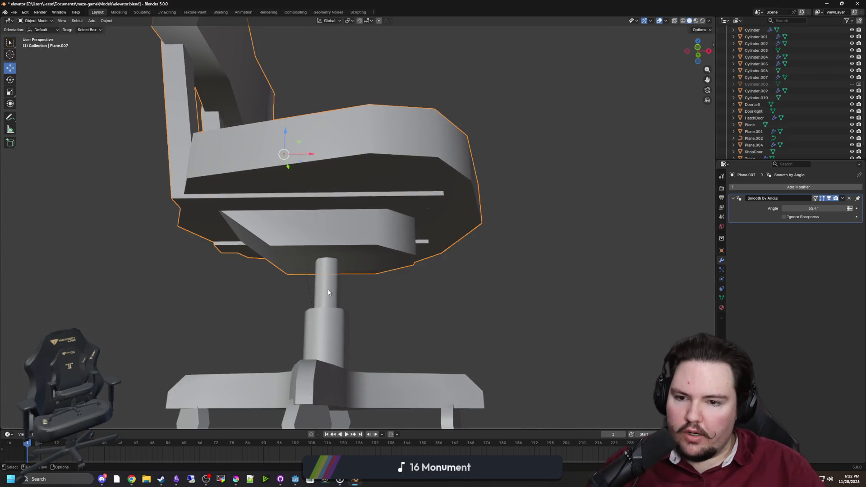
# In the base's Edit Mode with X-ray on, snap the 3D cursor to the stem top.
pyautogui.click(286, 420)
pyautogui.press('Tab')
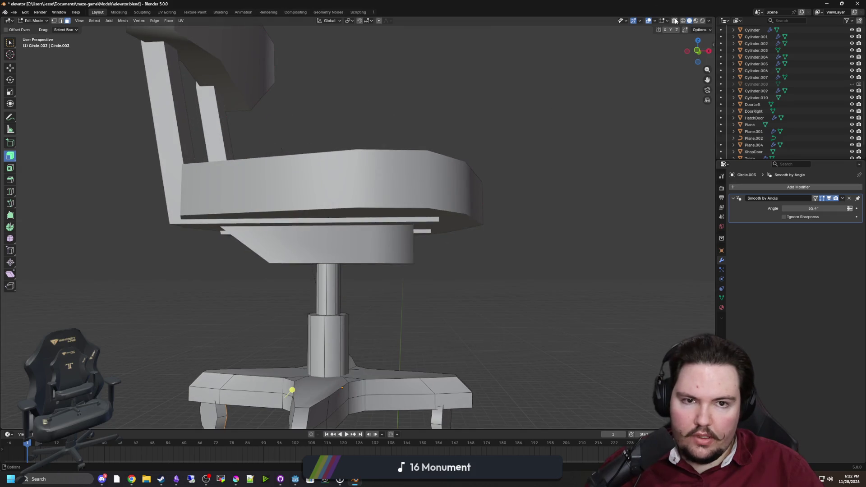
pyautogui.click(676, 20)
pyautogui.hotkey('shift', 's')
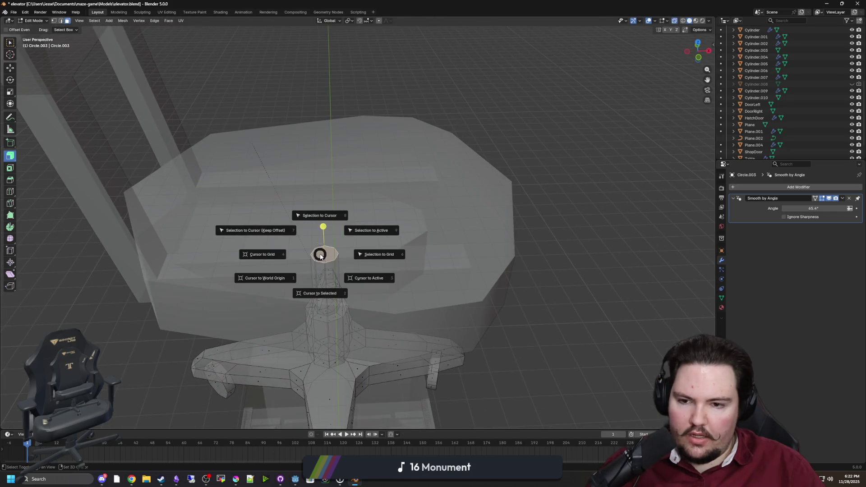
pyautogui.click(326, 295)
pyautogui.press('Tab')
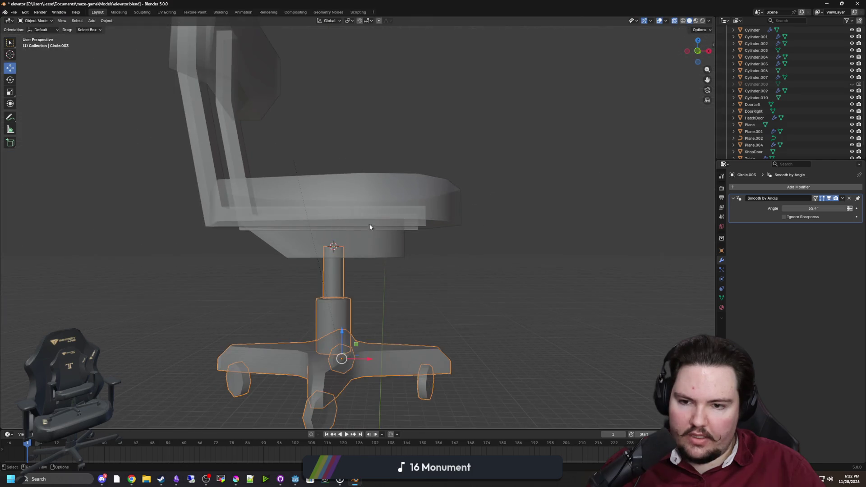
# Set the seat's origin to the 3D cursor and bring up the Apply transform options.
pyautogui.click(373, 212)
pyautogui.rightClick(370, 210)
pyautogui.moveTo(370, 210)
pyautogui.click(420, 226)
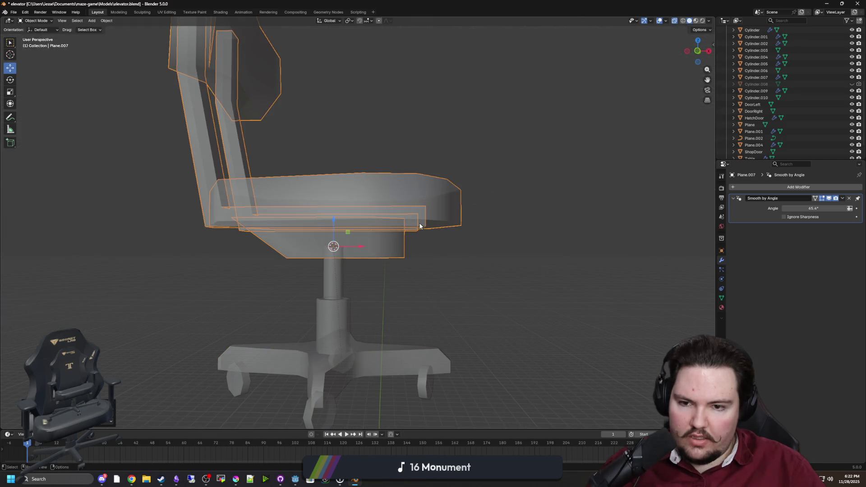
pyautogui.click(385, 287)
pyautogui.scroll(-2, 385, 287)
pyautogui.click(368, 241)
pyautogui.rightClick(369, 221)
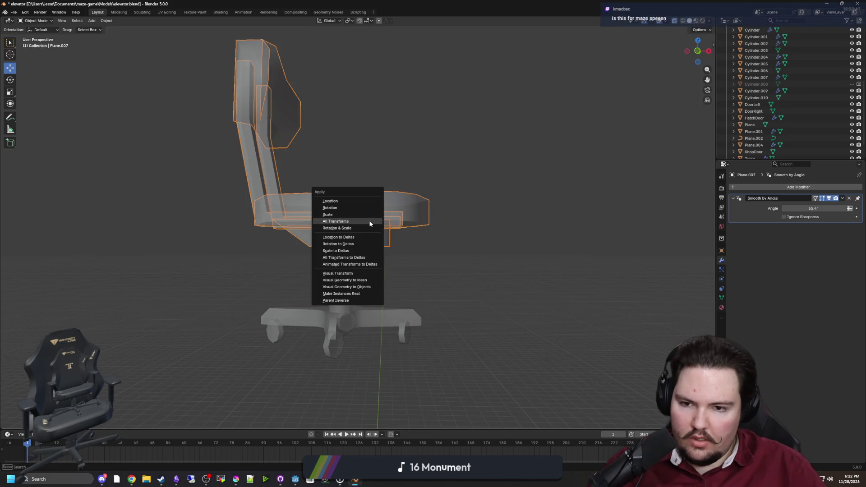
pyautogui.press('Escape')
pyautogui.moveTo(388, 261)
pyautogui.mouseDown()
pyautogui.moveTo(377, 269)
pyautogui.moveTo(402, 290)
pyautogui.moveTo(426, 243)
pyautogui.moveTo(407, 262)
pyautogui.moveTo(364, 268)
pyautogui.moveTo(383, 282)
pyautogui.moveTo(318, 279)
pyautogui.moveTo(332, 320)
pyautogui.moveTo(166, 166)
pyautogui.mouseUp()
# Snap the 3D cursor to the selected chair base geometry in Edit Mode.
pyautogui.click(370, 278)
pyautogui.press('Tab')
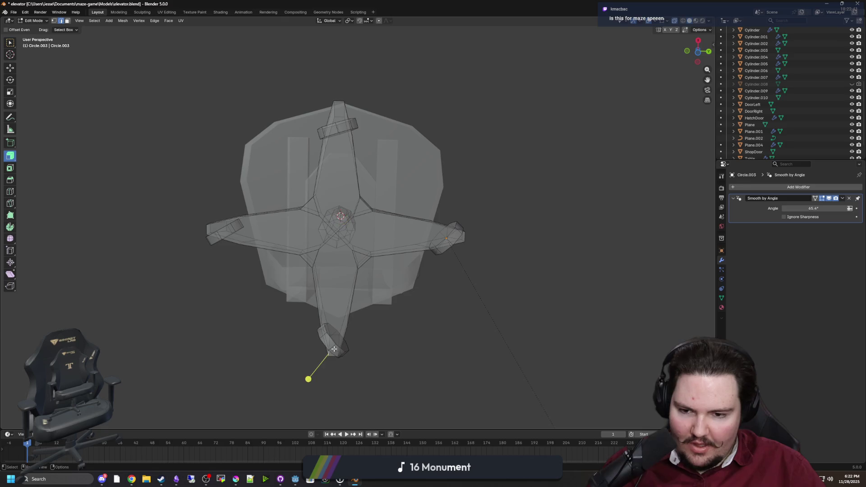
pyautogui.moveTo(326, 355); pyautogui.dragTo(242, 327)
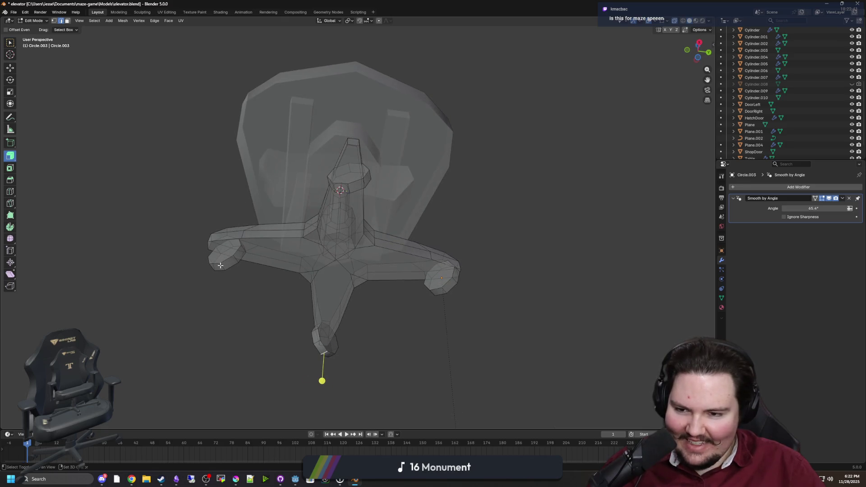
pyautogui.moveTo(363, 222); pyautogui.dragTo(375, 211)
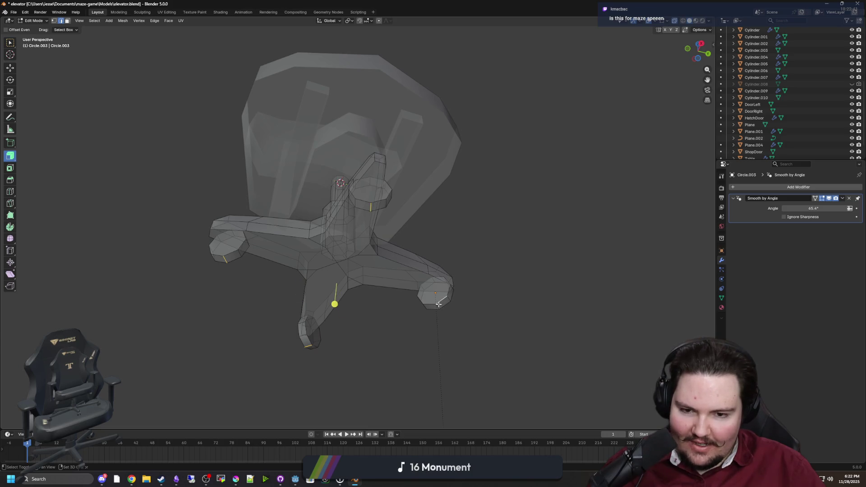
pyautogui.moveTo(352, 309); pyautogui.dragTo(373, 328)
pyautogui.hotkey('shift', 's')
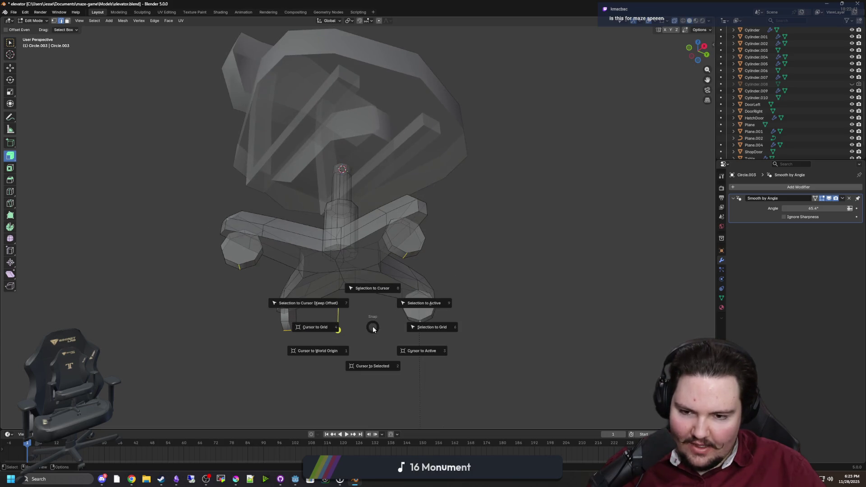
pyautogui.click(381, 366)
pyautogui.press('Tab')
# Set the chair's origin to the 3D cursor.
pyautogui.moveTo(379, 364); pyautogui.dragTo(367, 307)
pyautogui.rightClick(358, 284)
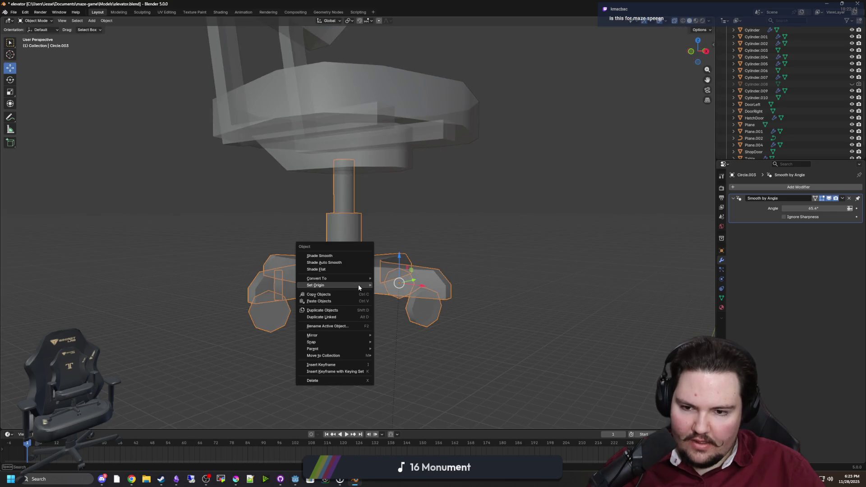
pyautogui.moveTo(359, 284)
pyautogui.click(403, 300)
pyautogui.rightClick(378, 297)
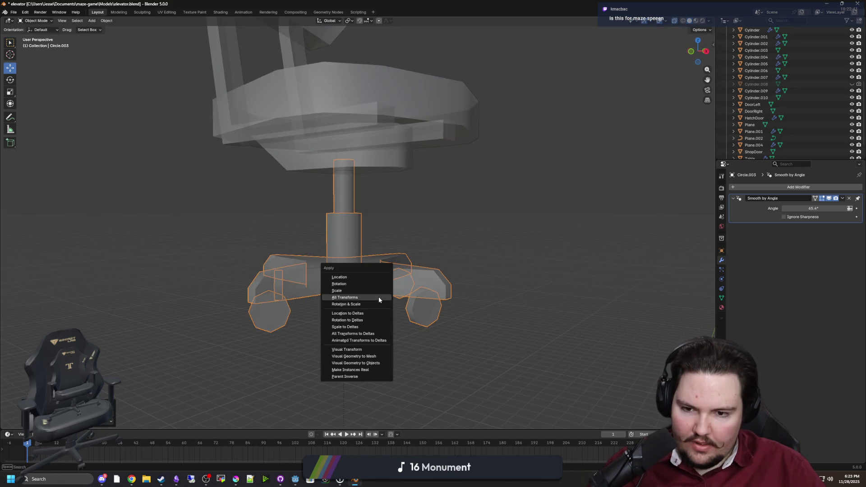
pyautogui.press('Escape')
# Lower the chair along Z down into the elevator cabinet.
pyautogui.scroll(-5, 379, 296)
pyautogui.moveTo(379, 299)
pyautogui.mouseDown()
pyautogui.moveTo(392, 273)
pyautogui.moveTo(386, 381)
pyautogui.moveTo(437, 159)
pyautogui.mouseUp()
pyautogui.scroll(-3, 437, 158)
pyautogui.press('g')
pyautogui.press('z')
pyautogui.click(435, 310)
pyautogui.moveTo(435, 309)
pyautogui.mouseDown()
pyautogui.moveTo(399, 269)
pyautogui.moveTo(336, 287)
pyautogui.mouseUp()
# Move the office chair inside the red elevator cabinet.
pyautogui.scroll(2, 337, 287)
pyautogui.press('g')
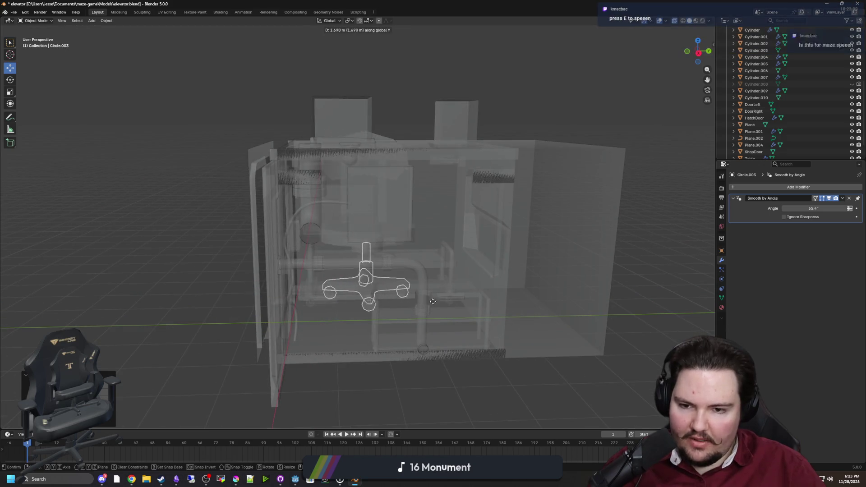
pyautogui.click(381, 306)
pyautogui.scroll(3, 382, 306)
pyautogui.moveTo(333, 286)
pyautogui.mouseDown()
pyautogui.moveTo(672, 58)
pyautogui.moveTo(565, 248)
pyautogui.moveTo(341, 248)
pyautogui.moveTo(359, 268)
pyautogui.mouseUp()
pyautogui.scroll(3, 394, 248)
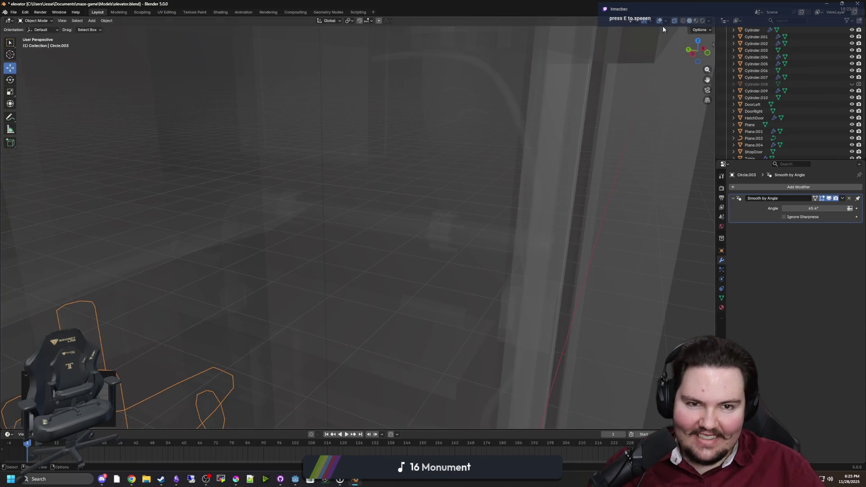
pyautogui.moveTo(684, 37); pyautogui.dragTo(679, 24)
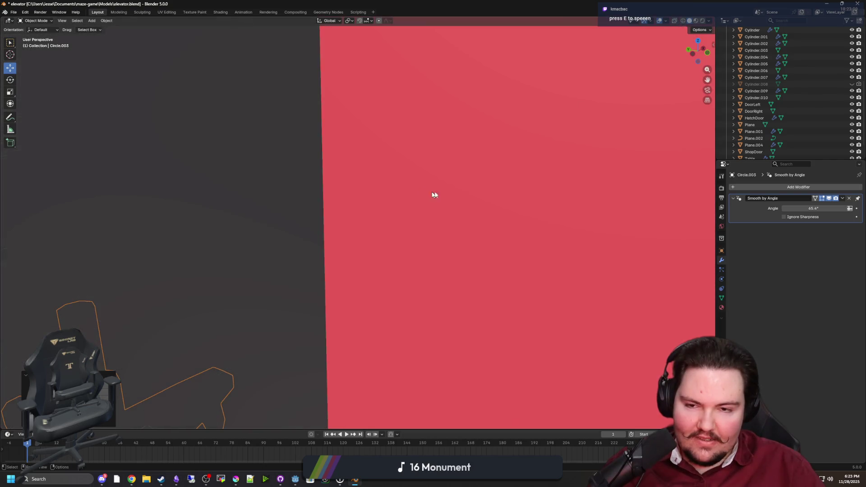
pyautogui.moveTo(434, 195)
pyautogui.mouseDown()
pyautogui.moveTo(489, 231)
pyautogui.moveTo(286, 310)
pyautogui.moveTo(342, 269)
pyautogui.moveTo(300, 291)
pyautogui.moveTo(321, 270)
pyautogui.moveTo(442, 253)
pyautogui.moveTo(288, 304)
pyautogui.moveTo(465, 255)
pyautogui.moveTo(362, 345)
pyautogui.moveTo(350, 284)
pyautogui.mouseUp()
# Scale the chair down slightly to 0.983.
pyautogui.scroll(-5, 350, 285)
pyautogui.press('s')
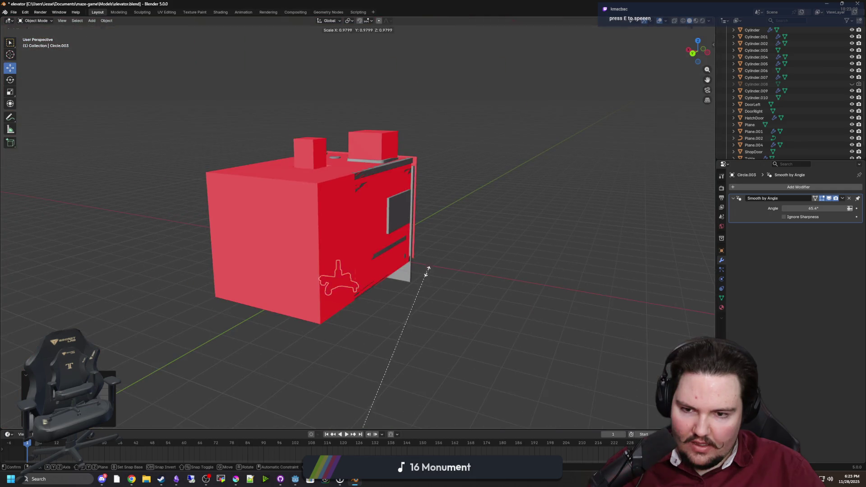
pyautogui.click(346, 343)
pyautogui.scroll(-3, 350, 339)
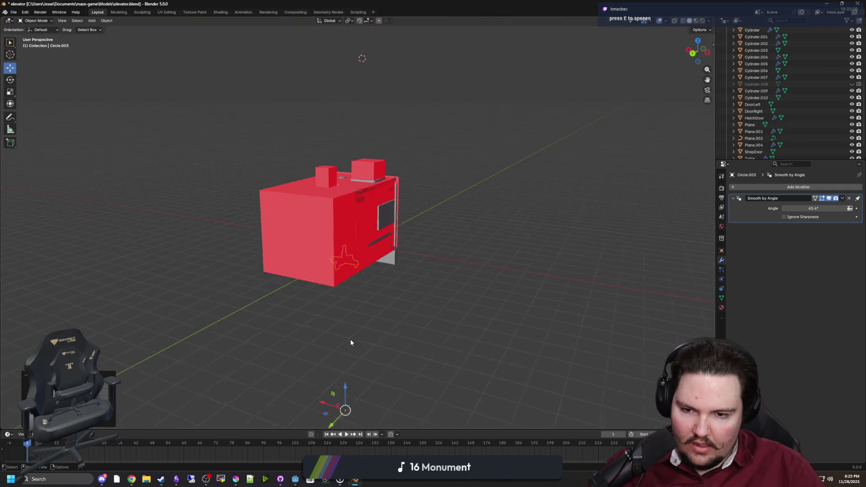
pyautogui.scroll(1, 354, 335)
pyautogui.scroll(-3, 351, 327)
pyautogui.scroll(4, 351, 326)
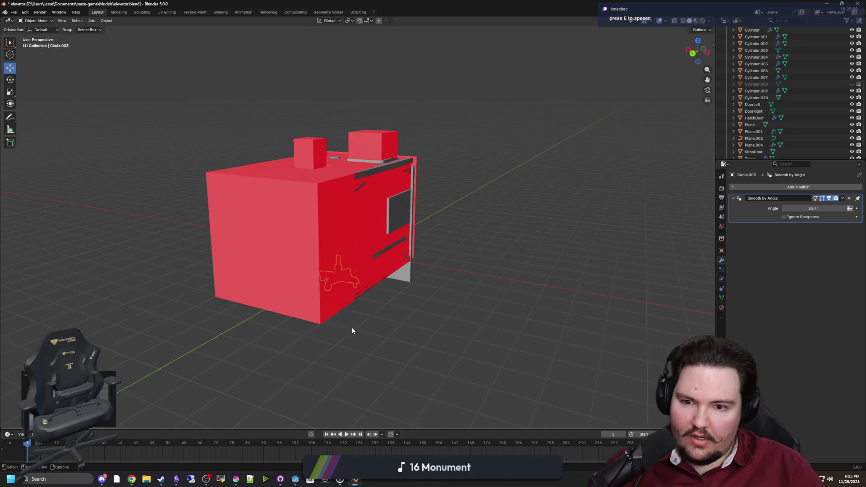
pyautogui.scroll(-3, 351, 329)
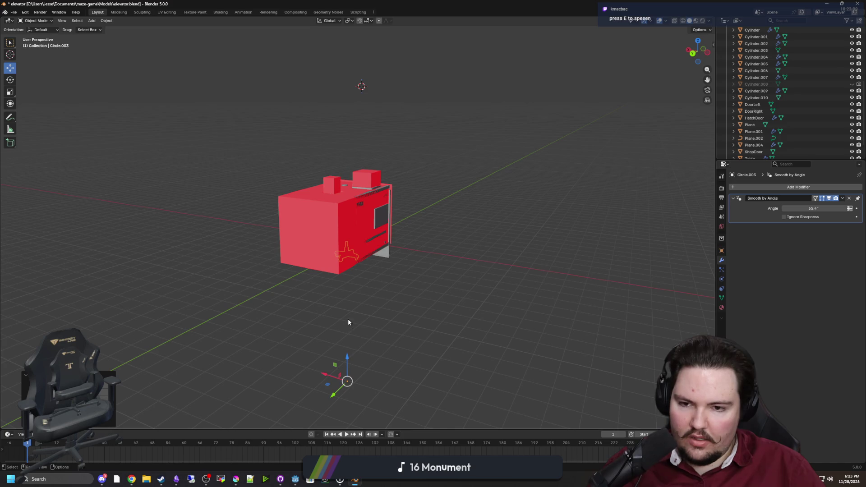
pyautogui.moveTo(353, 311)
pyautogui.mouseDown()
pyautogui.moveTo(547, 298)
pyautogui.moveTo(481, 311)
pyautogui.moveTo(495, 245)
pyautogui.moveTo(483, 284)
pyautogui.mouseUp()
pyautogui.press('s')
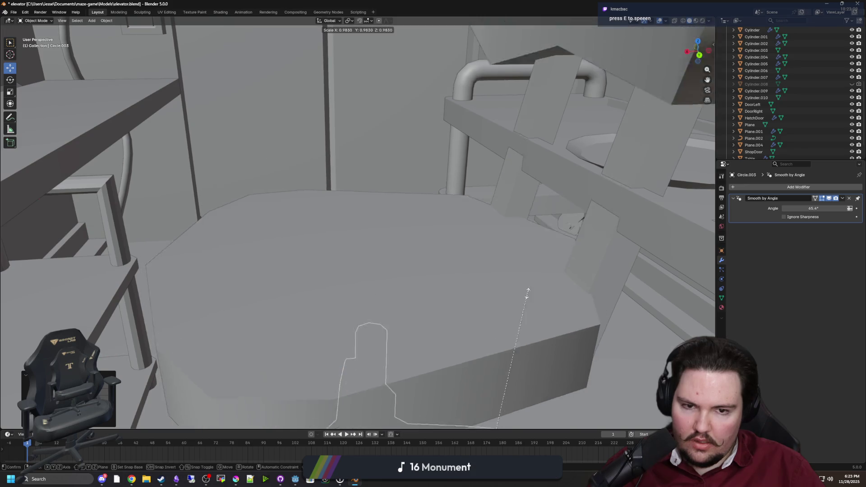
pyautogui.rightClick(528, 293)
pyautogui.scroll(-6, 413, 265)
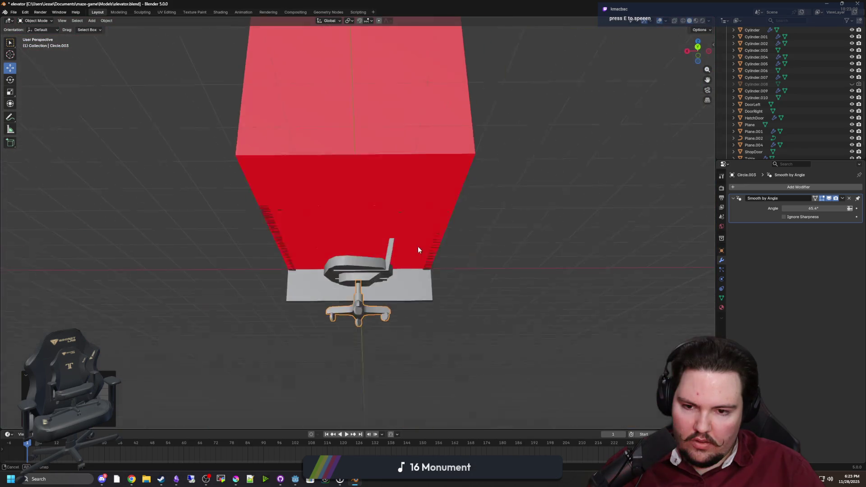
# Shift the chair along Z onto the elevator floor and set its origin to the 3D cursor.
pyautogui.press('g')
pyautogui.press('z')
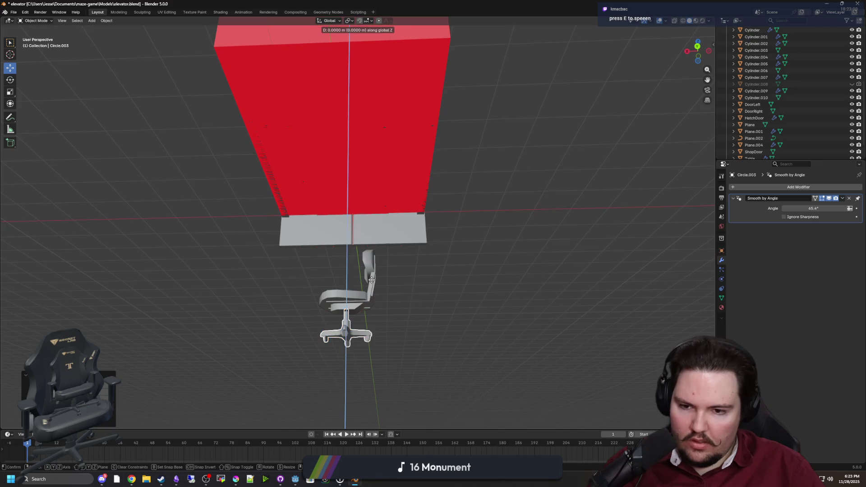
pyautogui.click(399, 85)
pyautogui.rightClick(365, 226)
pyautogui.moveTo(366, 226)
pyautogui.click(428, 240)
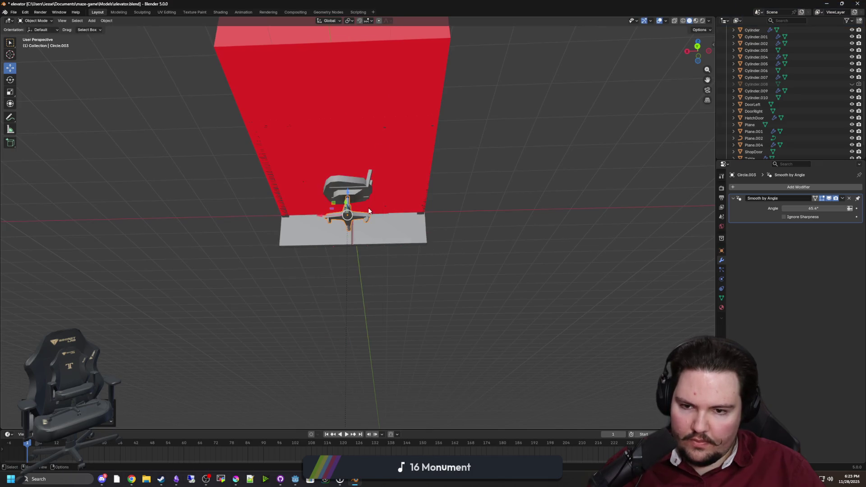
pyautogui.press('KP_Decimal')
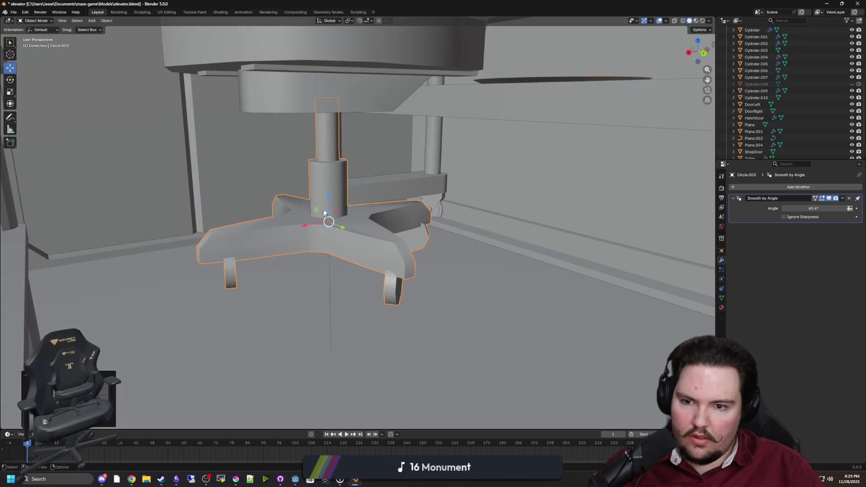
# Lower the chair 0.4537 m along Z and shrink it to about 0.84 scale.
pyautogui.press('g')
pyautogui.press('z')
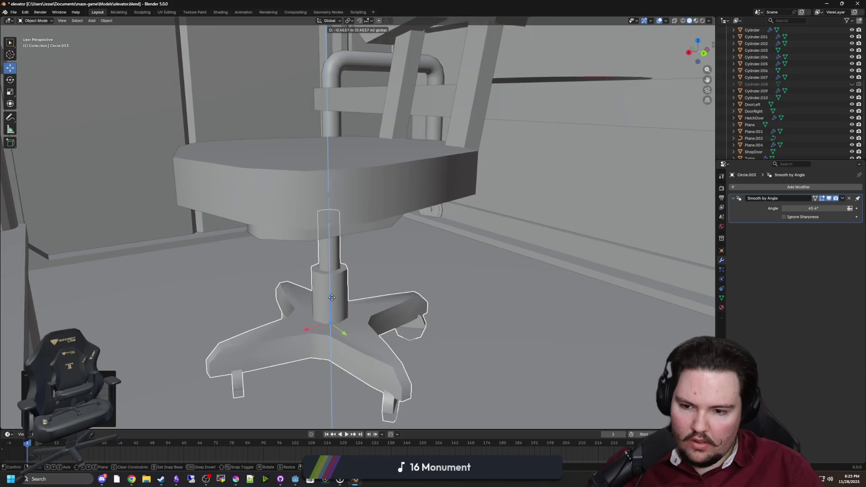
pyautogui.click(333, 294)
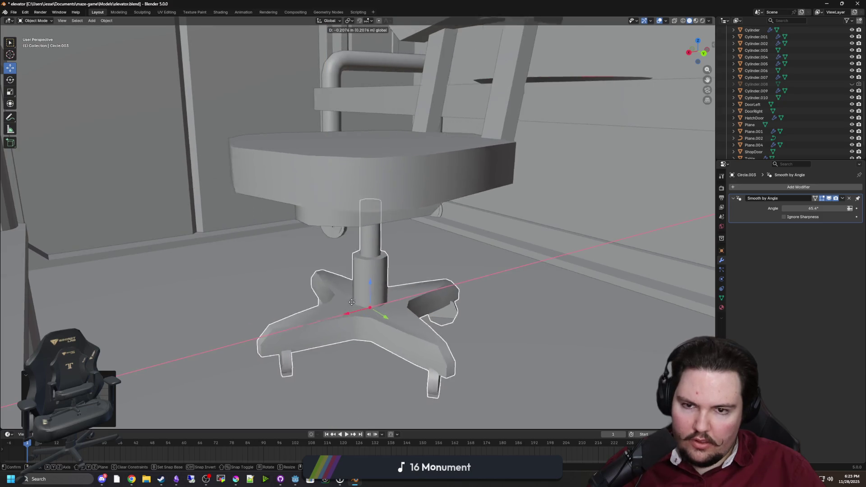
pyautogui.scroll(-5, 484, 294)
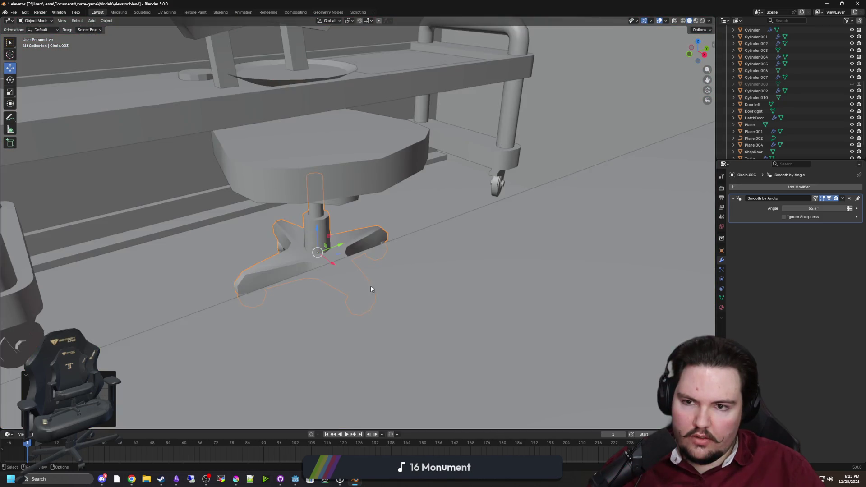
pyautogui.scroll(3, 446, 273)
pyautogui.moveTo(441, 269); pyautogui.dragTo(456, 287)
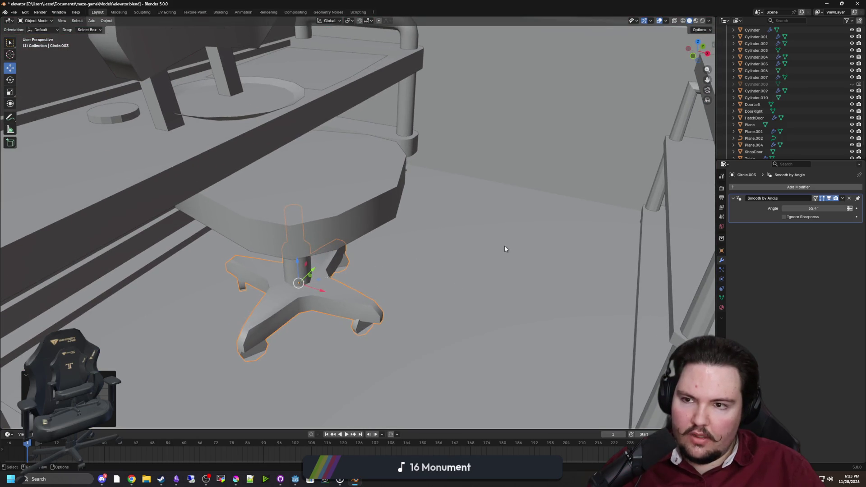
pyautogui.press('s')
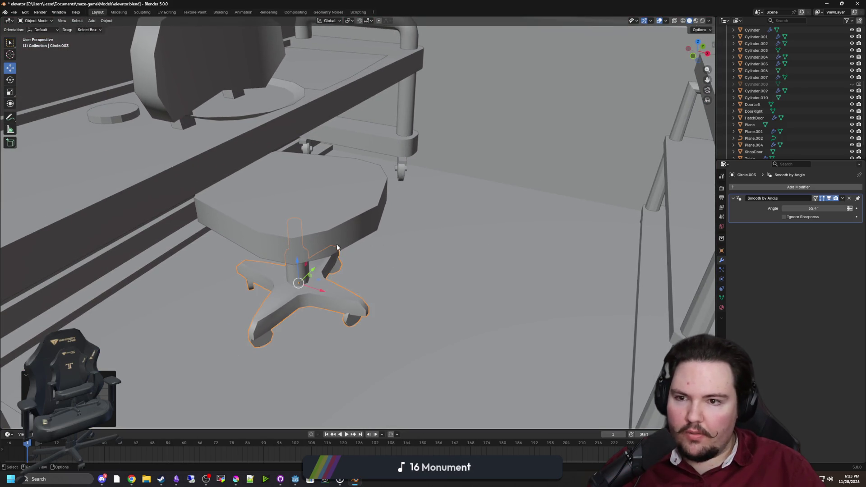
pyautogui.moveTo(336, 247)
pyautogui.mouseDown()
pyautogui.moveTo(350, 238)
pyautogui.moveTo(385, 308)
pyautogui.mouseUp()
pyautogui.moveTo(322, 310)
pyautogui.mouseDown()
pyautogui.moveTo(289, 290)
pyautogui.moveTo(358, 323)
pyautogui.mouseUp()
# Rotate the chair about Z and nudge it along X to sit at the desk.
pyautogui.press('r')
pyautogui.press('z')
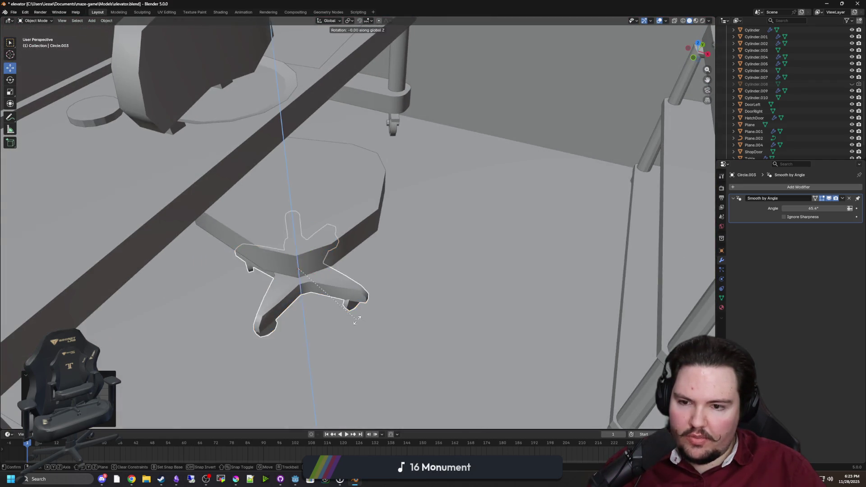
pyautogui.moveTo(179, 215)
pyautogui.mouseDown()
pyautogui.moveTo(309, 274)
pyautogui.moveTo(305, 248)
pyautogui.moveTo(315, 265)
pyautogui.mouseUp()
pyautogui.press('g')
pyautogui.press('x')
pyautogui.click(308, 274)
pyautogui.moveTo(303, 295)
pyautogui.mouseDown()
pyautogui.moveTo(280, 290)
pyautogui.moveTo(274, 271)
pyautogui.moveTo(306, 255)
pyautogui.moveTo(377, 260)
pyautogui.moveTo(348, 251)
pyautogui.moveTo(353, 247)
pyautogui.moveTo(261, 367)
pyautogui.moveTo(226, 366)
pyautogui.mouseUp()
pyautogui.moveTo(266, 296)
pyautogui.mouseDown()
pyautogui.moveTo(257, 346)
pyautogui.moveTo(323, 267)
pyautogui.moveTo(292, 292)
pyautogui.mouseUp()
pyautogui.moveTo(319, 258)
pyautogui.mouseDown()
pyautogui.moveTo(343, 289)
pyautogui.moveTo(384, 301)
pyautogui.moveTo(331, 309)
pyautogui.moveTo(316, 295)
pyautogui.moveTo(344, 290)
pyautogui.moveTo(337, 269)
pyautogui.moveTo(320, 339)
pyautogui.moveTo(297, 298)
pyautogui.moveTo(307, 311)
pyautogui.moveTo(316, 300)
pyautogui.mouseUp()
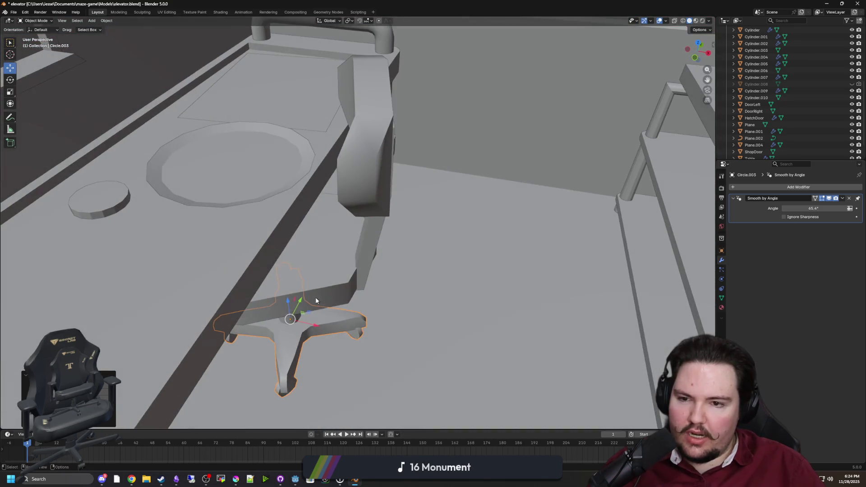
# Smooth-shade the desk puck and frame the whole elevator from its Plane object.
pyautogui.click(267, 172)
pyautogui.moveTo(265, 170)
pyautogui.mouseDown()
pyautogui.moveTo(331, 215)
pyautogui.moveTo(277, 217)
pyautogui.mouseUp()
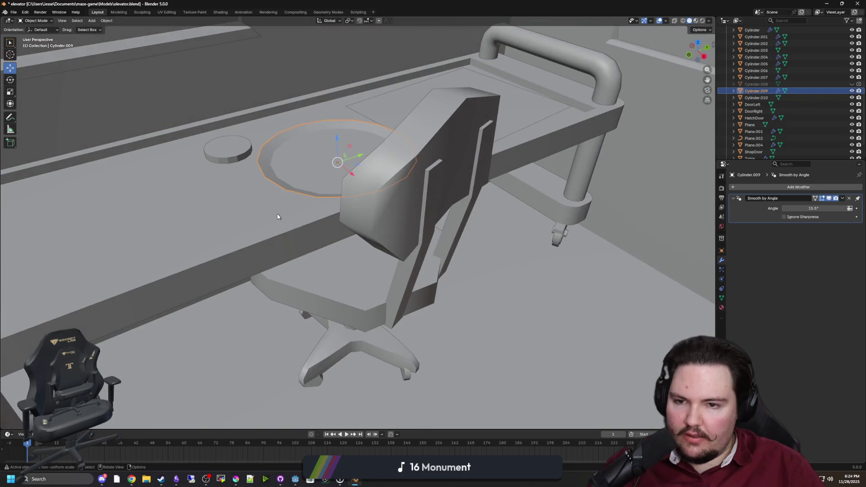
pyautogui.click(222, 149)
pyautogui.rightClick(223, 148)
pyautogui.click(178, 127)
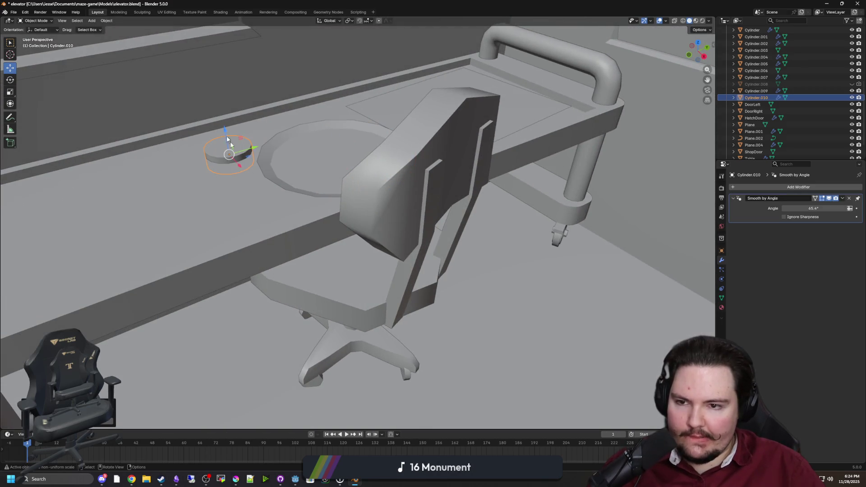
pyautogui.click(518, 297)
pyautogui.press('KP_Decimal')
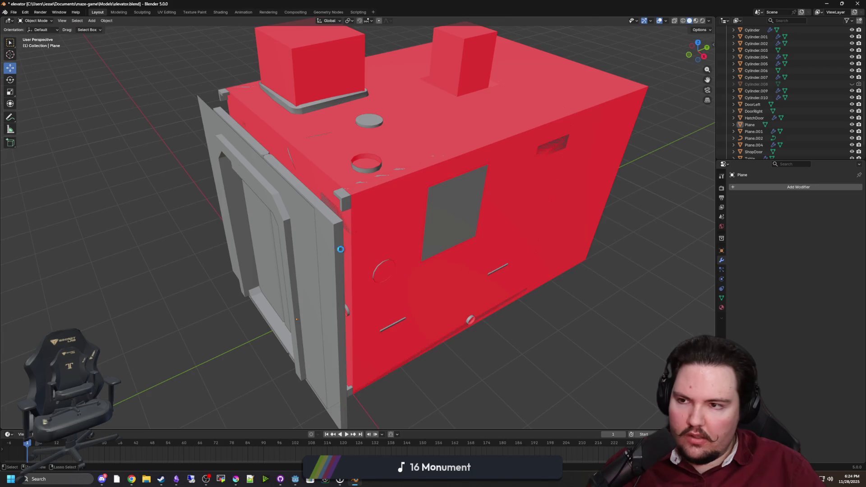
pyautogui.press('super+Down')
pyautogui.hotkey('alt', 'Tab')
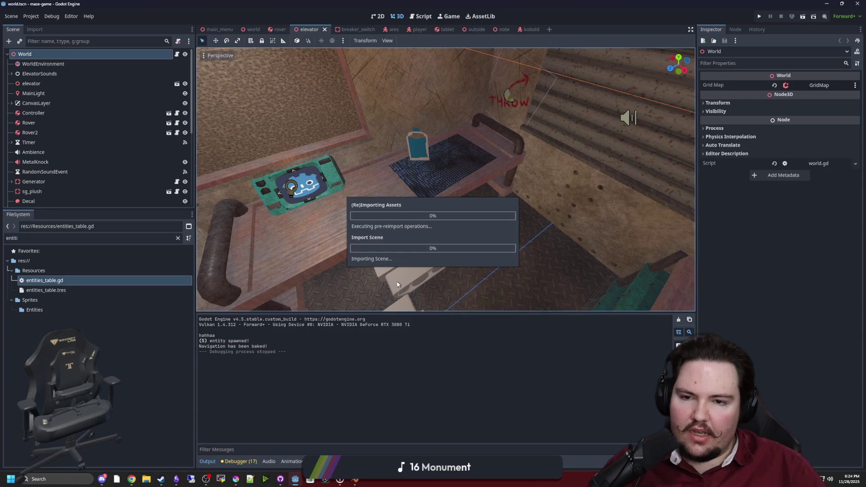
# Slide Rover2 to the right along the desk.
pyautogui.moveTo(430, 209); pyautogui.dragTo(345, 204)
pyautogui.click(345, 204)
pyautogui.scroll(5, 402, 199)
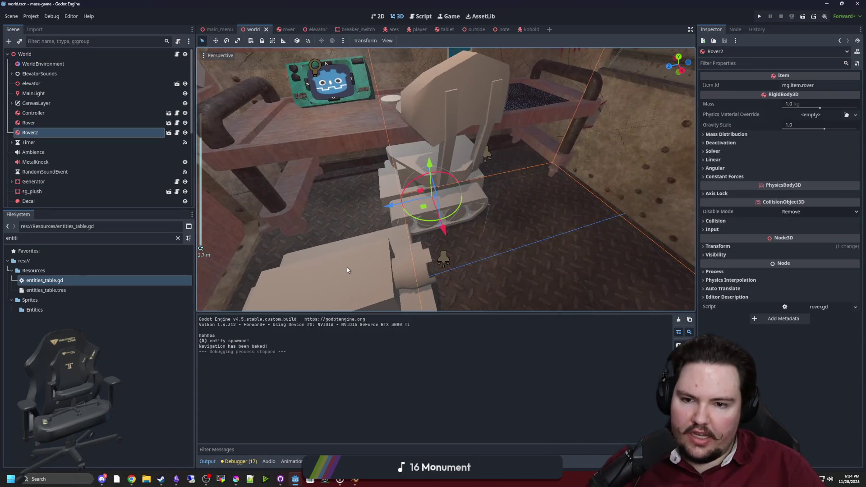
pyautogui.scroll(-3, 360, 232)
pyautogui.moveTo(359, 232)
pyautogui.mouseDown()
pyautogui.moveTo(387, 202)
pyautogui.moveTo(367, 234)
pyautogui.moveTo(416, 197)
pyautogui.moveTo(413, 152)
pyautogui.moveTo(397, 158)
pyautogui.moveTo(485, 180)
pyautogui.moveTo(474, 185)
pyautogui.moveTo(445, 166)
pyautogui.moveTo(366, 179)
pyautogui.moveTo(297, 170)
pyautogui.moveTo(478, 185)
pyautogui.moveTo(433, 120)
pyautogui.moveTo(424, 136)
pyautogui.moveTo(406, 83)
pyautogui.moveTo(410, 208)
pyautogui.moveTo(363, 200)
pyautogui.moveTo(455, 205)
pyautogui.mouseUp()
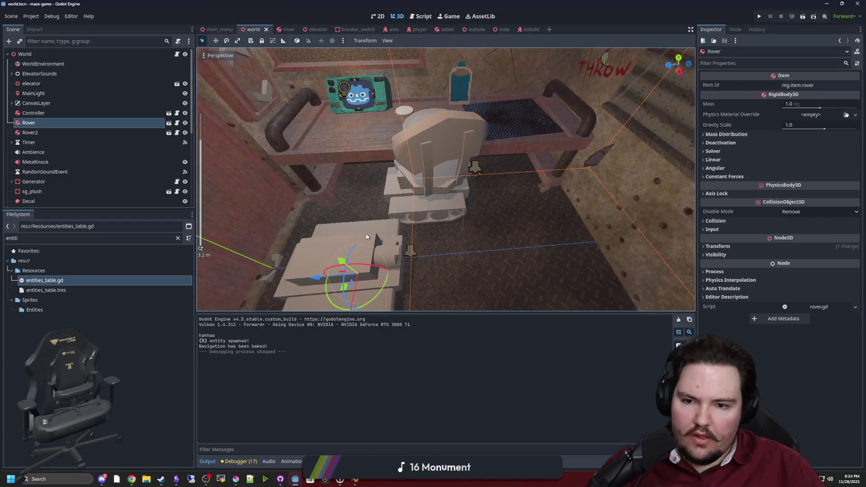
pyautogui.scroll(3, 416, 198)
pyautogui.scroll(-2, 481, 180)
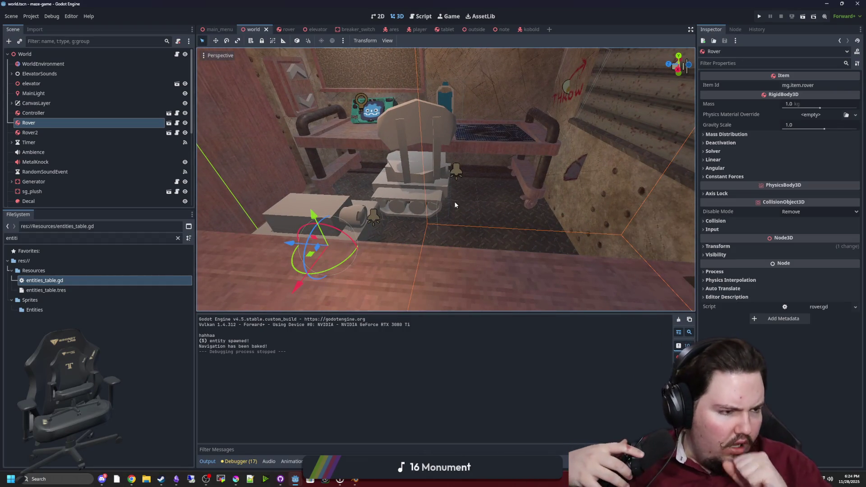
pyautogui.click(32, 131)
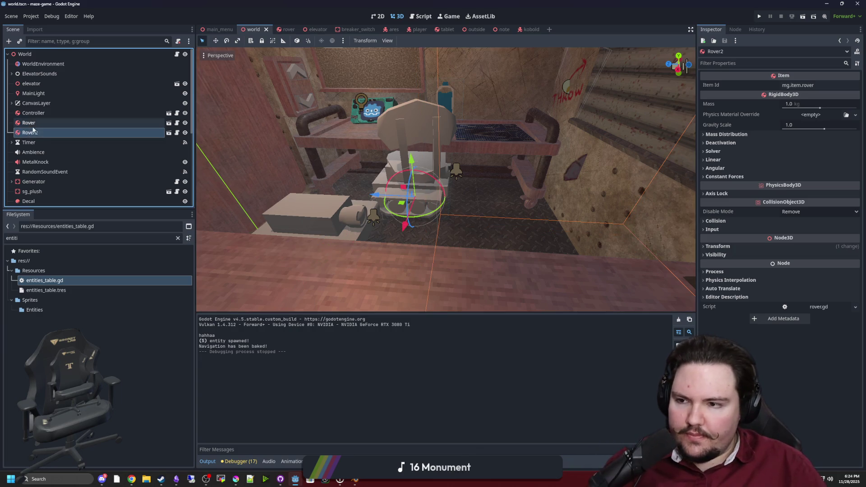
pyautogui.moveTo(354, 145)
pyautogui.mouseDown()
pyautogui.moveTo(386, 182)
pyautogui.moveTo(420, 246)
pyautogui.moveTo(416, 305)
pyautogui.mouseUp()
pyautogui.moveTo(372, 247)
pyautogui.mouseDown()
pyautogui.moveTo(501, 247)
pyautogui.moveTo(453, 180)
pyautogui.mouseUp()
pyautogui.scroll(5, 444, 193)
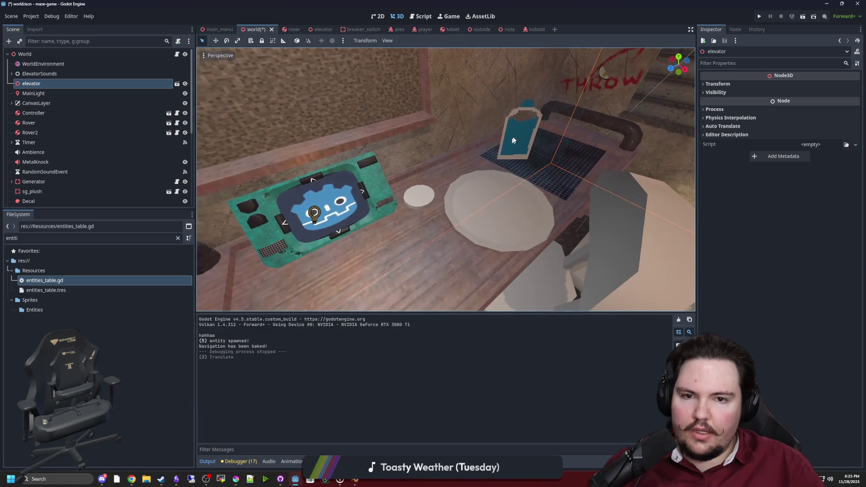
# Select the bottle item and lower it onto the desk beside the tablet.
pyautogui.click(501, 135)
pyautogui.scroll(3, 465, 155)
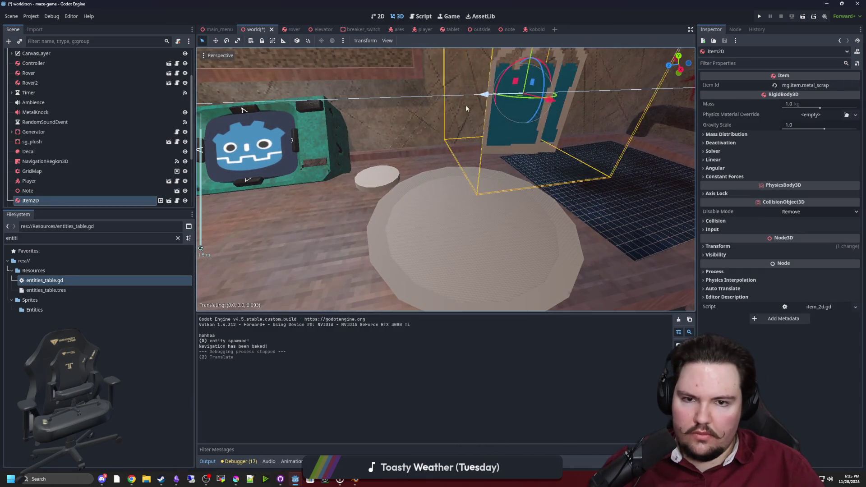
pyautogui.moveTo(466, 104); pyautogui.dragTo(456, 108)
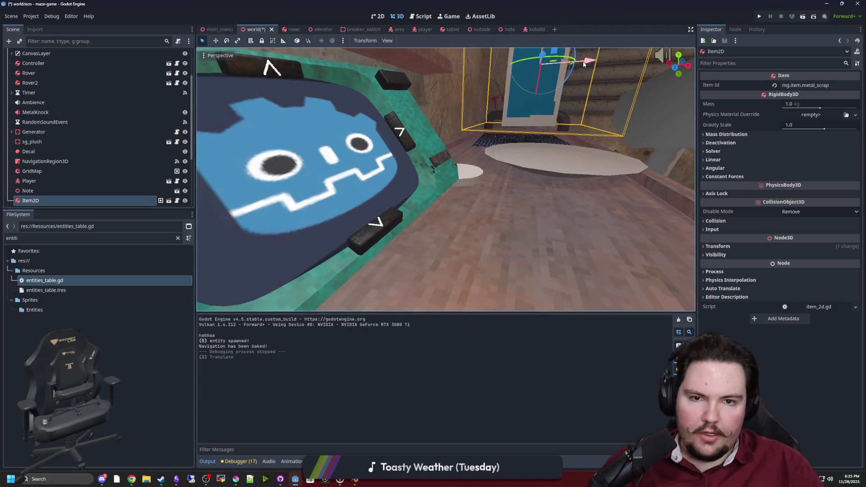
pyautogui.moveTo(511, 70); pyautogui.dragTo(505, 72)
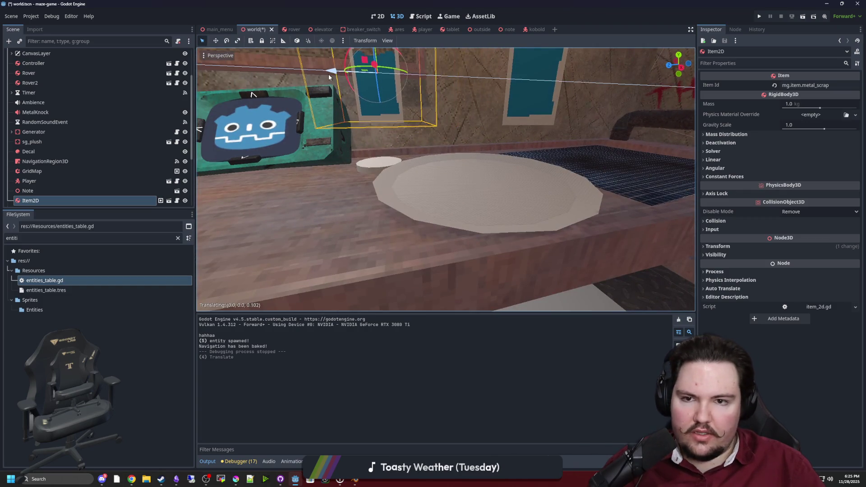
pyautogui.moveTo(400, 52); pyautogui.dragTo(397, 116)
pyautogui.moveTo(436, 178); pyautogui.dragTo(378, 248)
pyautogui.scroll(-3, 463, 291)
pyautogui.moveTo(463, 291)
pyautogui.mouseDown()
pyautogui.moveTo(521, 198)
pyautogui.moveTo(519, 219)
pyautogui.mouseUp()
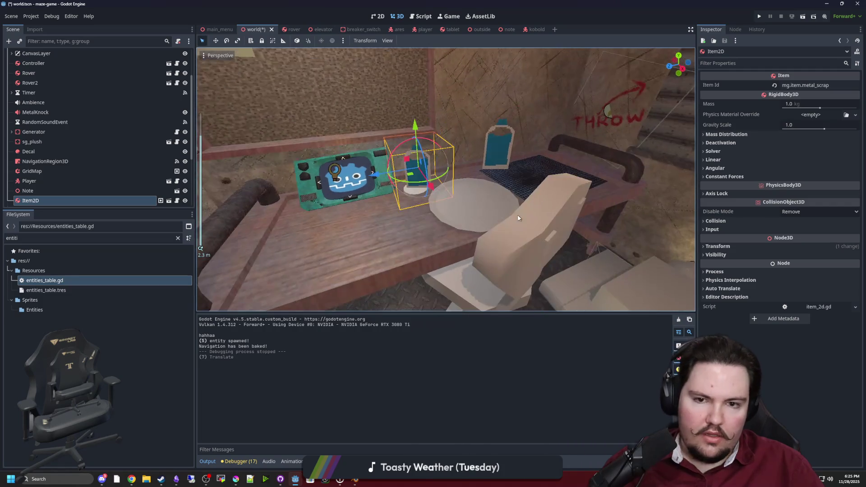
pyautogui.moveTo(372, 175); pyautogui.dragTo(373, 175)
pyautogui.click(447, 226)
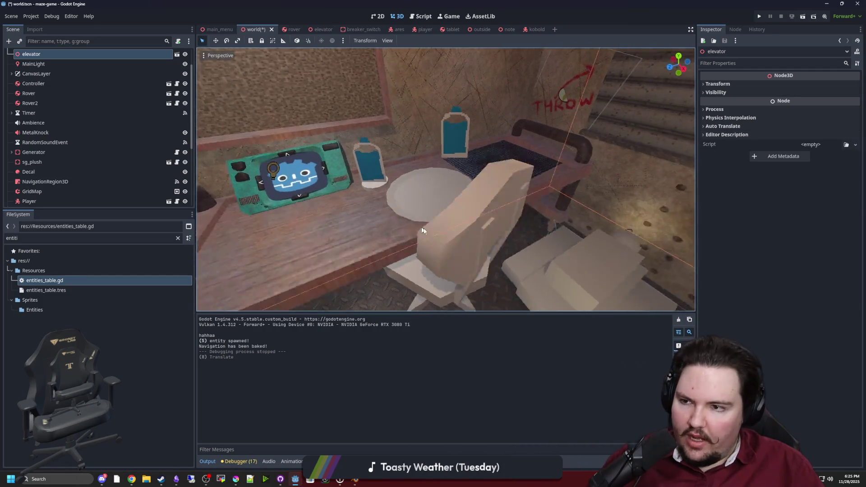
# Search for 'slot' and drop an item_slot.tscn instance into the world viewport.
pyautogui.rightClick(33, 56)
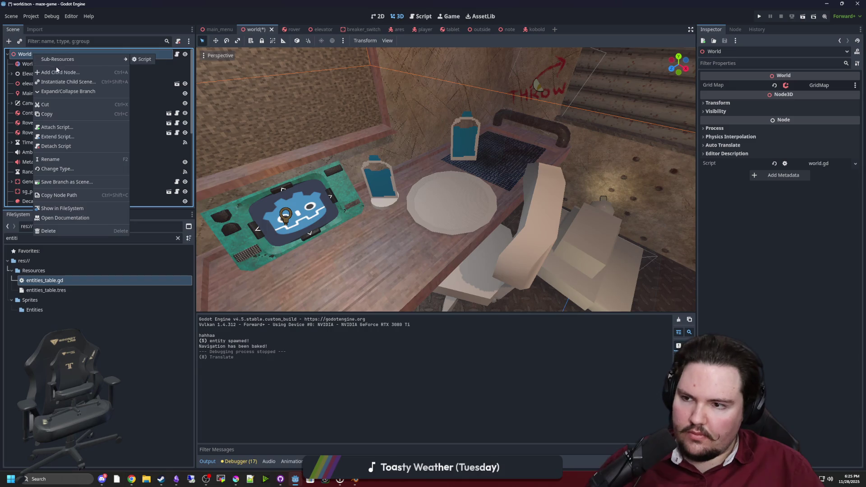
pyautogui.click(56, 72)
pyautogui.write('slot')
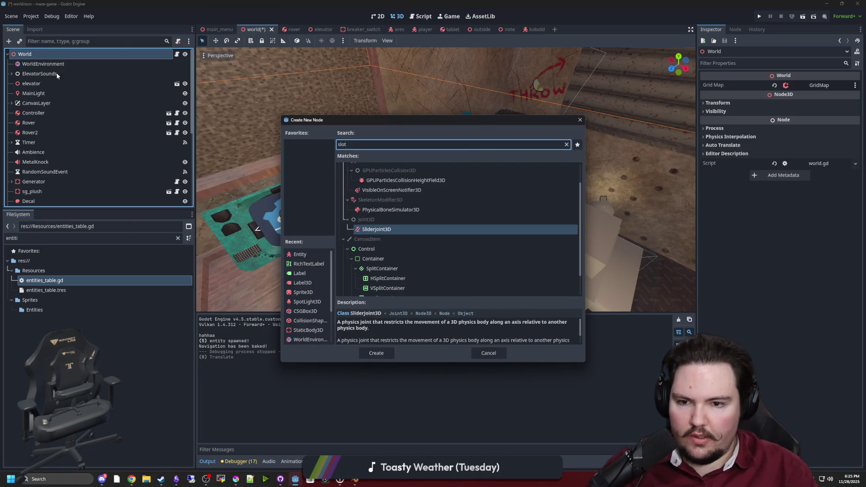
pyautogui.scroll(2, 460, 266)
pyautogui.click(581, 120)
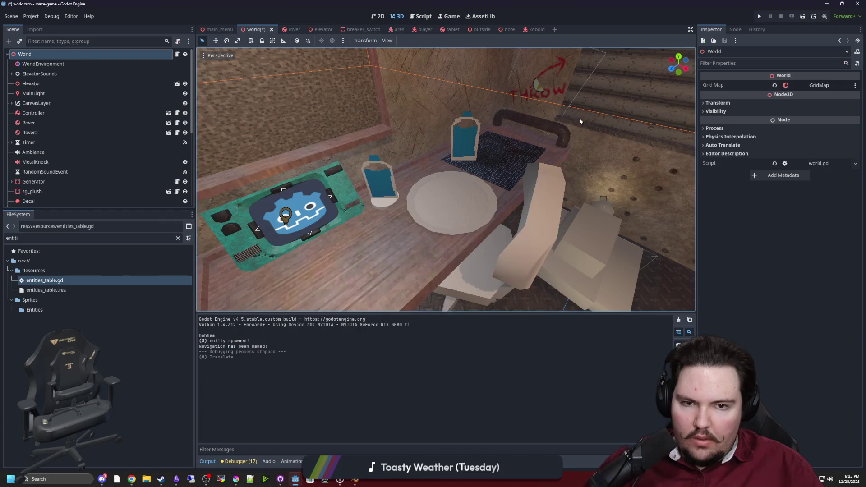
pyautogui.click(176, 237)
pyautogui.write('slot')
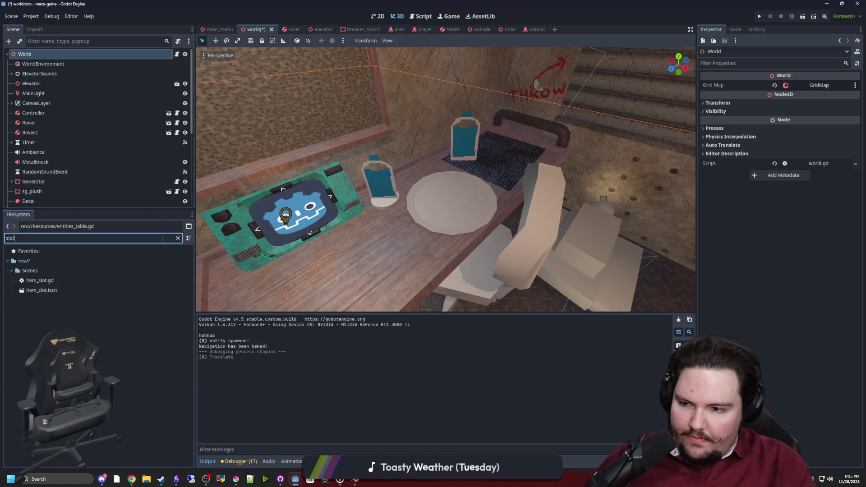
pyautogui.moveTo(442, 210); pyautogui.dragTo(442, 210)
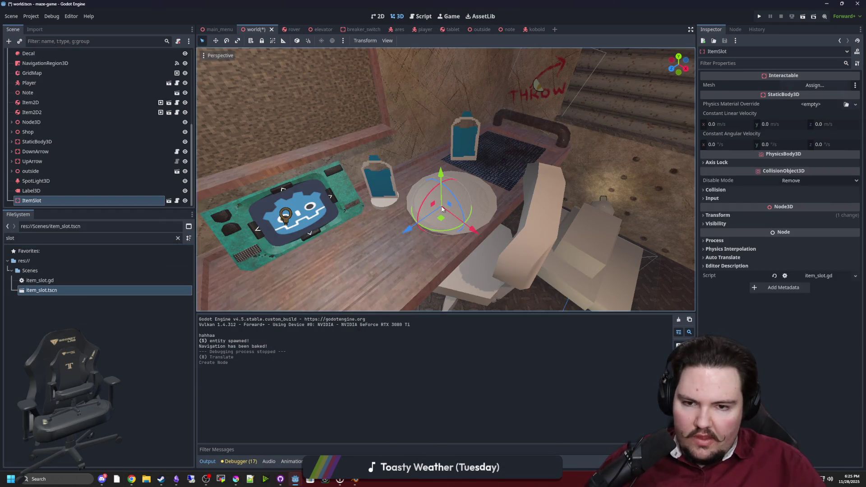
pyautogui.scroll(3, 440, 129)
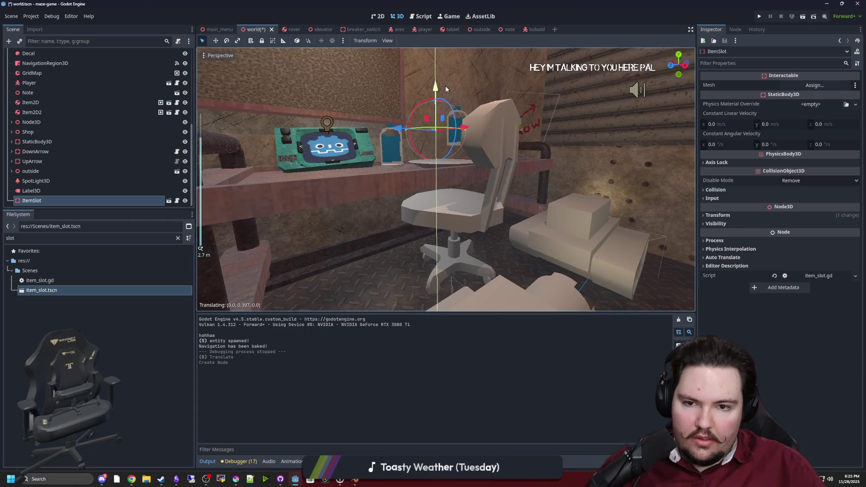
pyautogui.moveTo(442, 103); pyautogui.dragTo(53, 195)
# Open the ItemSlot scene to inspect its BoxShape3D collision, then return to the world.
pyautogui.click(38, 192)
pyautogui.click(36, 201)
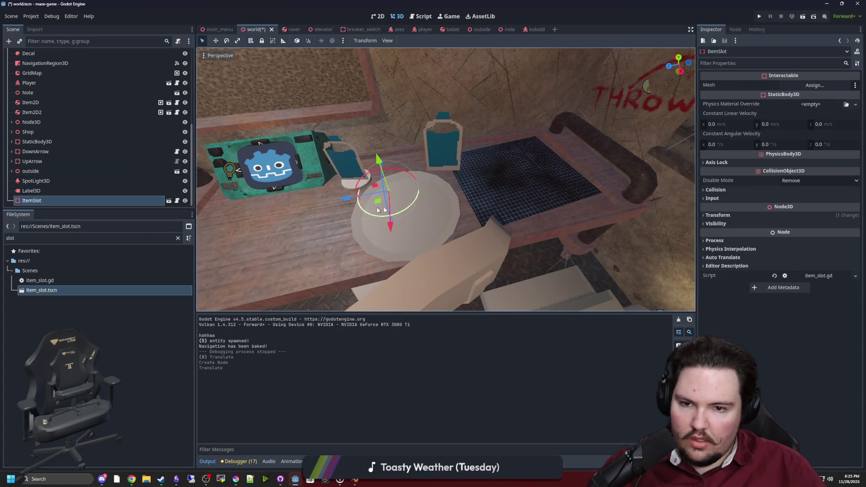
pyautogui.moveTo(316, 203)
pyautogui.mouseDown()
pyautogui.moveTo(378, 219)
pyautogui.moveTo(404, 213)
pyautogui.mouseUp()
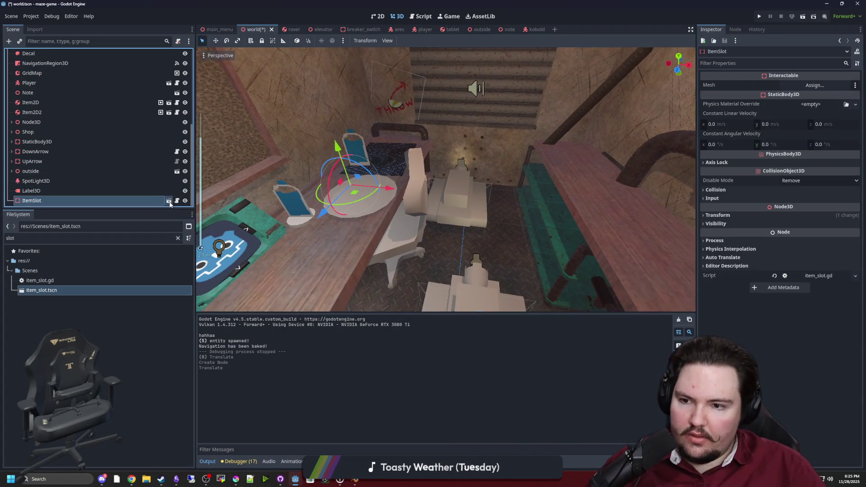
pyautogui.click(168, 200)
pyautogui.click(45, 63)
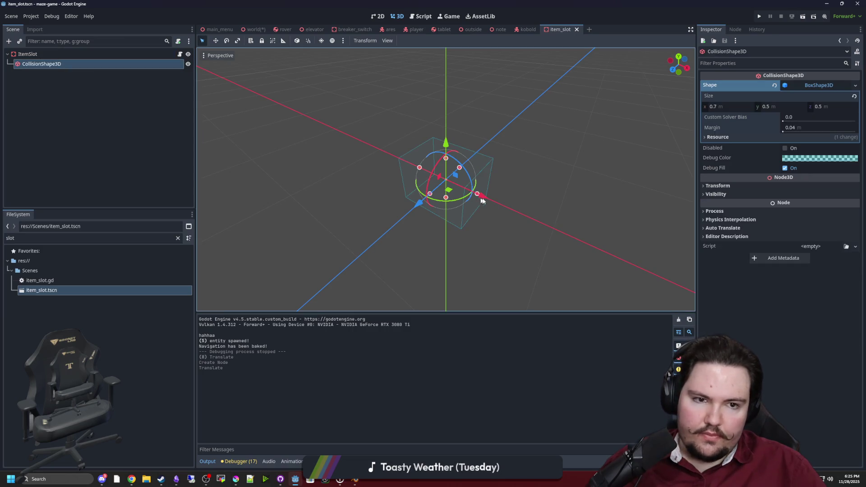
pyautogui.click(450, 16)
pyautogui.click(378, 17)
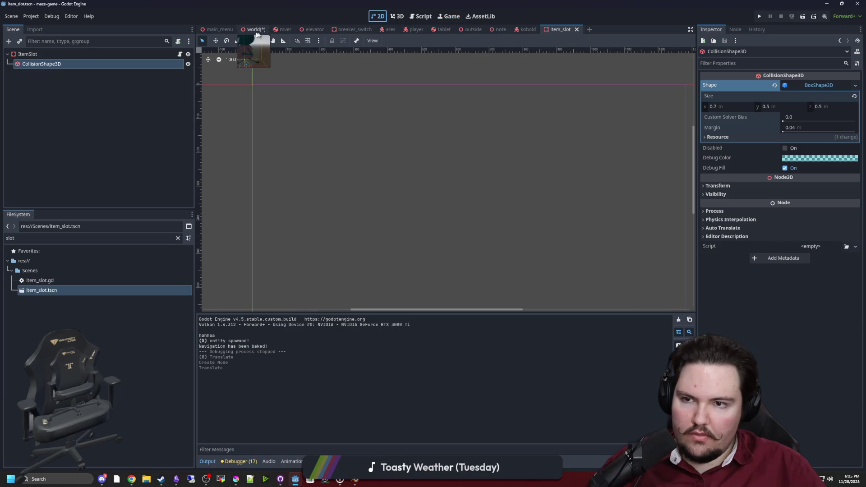
pyautogui.click(254, 29)
# Move the ItemSlot so it sits centred just above the plate on the desk.
pyautogui.moveTo(429, 189)
pyautogui.mouseDown()
pyautogui.moveTo(468, 183)
pyautogui.moveTo(472, 230)
pyautogui.mouseUp()
pyautogui.scroll(6, 472, 231)
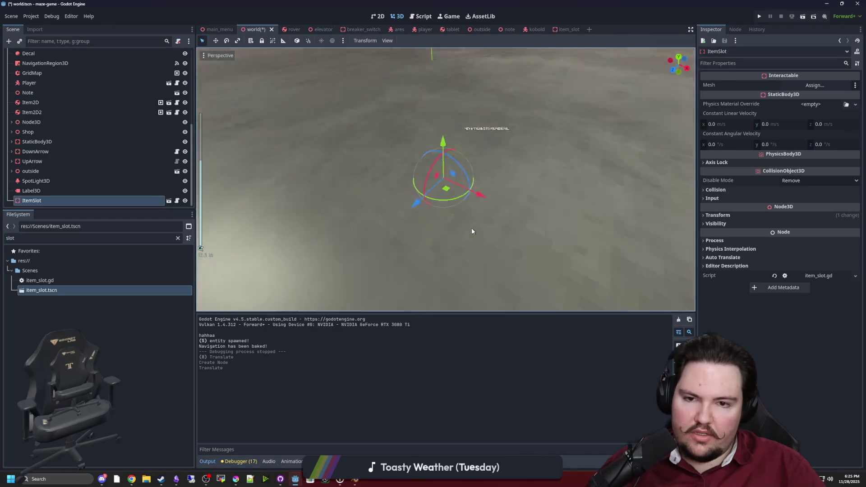
pyautogui.scroll(-4, 472, 231)
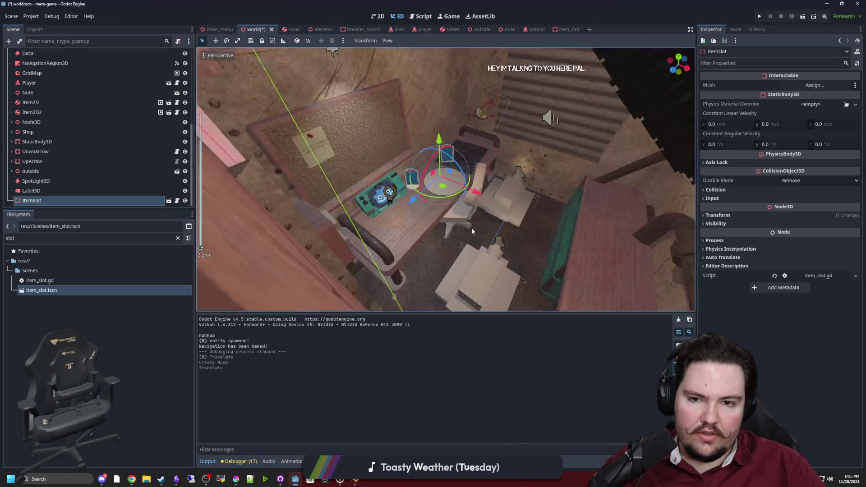
pyautogui.moveTo(472, 228); pyautogui.dragTo(454, 146)
pyautogui.scroll(3, 455, 159)
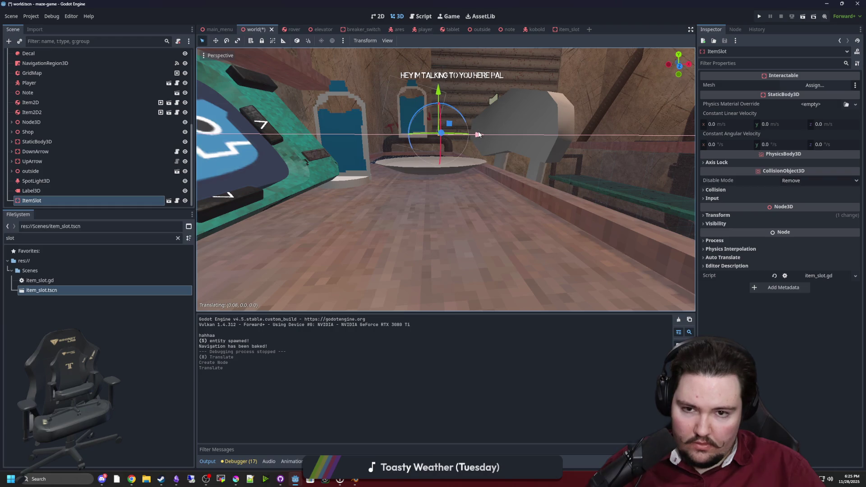
pyautogui.moveTo(471, 134); pyautogui.dragTo(350, 216)
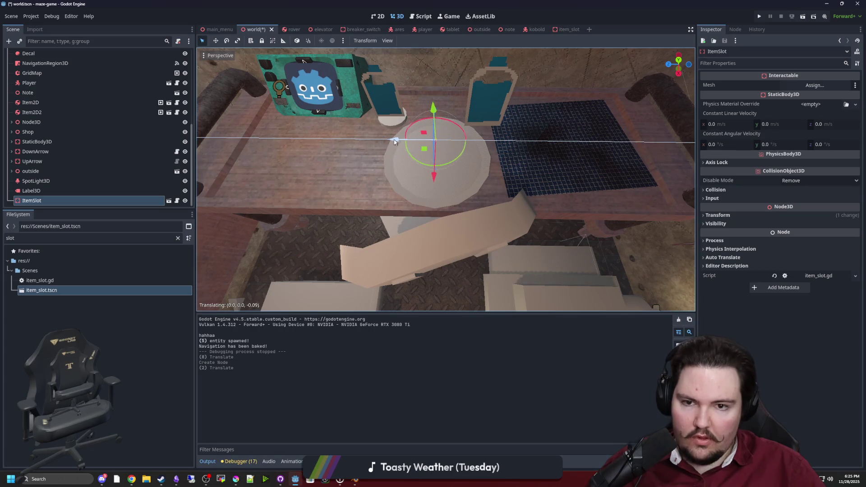
pyautogui.moveTo(399, 142); pyautogui.dragTo(485, 73)
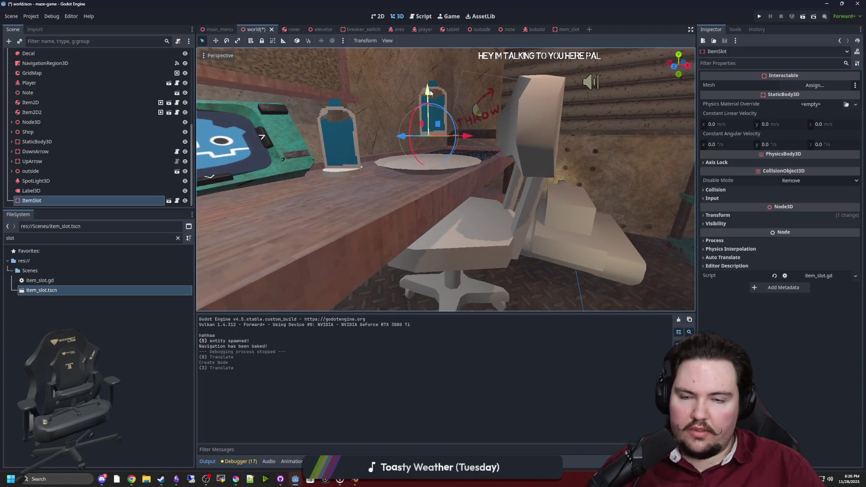
pyautogui.moveTo(417, 164); pyautogui.dragTo(406, 167)
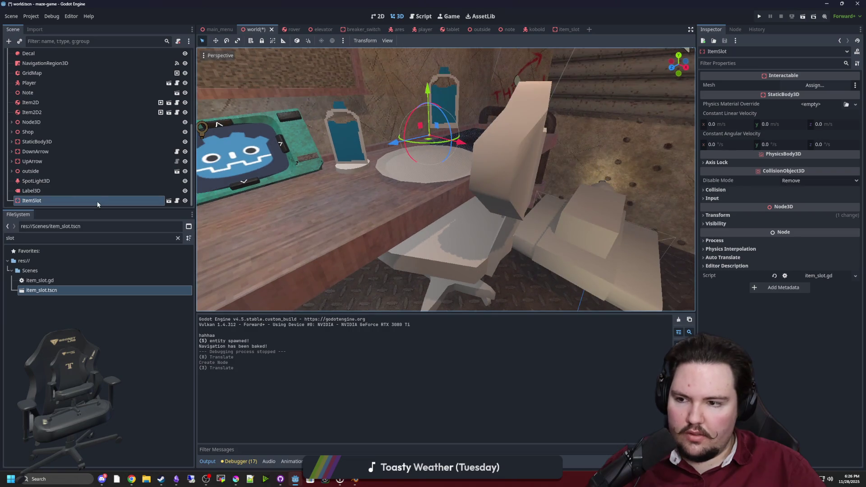
pyautogui.rightClick(83, 197)
# Duplicate ItemSlot as WaterSlot and slide it beside the water bottle on the desk.
pyautogui.click(113, 323)
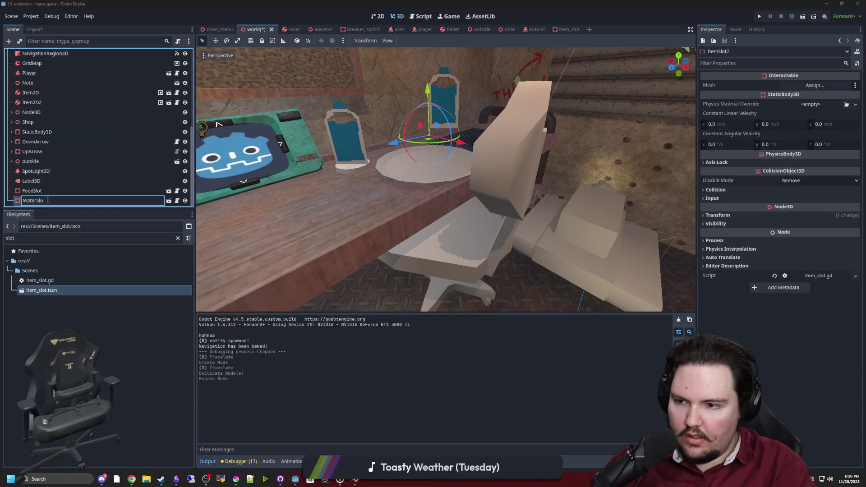
pyautogui.press('f')
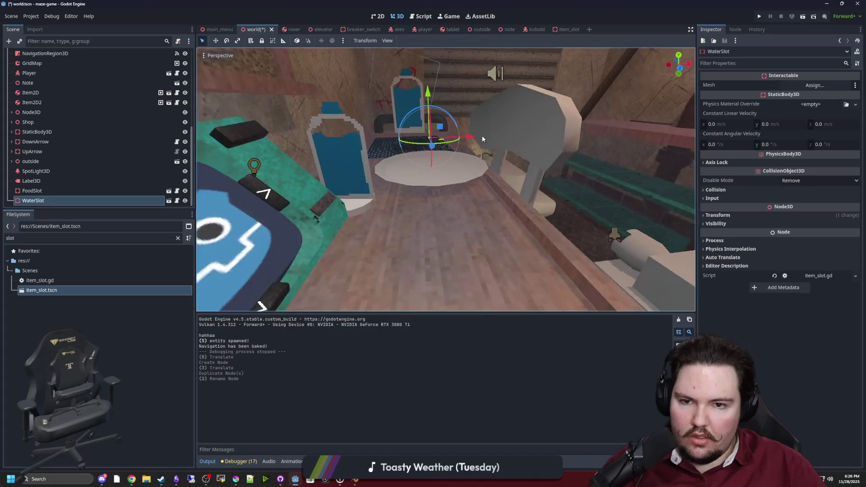
pyautogui.moveTo(467, 136)
pyautogui.mouseDown()
pyautogui.moveTo(464, 161)
pyautogui.moveTo(483, 164)
pyautogui.moveTo(430, 131)
pyautogui.moveTo(419, 143)
pyautogui.mouseUp()
pyautogui.click(432, 157)
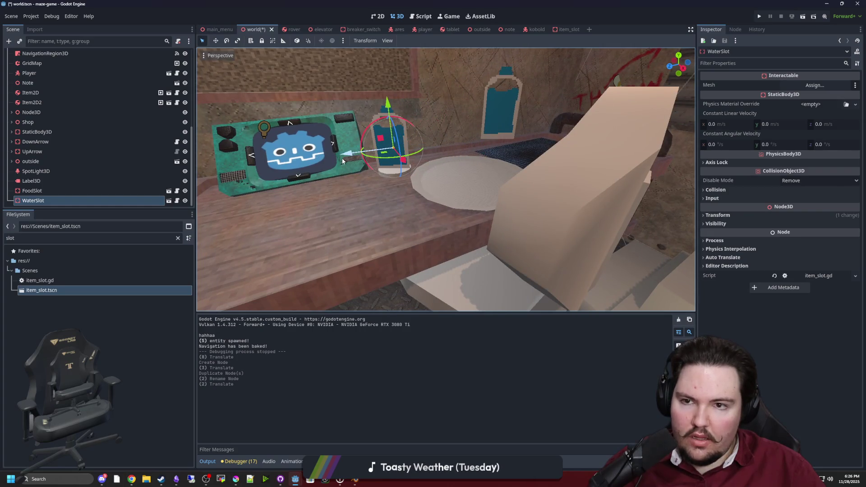
pyautogui.moveTo(322, 120)
pyautogui.mouseDown()
pyautogui.moveTo(469, 204)
pyautogui.moveTo(460, 190)
pyautogui.moveTo(470, 225)
pyautogui.moveTo(453, 230)
pyautogui.moveTo(485, 241)
pyautogui.moveTo(487, 250)
pyautogui.moveTo(443, 234)
pyautogui.moveTo(426, 263)
pyautogui.moveTo(448, 240)
pyautogui.moveTo(402, 238)
pyautogui.moveTo(495, 251)
pyautogui.moveTo(328, 184)
pyautogui.moveTo(375, 129)
pyautogui.moveTo(462, 166)
pyautogui.moveTo(464, 134)
pyautogui.moveTo(438, 115)
pyautogui.moveTo(427, 129)
pyautogui.moveTo(451, 181)
pyautogui.mouseUp()
pyautogui.scroll(3, 469, 204)
pyautogui.scroll(2, 443, 234)
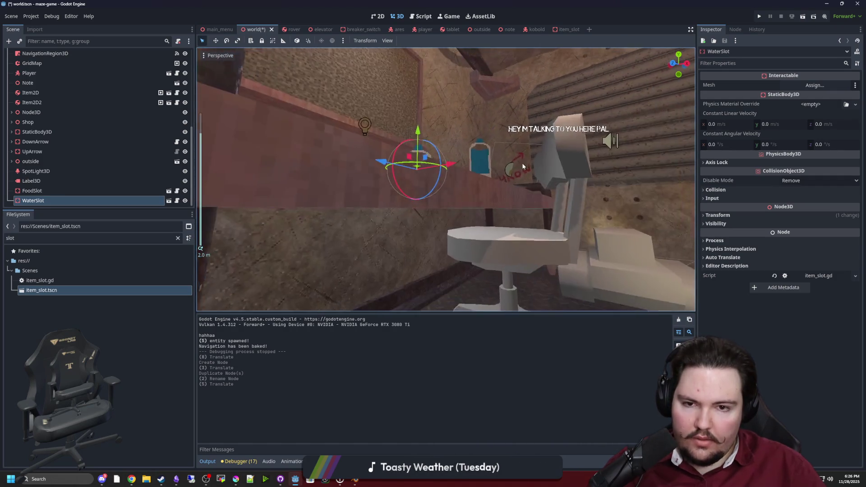
pyautogui.scroll(-15, 451, 181)
# Zoom out to view the whole building and select the outside node.
pyautogui.moveTo(473, 228); pyautogui.dragTo(513, 182)
pyautogui.click(494, 159)
pyautogui.scroll(10, 494, 159)
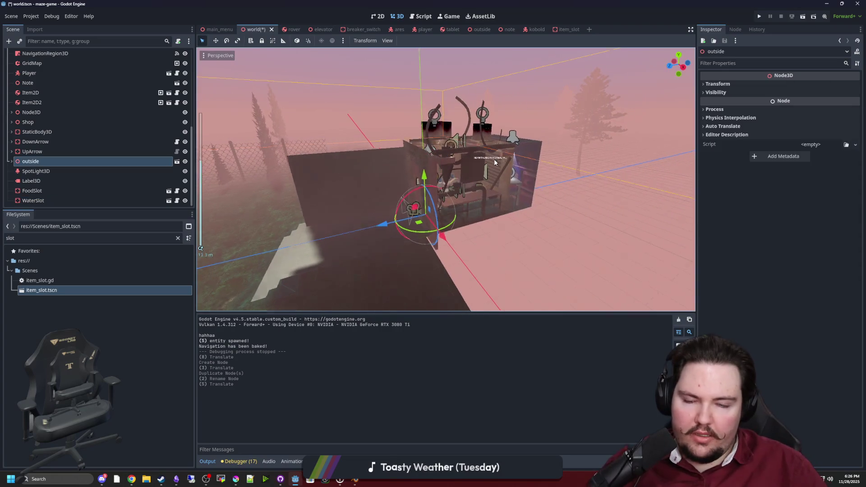
# Save the world scene, launch the game with F5 and start playing from its menu.
pyautogui.hotkey('ctrl', 's')
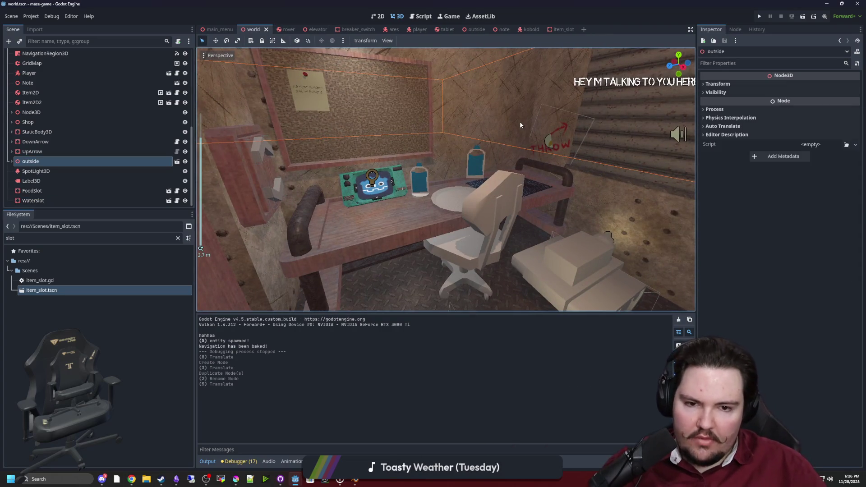
pyautogui.press('F5')
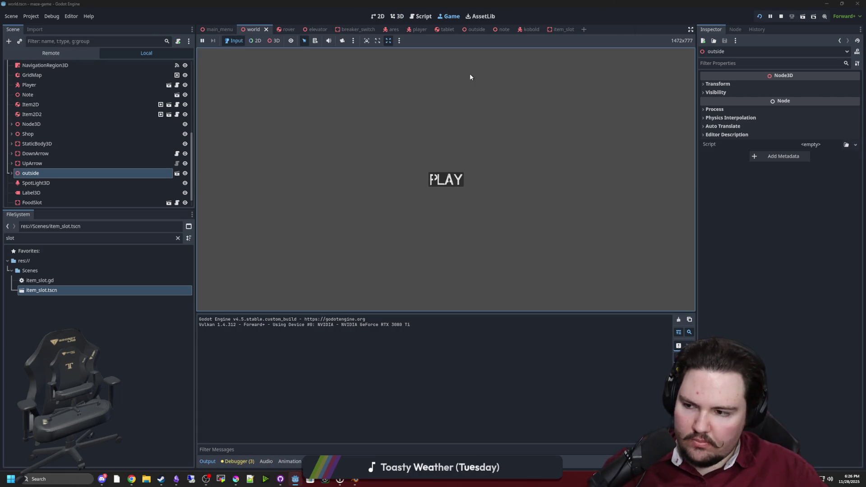
pyautogui.click(448, 182)
# Walk the player through the doorway and corridor into the lit desk room, up to the desk.
pyautogui.press('w')
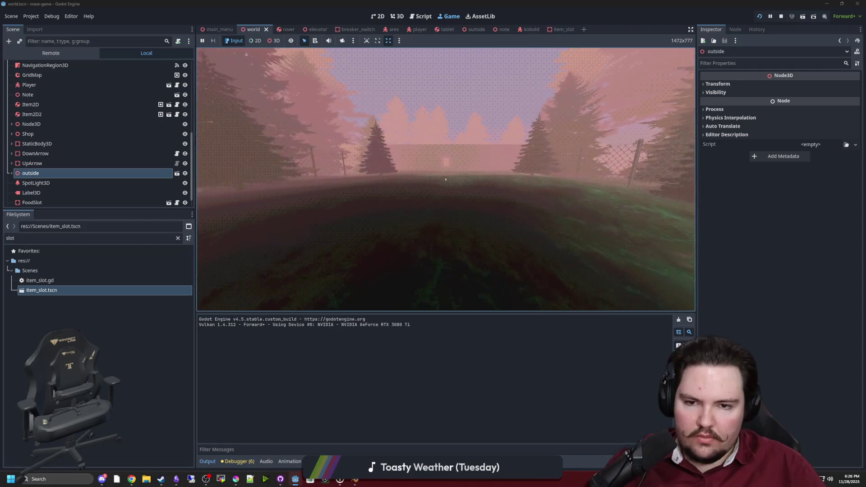
pyautogui.press('w')
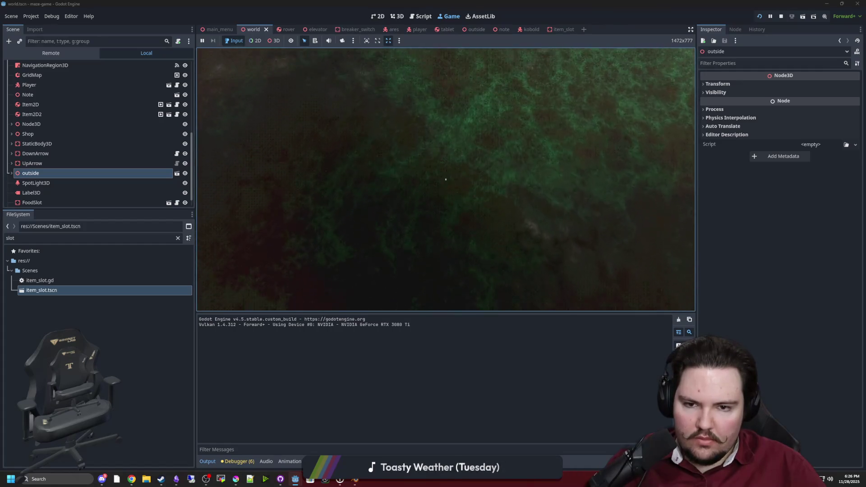
pyautogui.press('w')
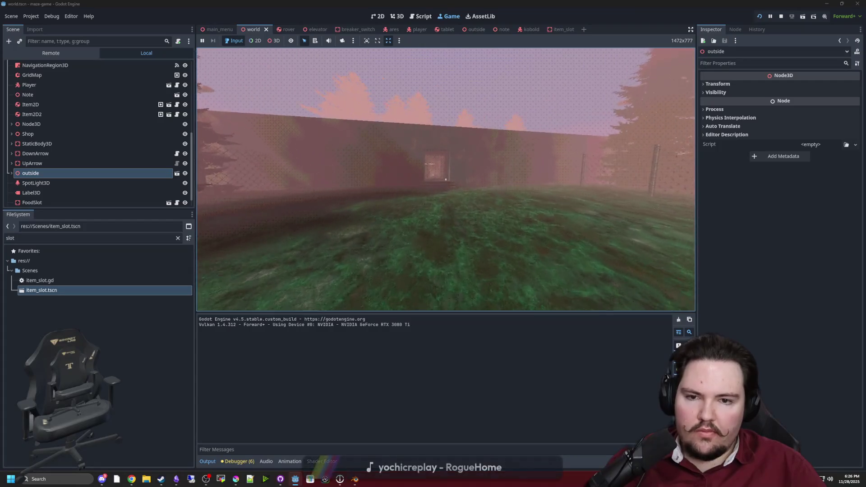
pyautogui.press('w')
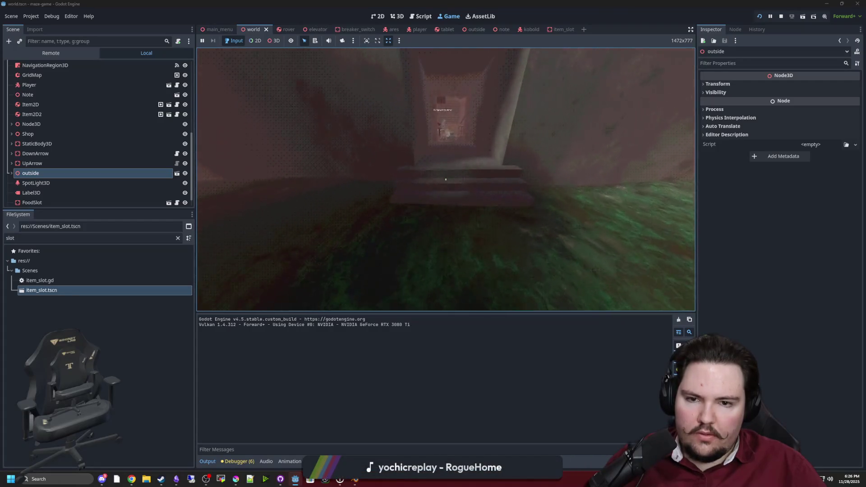
pyautogui.press('w')
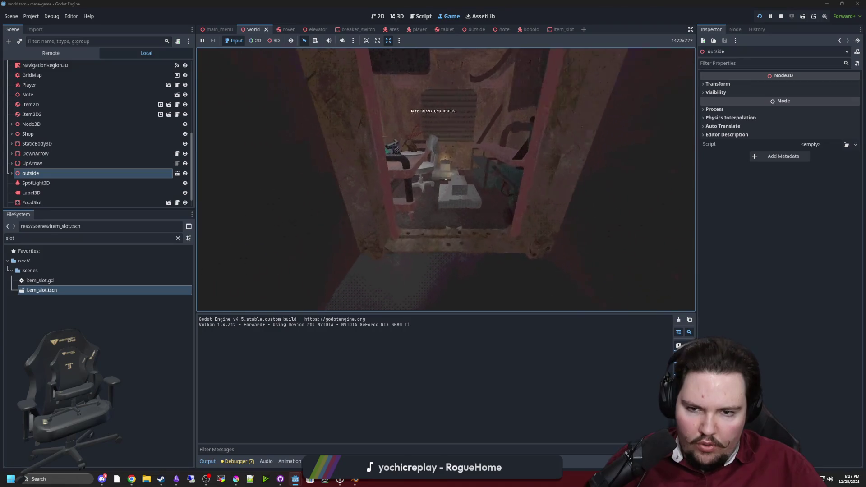
pyautogui.press('w')
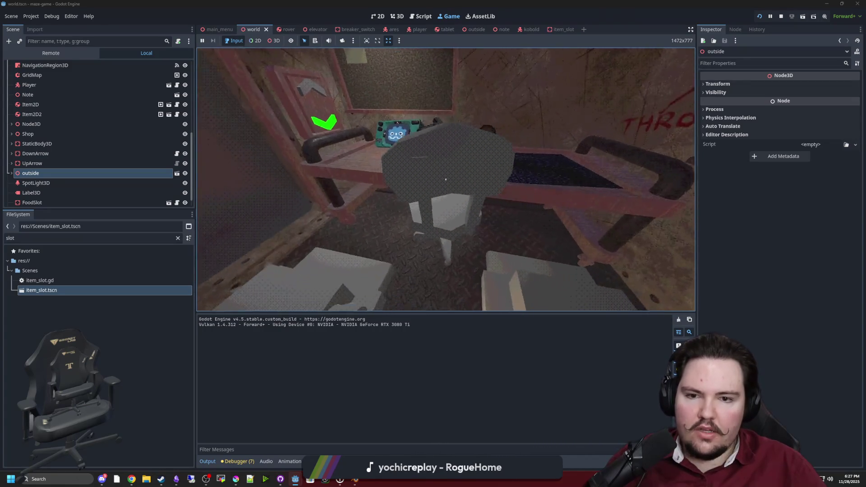
# Pause the game and bring the Blender model to the front.
pyautogui.moveTo(445, 179)
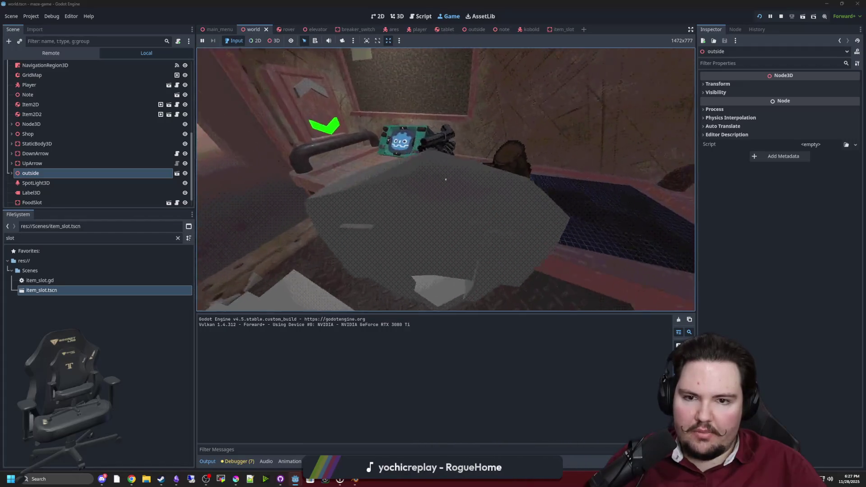
pyautogui.press('Escape')
pyautogui.press('super')
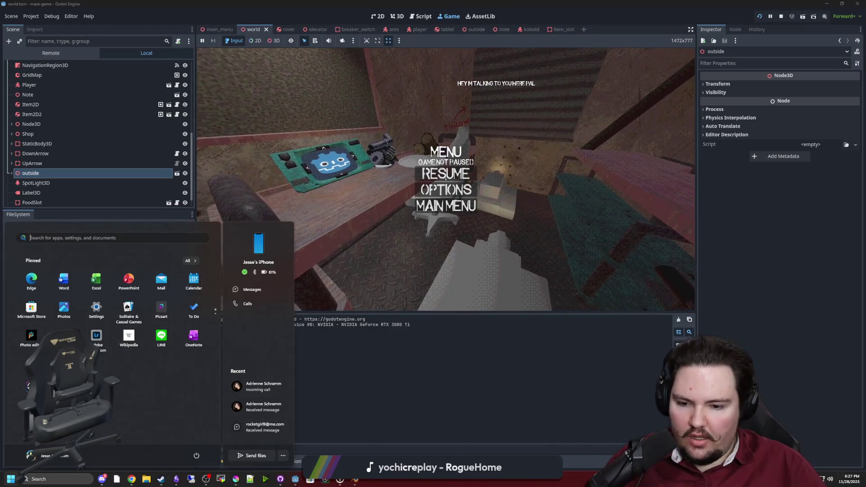
pyautogui.click(355, 479)
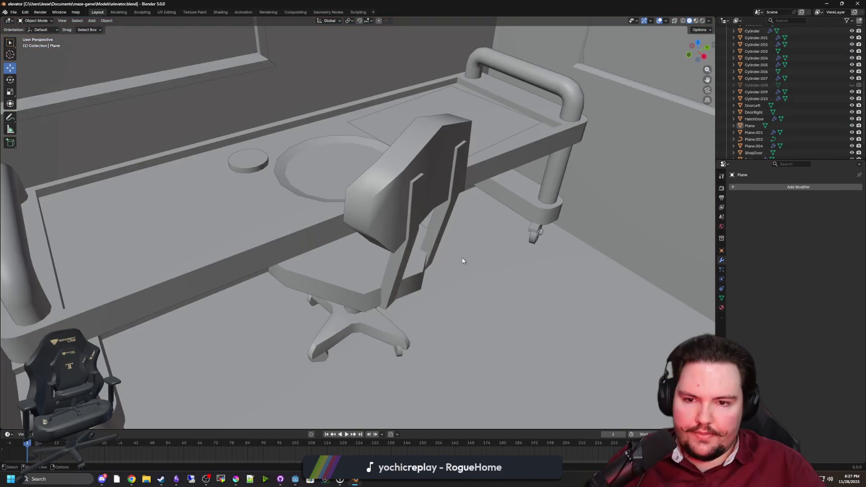
# Inspect the desk chair and its base from different angles in Blender.
pyautogui.scroll(2, 462, 259)
pyautogui.click(391, 272)
pyautogui.moveTo(509, 313)
pyautogui.mouseDown()
pyautogui.moveTo(558, 299)
pyautogui.moveTo(526, 272)
pyautogui.moveTo(511, 288)
pyautogui.moveTo(519, 277)
pyautogui.moveTo(518, 296)
pyautogui.moveTo(464, 305)
pyautogui.moveTo(470, 323)
pyautogui.mouseUp()
pyautogui.click(538, 296)
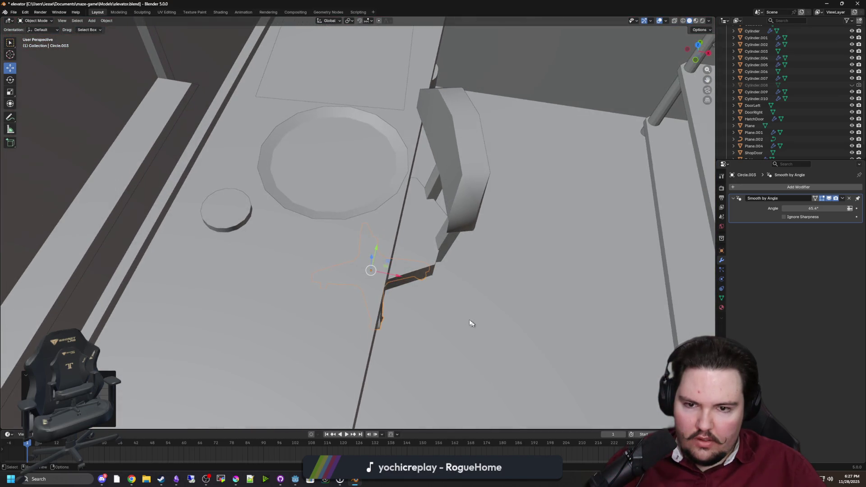
# Select the Cylinder.009 disc, finish moving Cylinder.010, frame the elevator, and minimize Blender.
pyautogui.moveTo(393, 280)
pyautogui.mouseDown()
pyautogui.moveTo(364, 174)
pyautogui.moveTo(478, 234)
pyautogui.mouseUp()
pyautogui.click(364, 175)
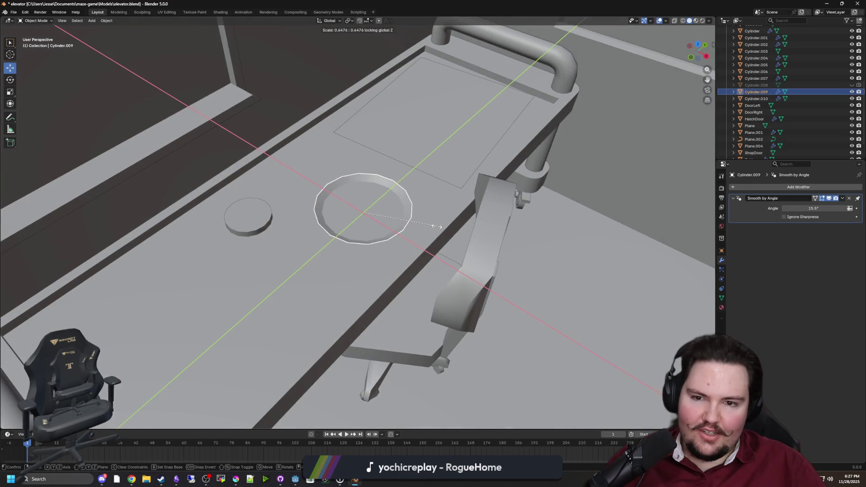
pyautogui.moveTo(441, 229); pyautogui.dragTo(392, 249)
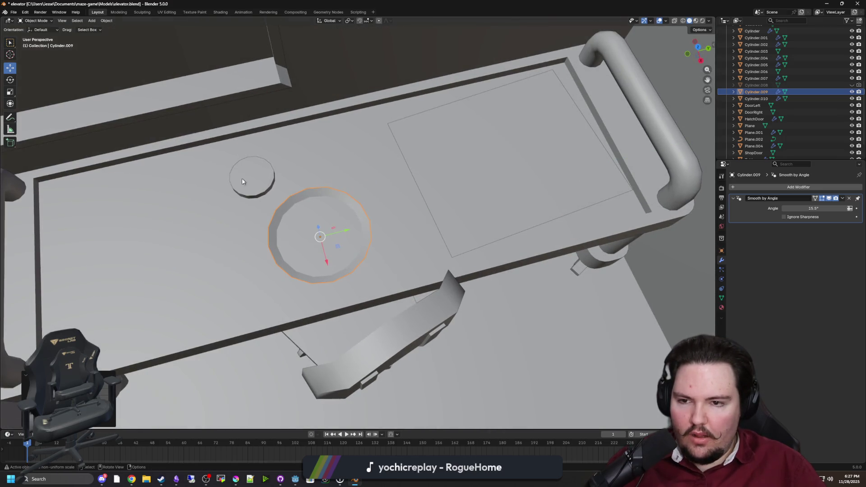
pyautogui.click(258, 209)
pyautogui.press('Home')
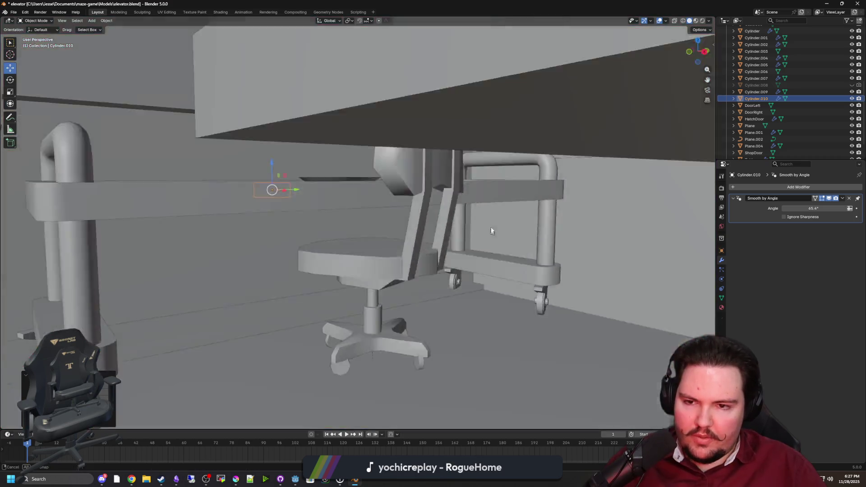
pyautogui.press('super+Down')
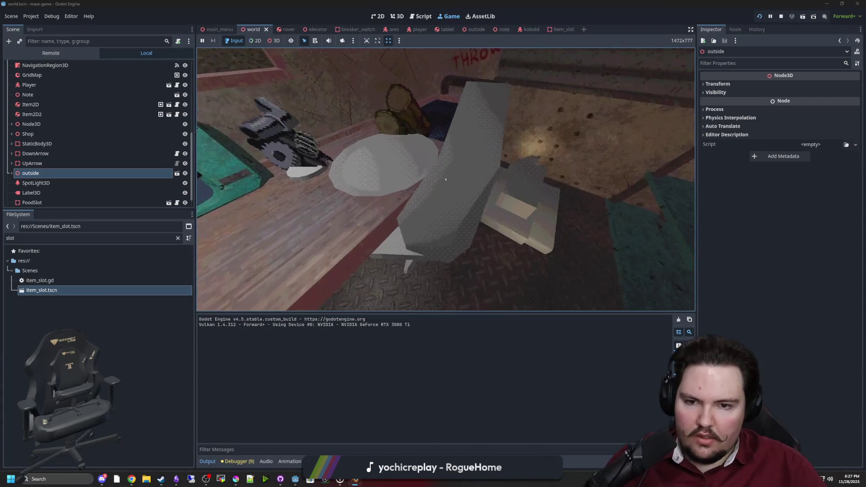
# Return to the running game, resume then pause it, and stop the test run.
pyautogui.press('super')
pyautogui.click(465, 367)
pyautogui.press('Escape')
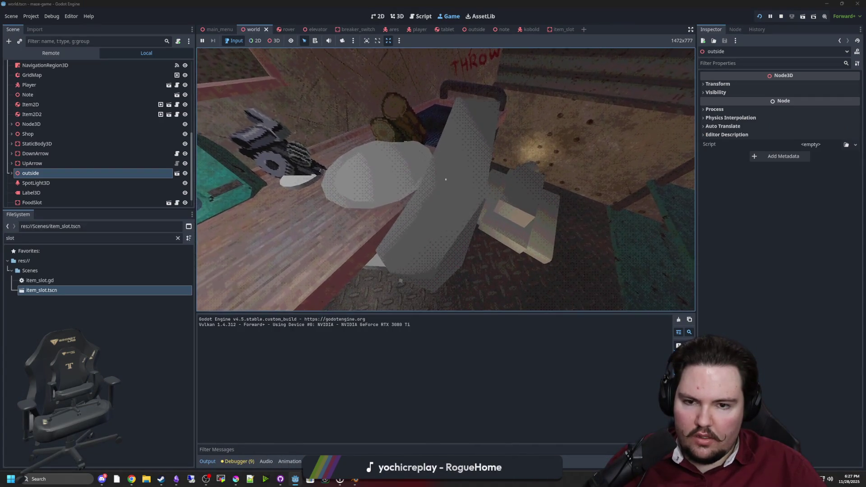
pyautogui.press('Escape')
pyautogui.press('super')
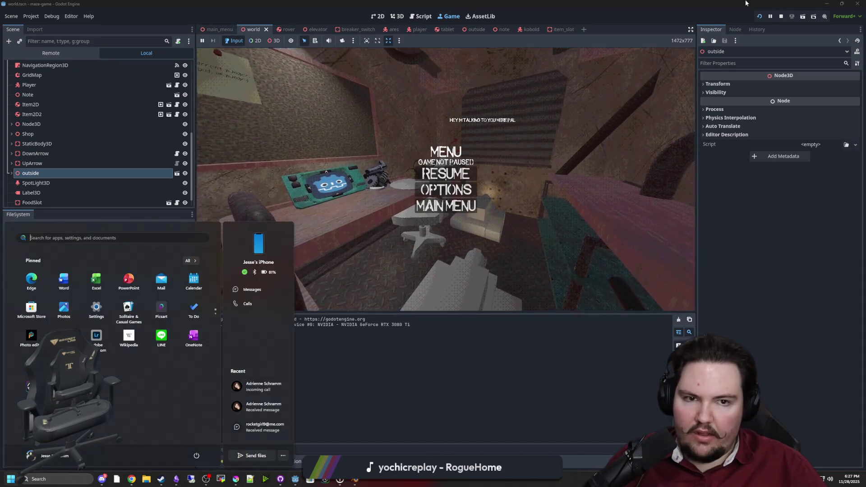
pyautogui.click(785, 15)
# Look around the desk in the 3D scene from a wide view and relaunch the game.
pyautogui.click(782, 18)
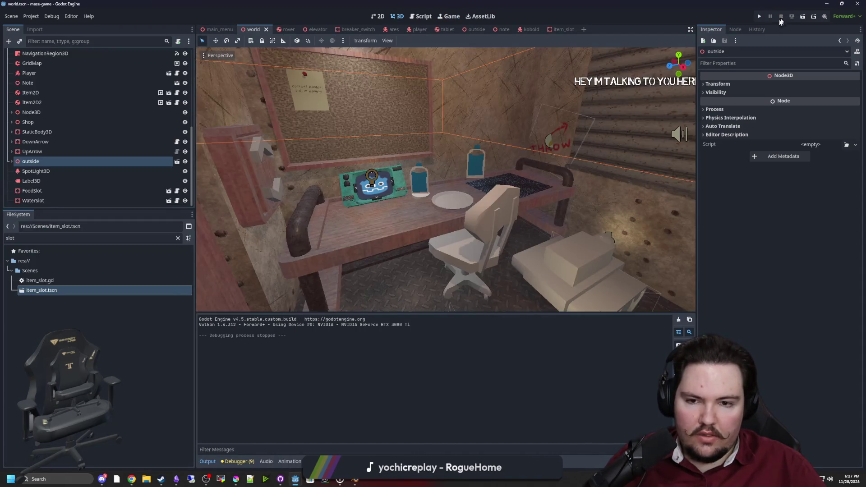
pyautogui.rightClick(517, 348)
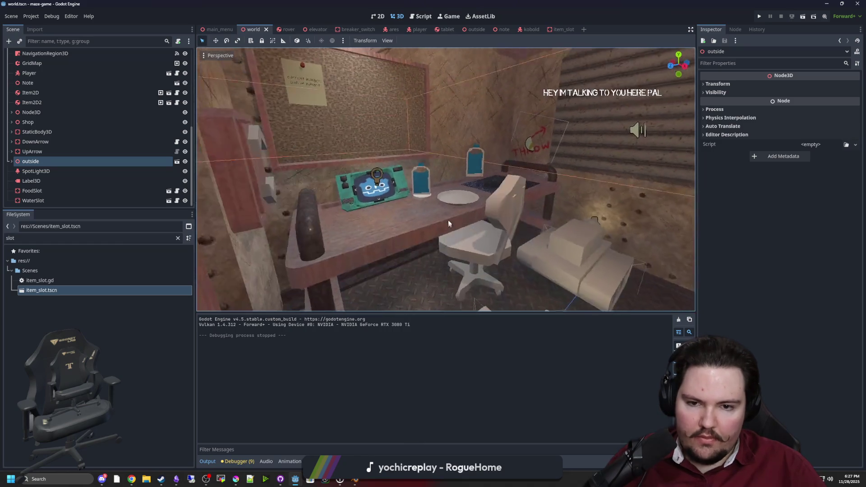
pyautogui.moveTo(446, 192)
pyautogui.mouseDown()
pyautogui.moveTo(475, 209)
pyautogui.moveTo(464, 214)
pyautogui.moveTo(480, 232)
pyautogui.mouseUp()
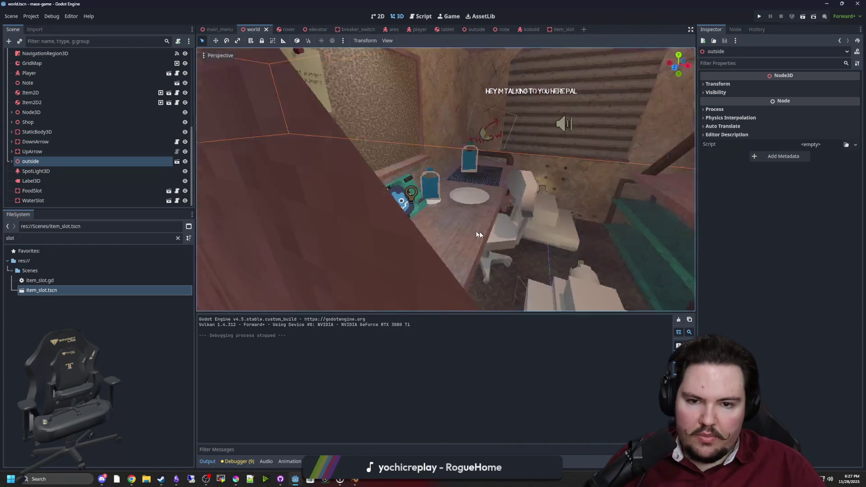
pyautogui.click(760, 16)
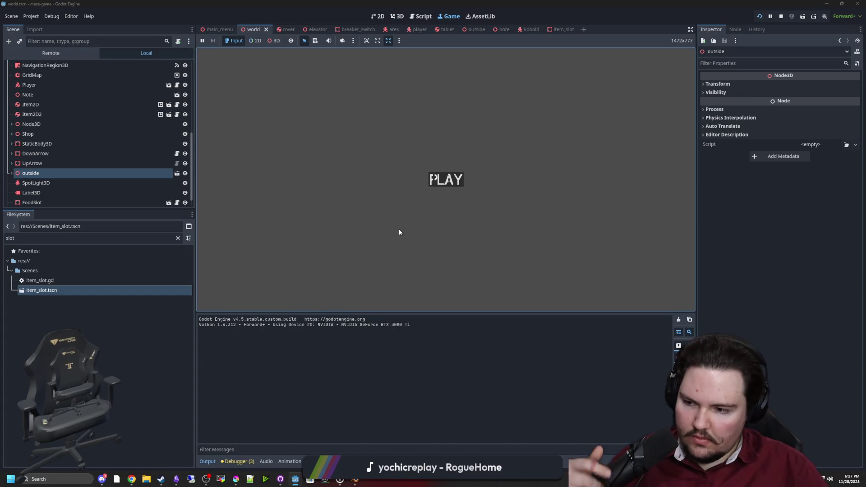
# Start from the title screen and walk over the hill, through the doorway and corridor to the desk.
pyautogui.click(463, 181)
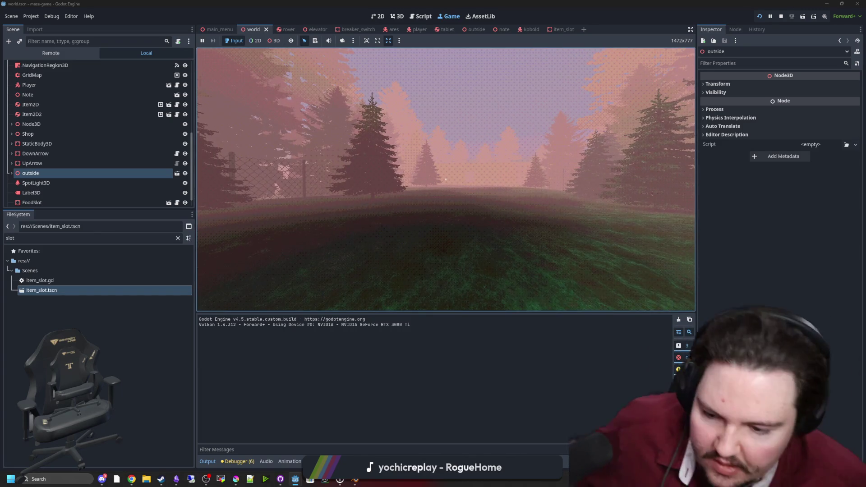
pyautogui.press('w')
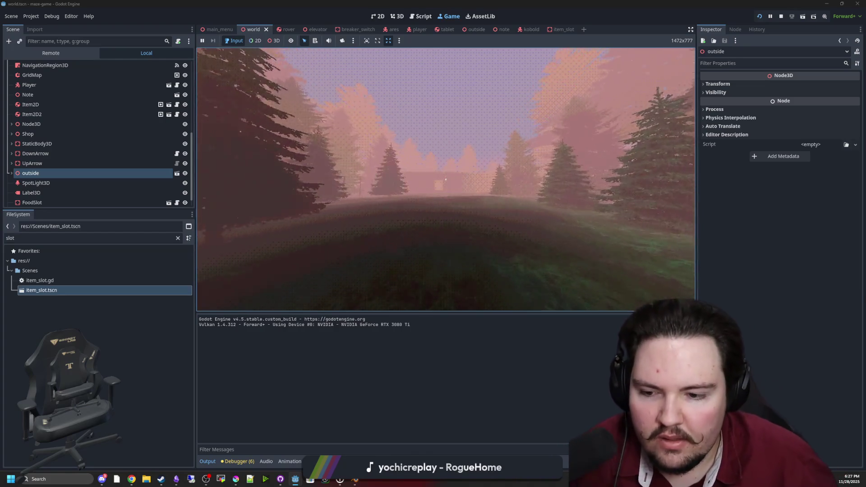
pyautogui.press('w')
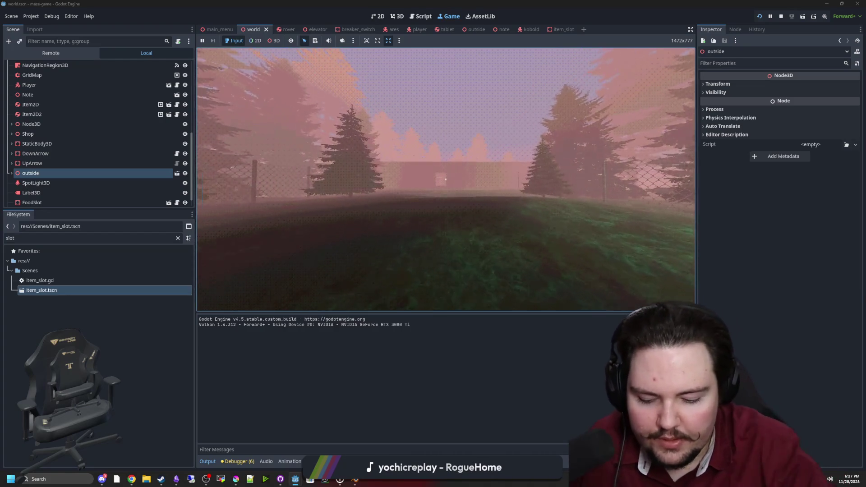
pyautogui.press('w')
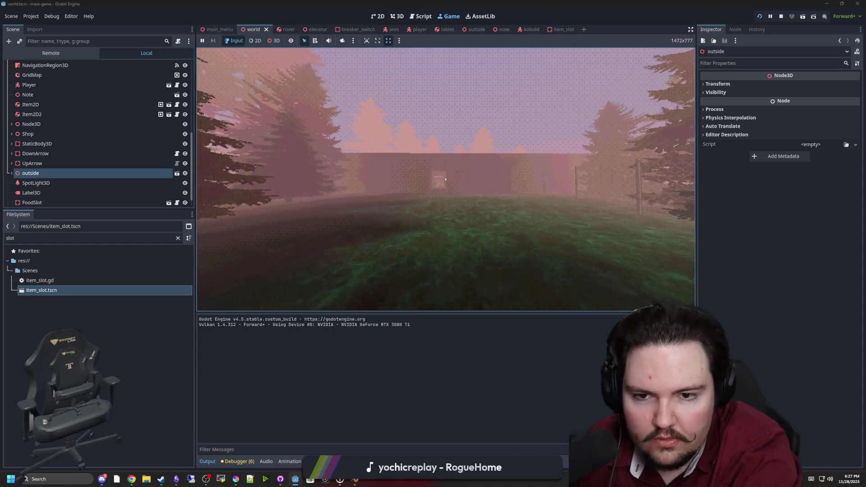
pyautogui.press('w')
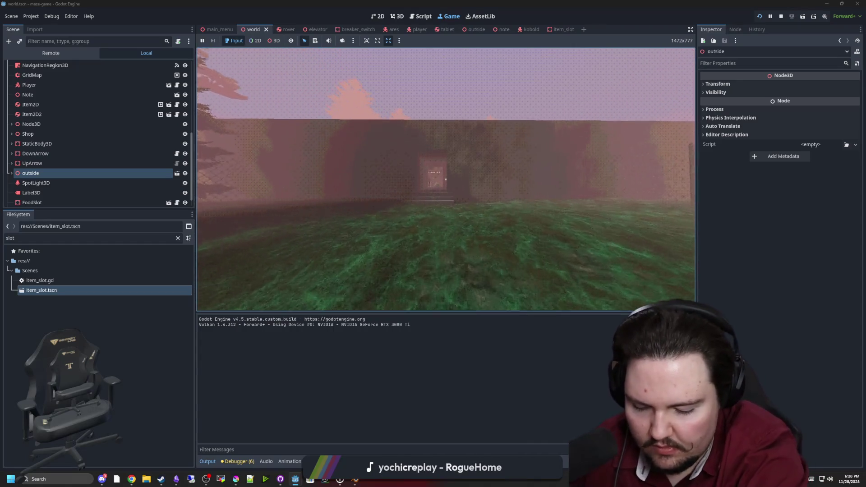
pyautogui.press('w')
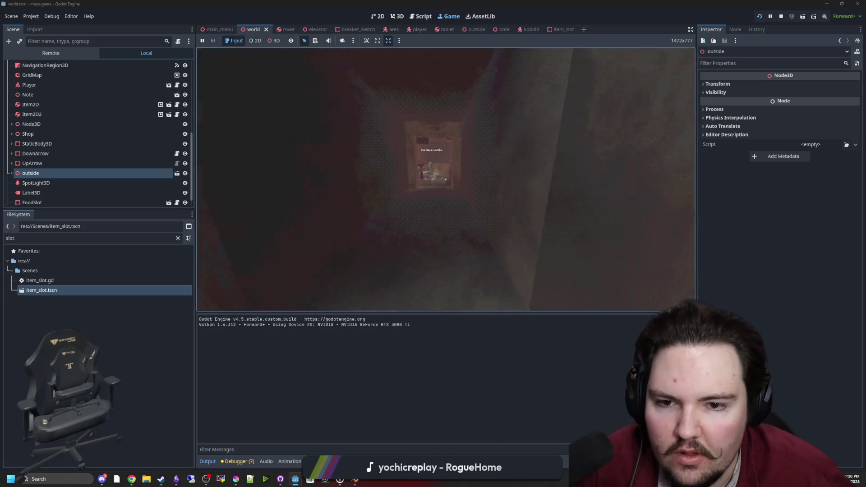
pyautogui.press('w')
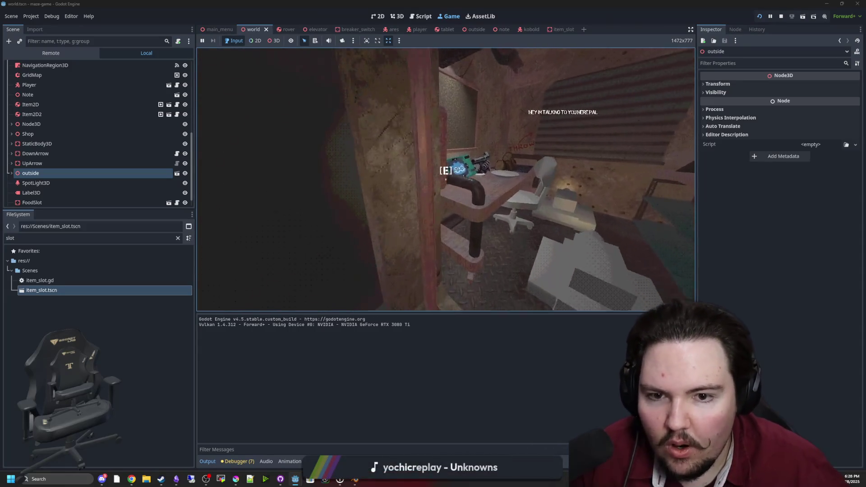
pyautogui.press('w')
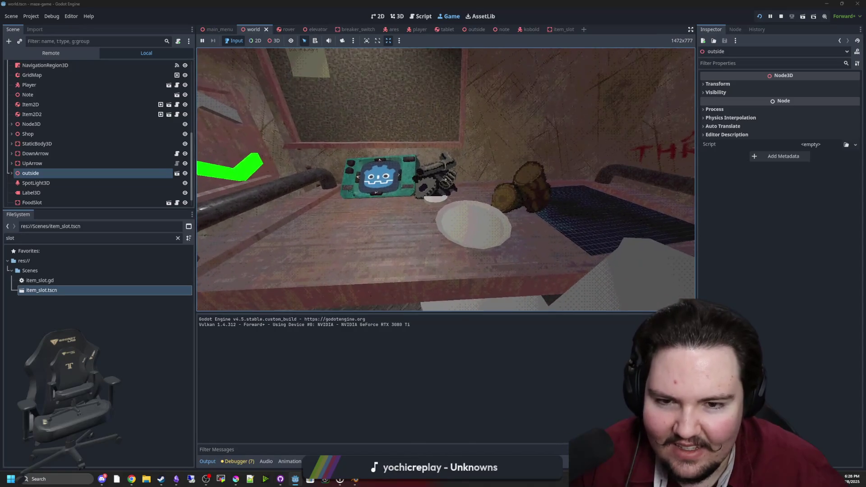
# Move around the desk toward the logs on the mat and plate, then pause the game.
pyautogui.press('s')
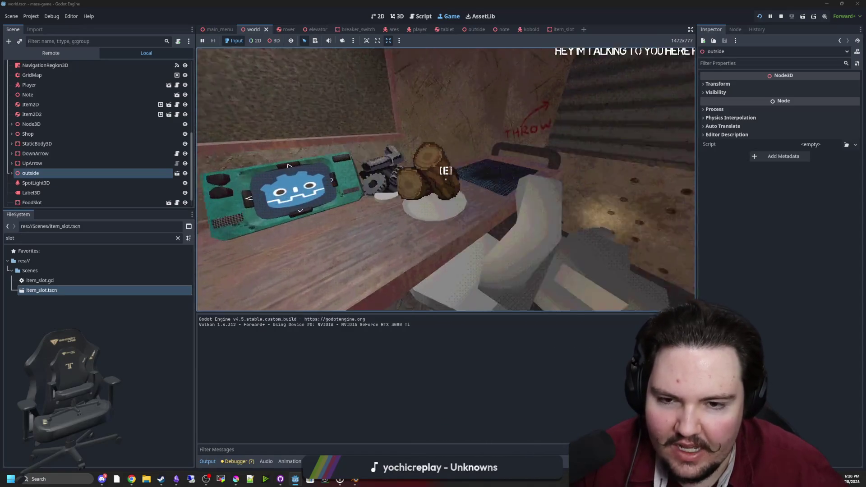
pyautogui.press('s')
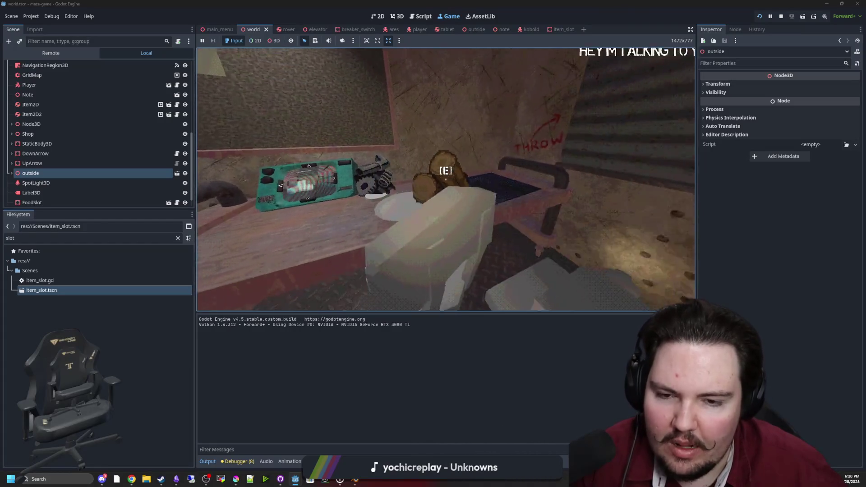
pyautogui.press('s')
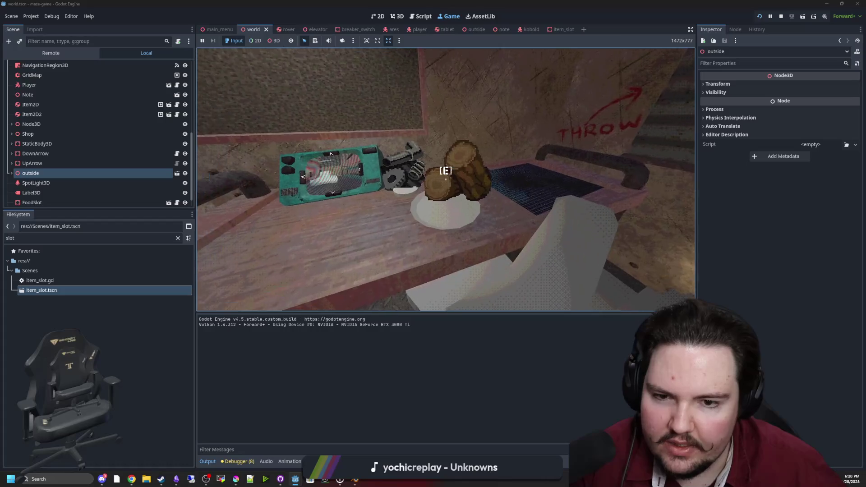
pyautogui.press('w')
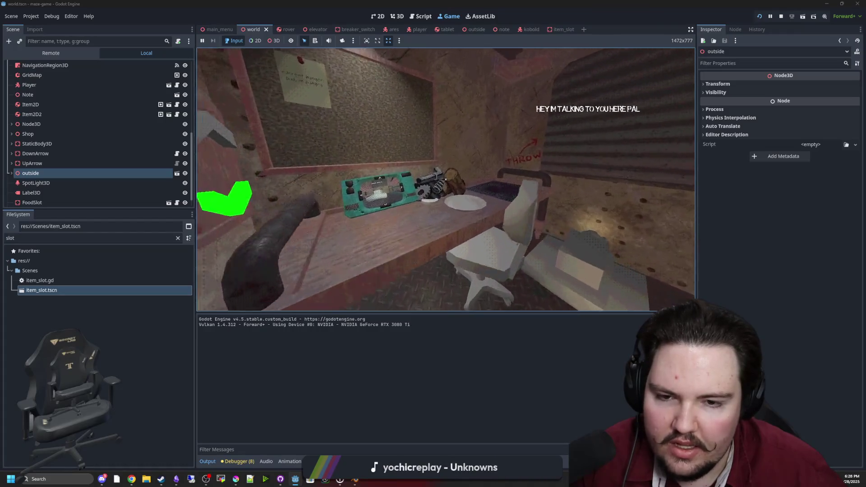
pyautogui.press('w')
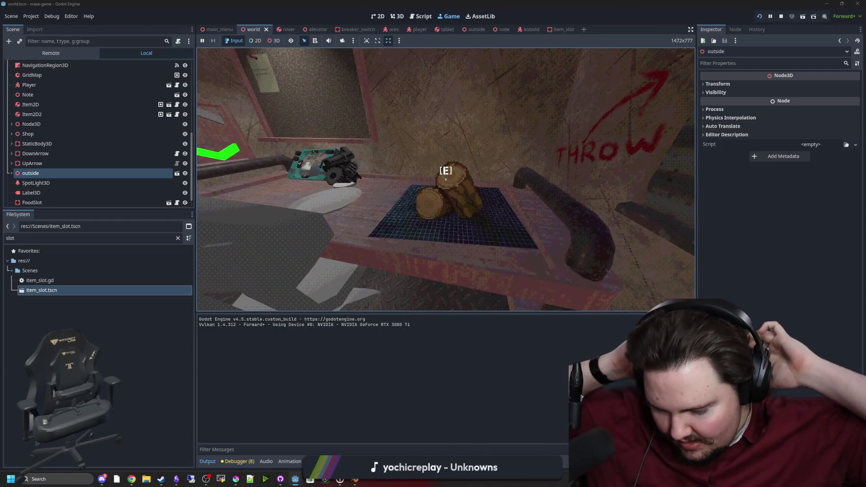
pyautogui.press('a')
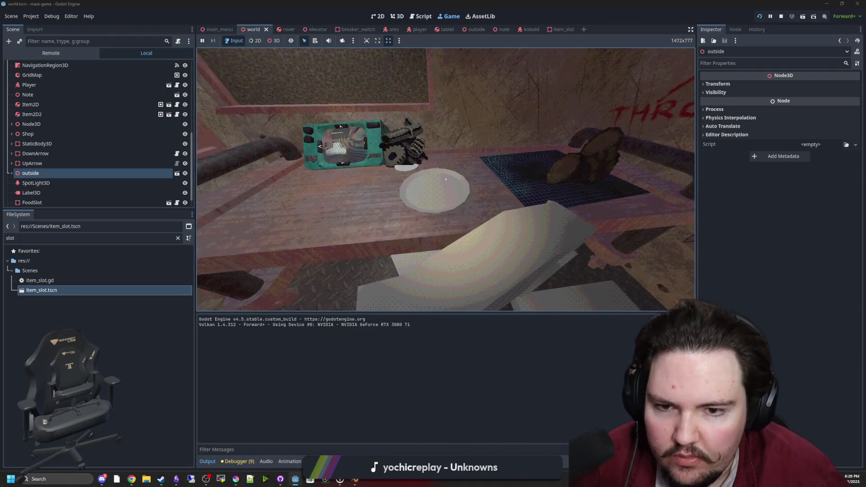
pyautogui.press('Escape')
pyautogui.press('super')
# Stop the test play, select the WaterSlot node and frame it in the view.
pyautogui.click(782, 17)
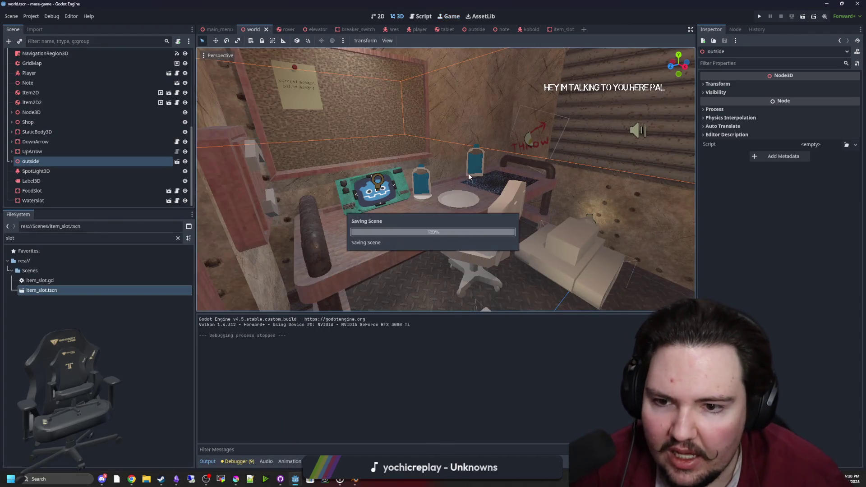
pyautogui.scroll(-1, 54, 199)
pyautogui.click(33, 201)
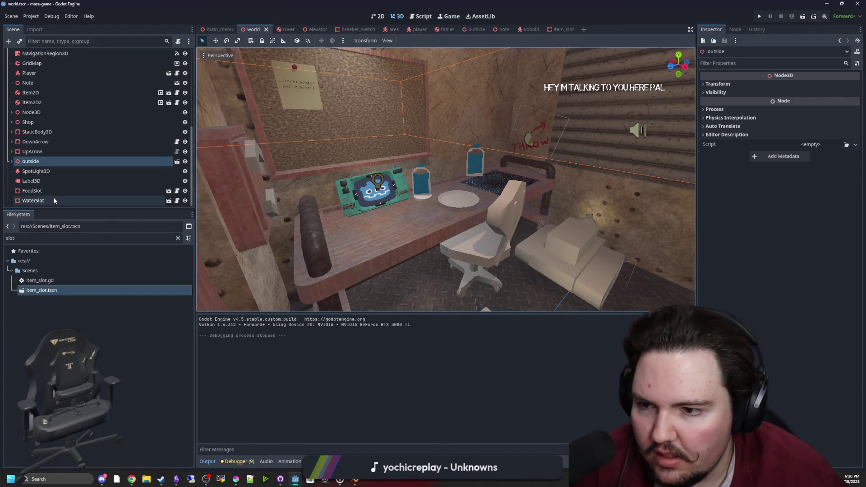
pyautogui.press('f')
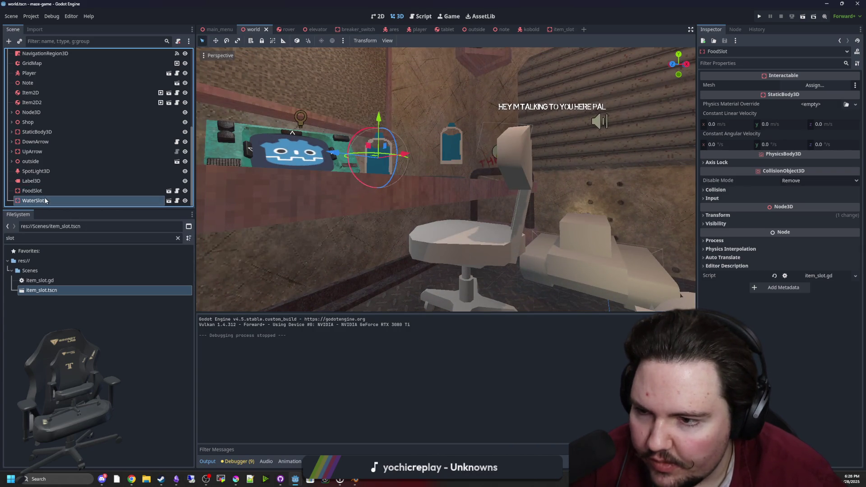
# Open WaterSlot's item_slot.tscn scene in the editor.
pyautogui.rightClick(41, 201)
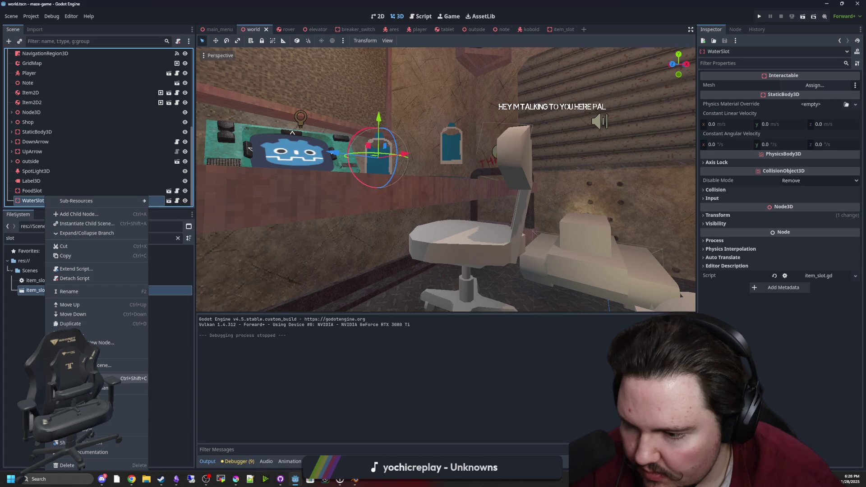
pyautogui.click(167, 201)
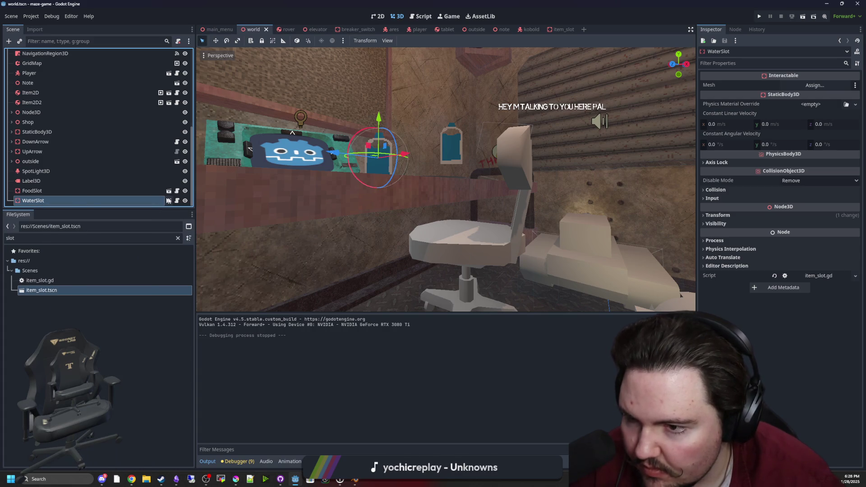
pyautogui.click(169, 200)
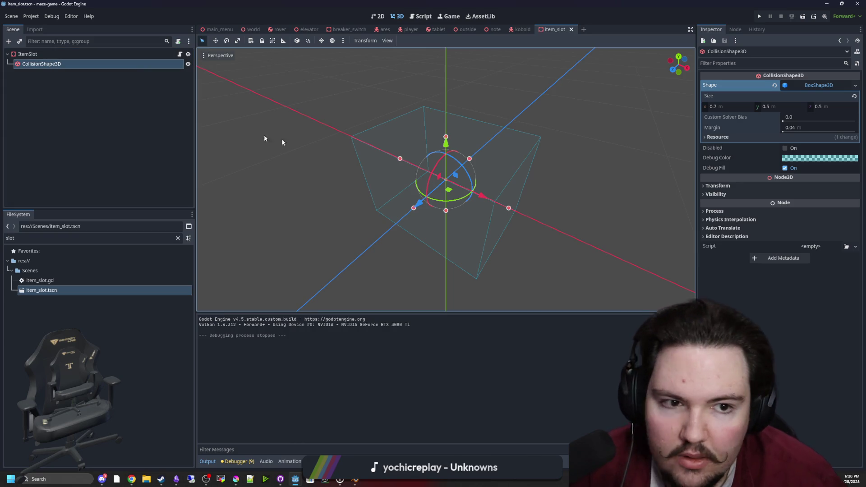
# Expand and collapse the CollisionShape3D Transform section to check its position, rotation and scale.
pyautogui.click(715, 186)
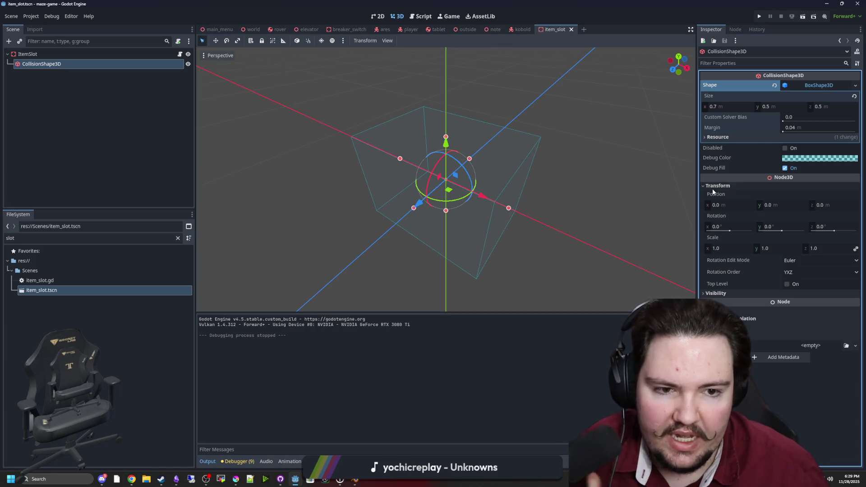
pyautogui.click(713, 189)
pyautogui.click(712, 188)
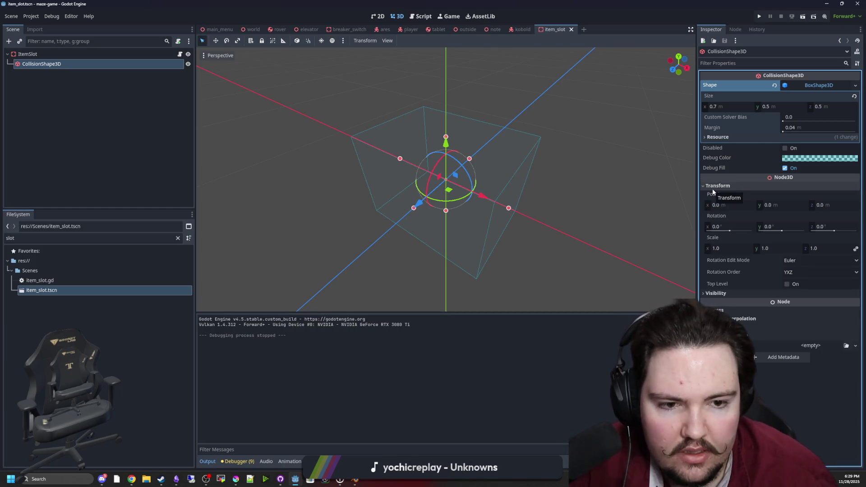
pyautogui.click(713, 188)
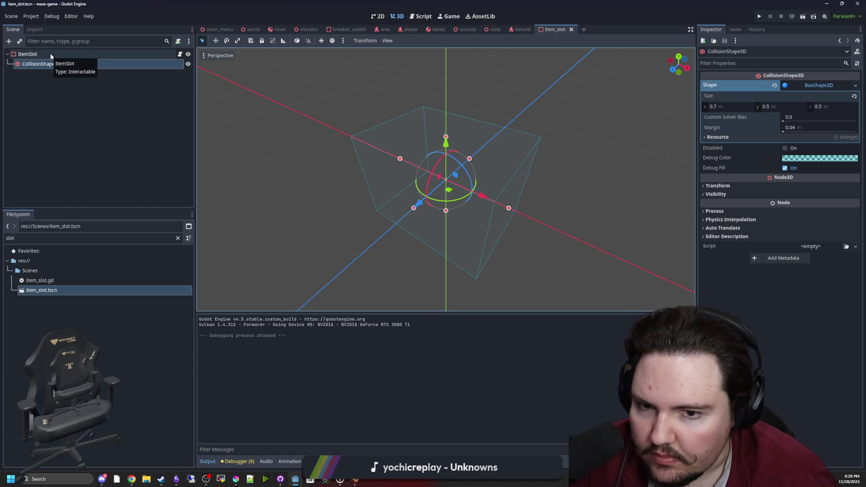
# Open the item_slot.gd script attached to ItemSlot.
pyautogui.rightClick(45, 65)
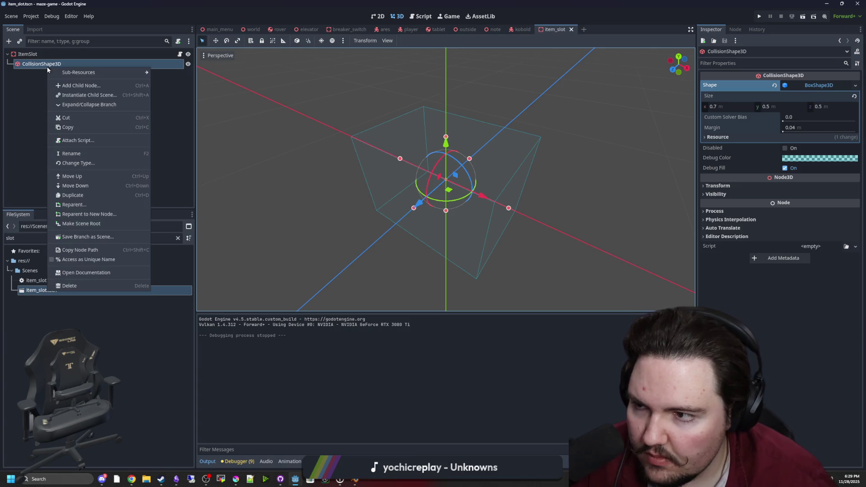
pyautogui.click(66, 121)
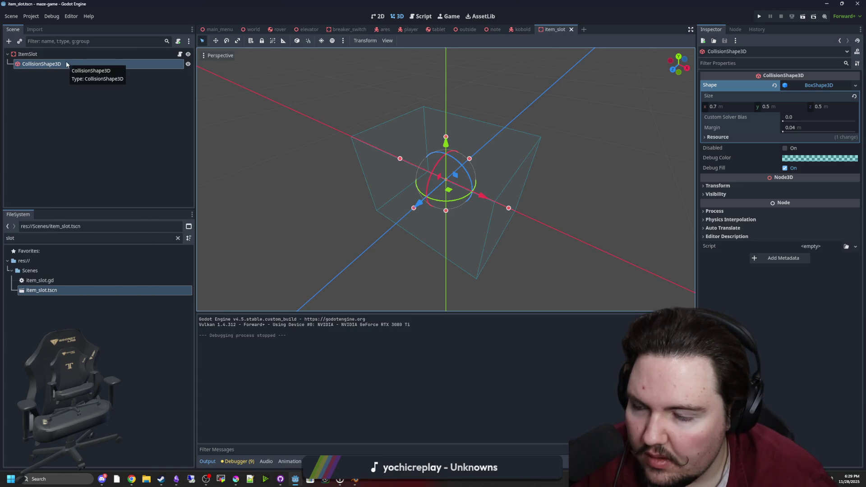
pyautogui.click(179, 54)
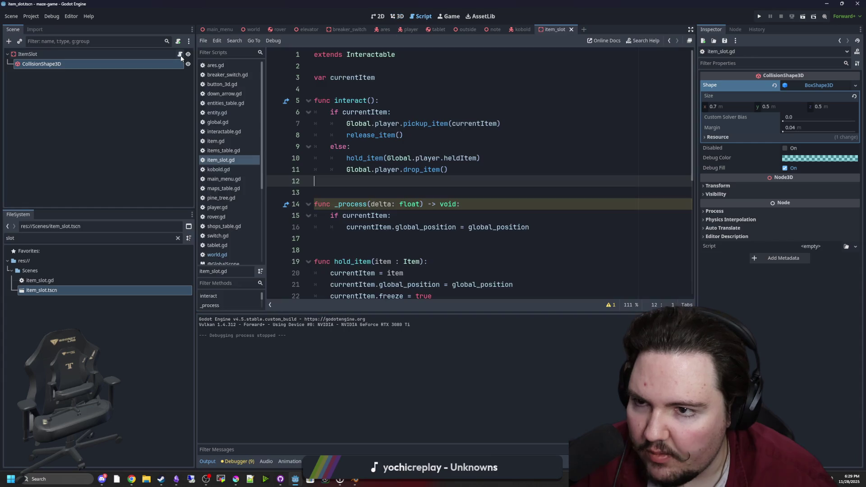
# Add a _ready() function below the currentItem declaration.
pyautogui.click(395, 189)
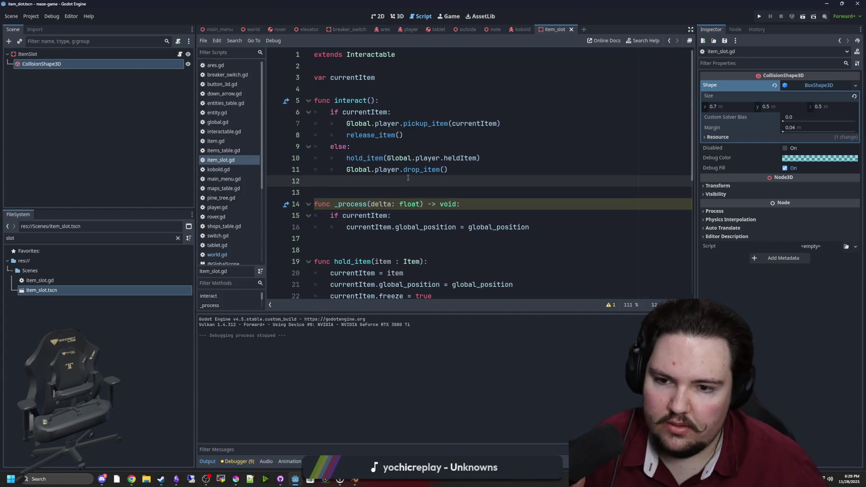
pyautogui.scroll(-5, 358, 158)
pyautogui.scroll(5, 357, 159)
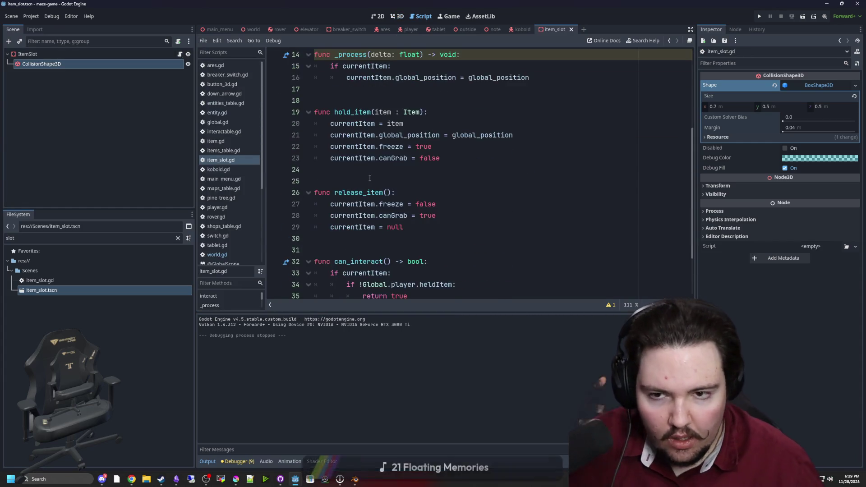
pyautogui.click(348, 93)
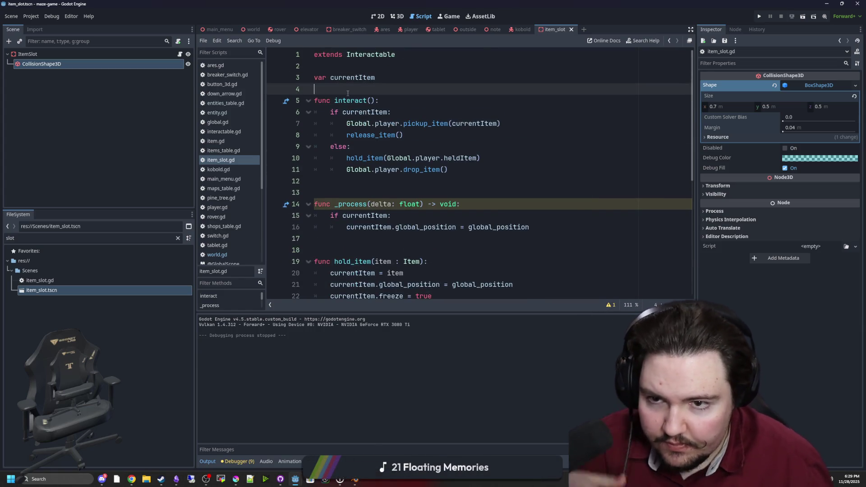
pyautogui.press('Return')
pyautogui.press('Return')
pyautogui.press('Up')
pyautogui.write('_')
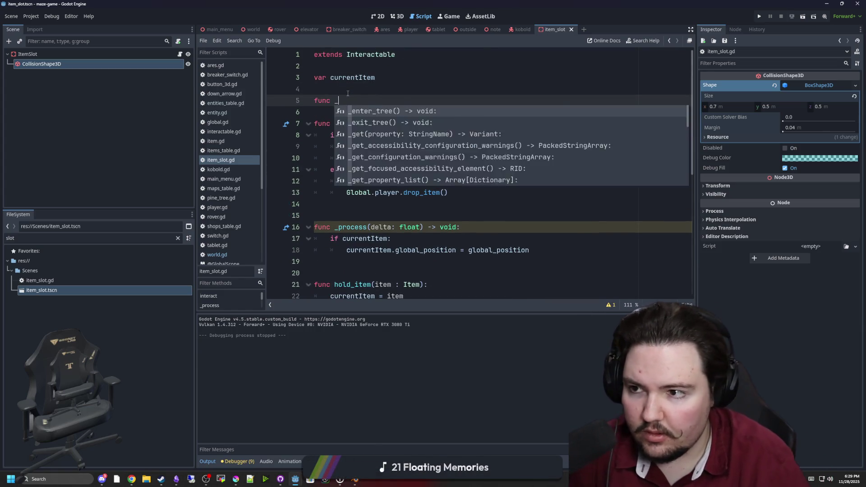
pyautogui.press('Return')
pyautogui.press('Return')
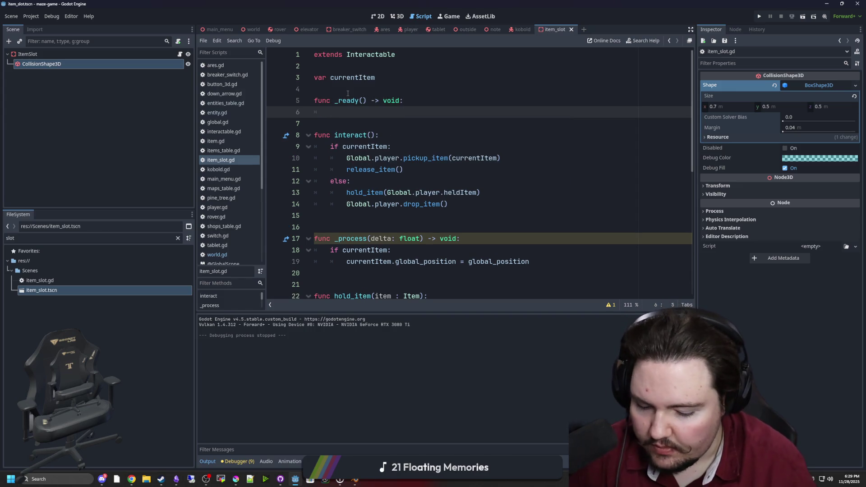
pyautogui.write('if')
pyautogui.click(340, 89)
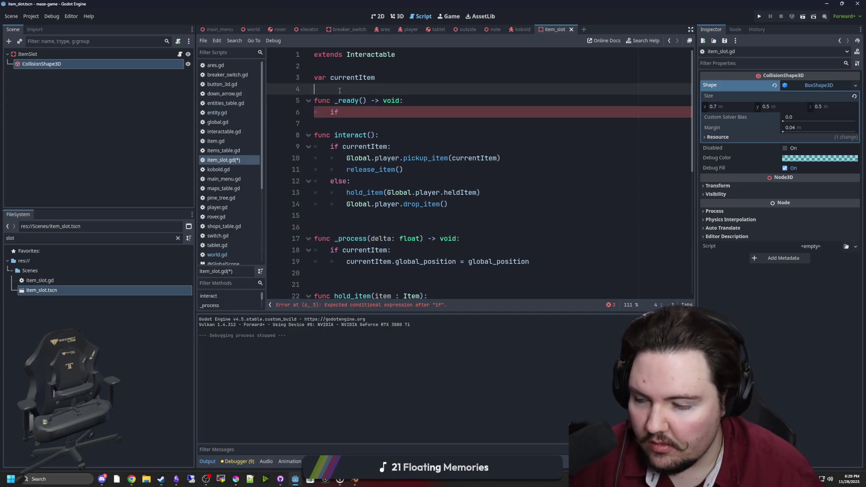
pyautogui.press('Return')
pyautogui.press('Return')
pyautogui.press('Up')
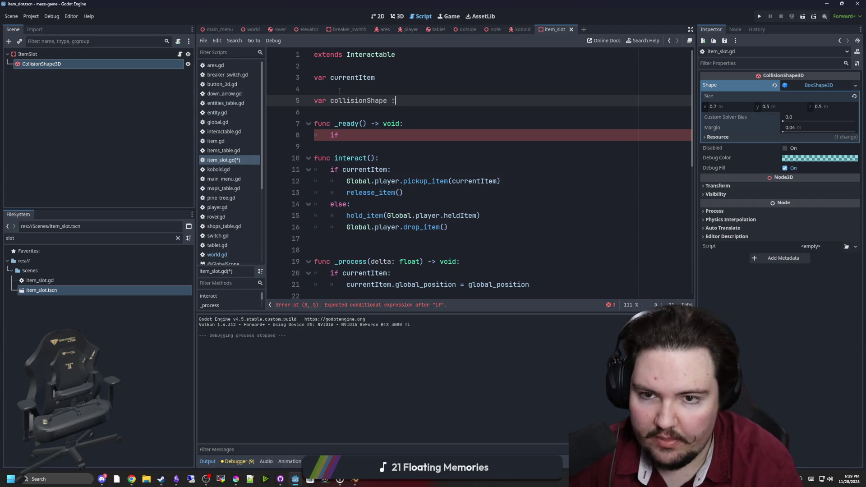
pyautogui.write('llision')
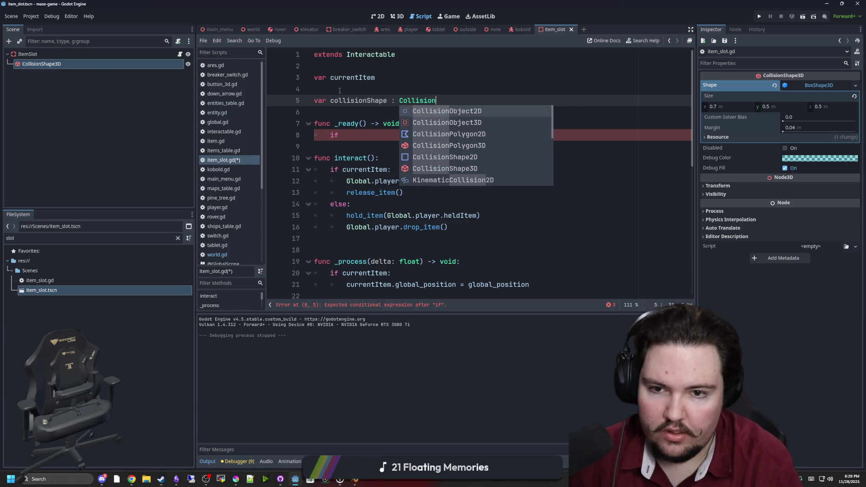
pyautogui.write('Shape3D')
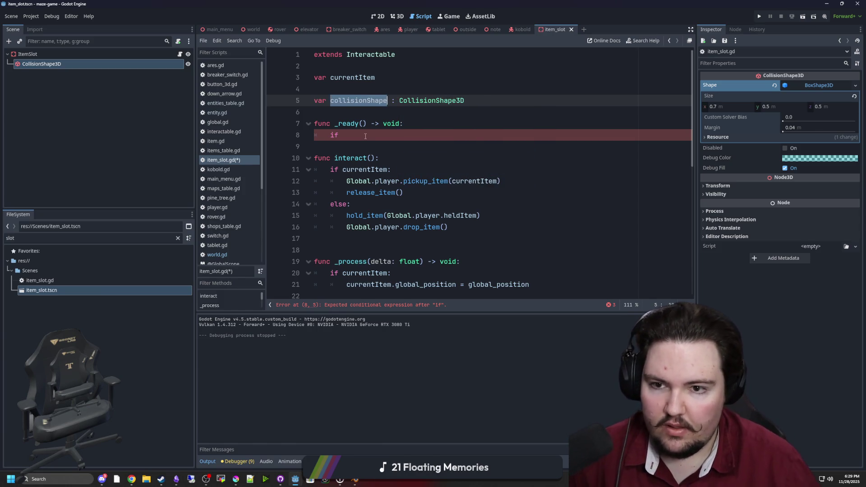
pyautogui.press('Down')
pyautogui.press('Down')
pyautogui.press('Down')
pyautogui.click(485, 101)
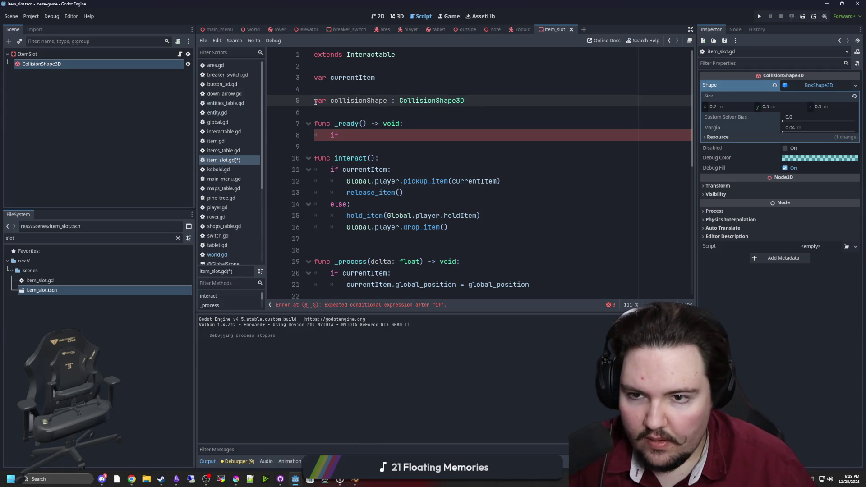
pyautogui.write('@onready ')
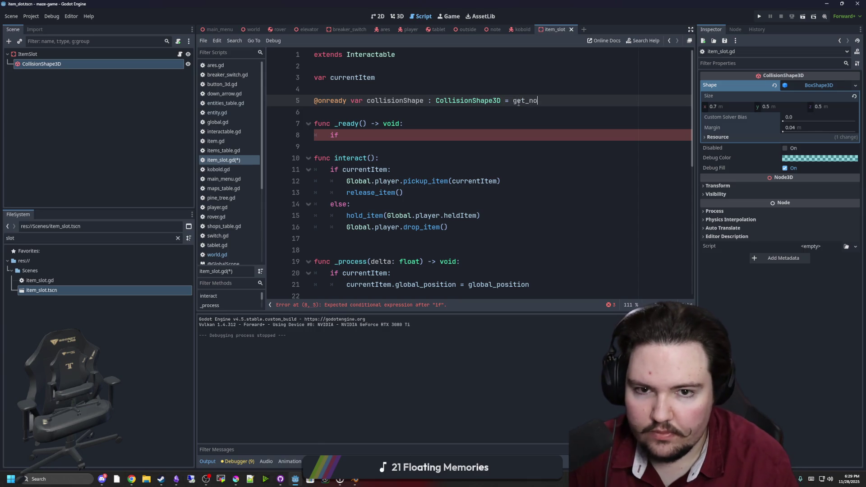
pyautogui.write('de_-r')
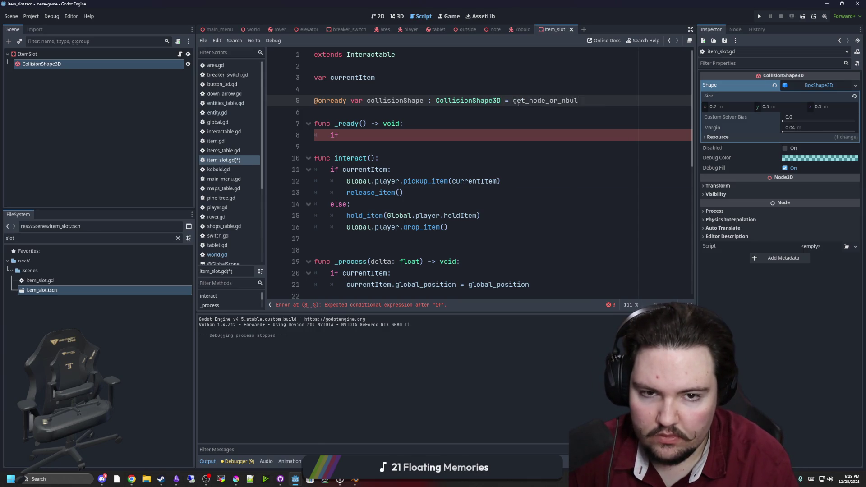
pyautogui.write('ull(')
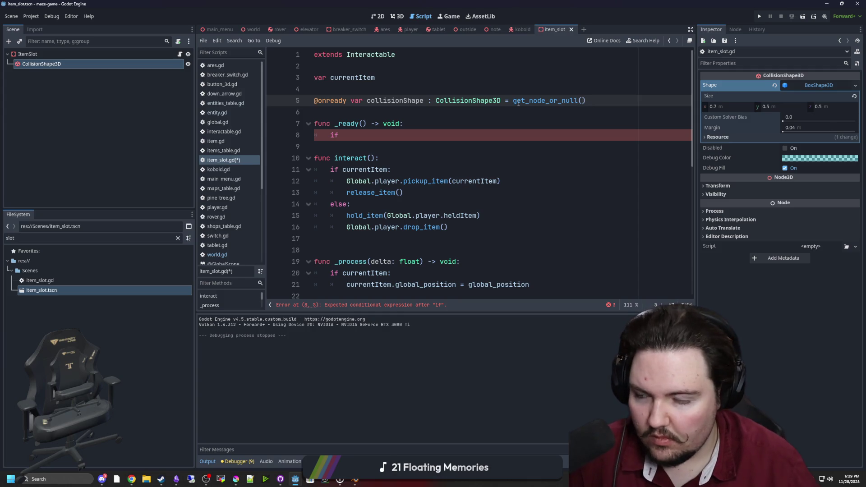
pyautogui.moveTo(40, 63); pyautogui.dragTo(583, 102)
pyautogui.click(354, 134)
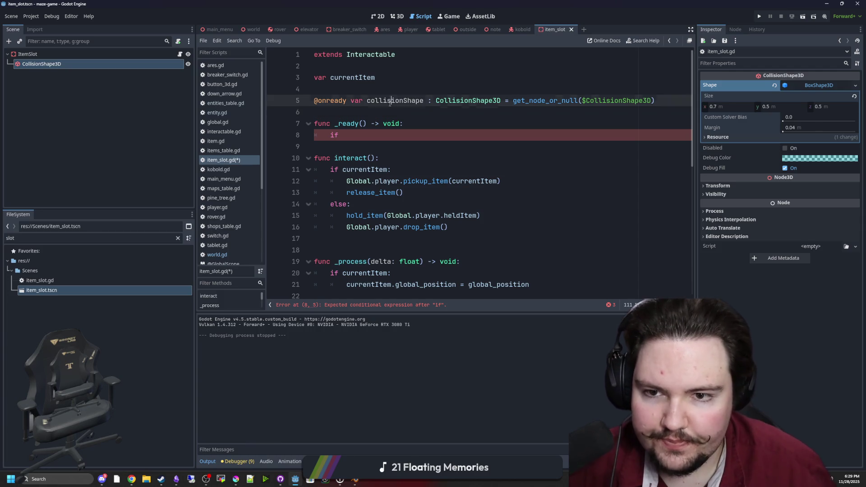
# In _ready, create a new CollisionShape3D when none exists and add it as a child.
pyautogui.click(354, 134)
pyautogui.write('!co')
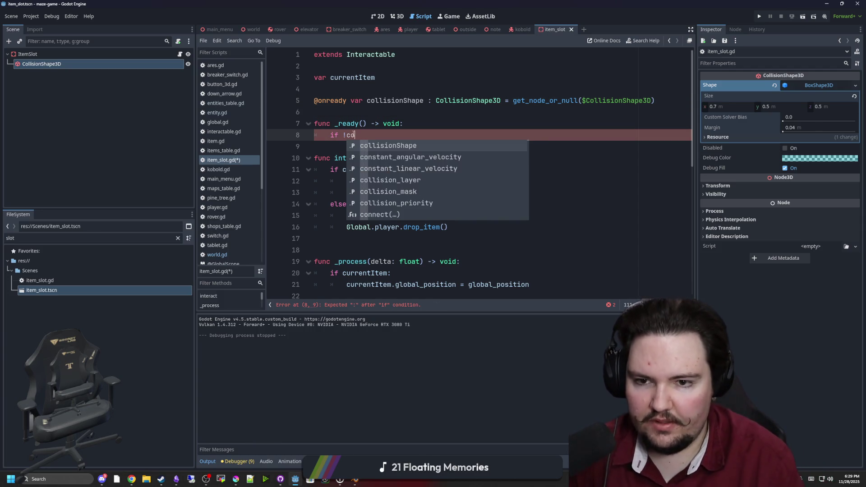
pyautogui.press('Return')
pyautogui.press('BackSpace')
pyautogui.press('Return')
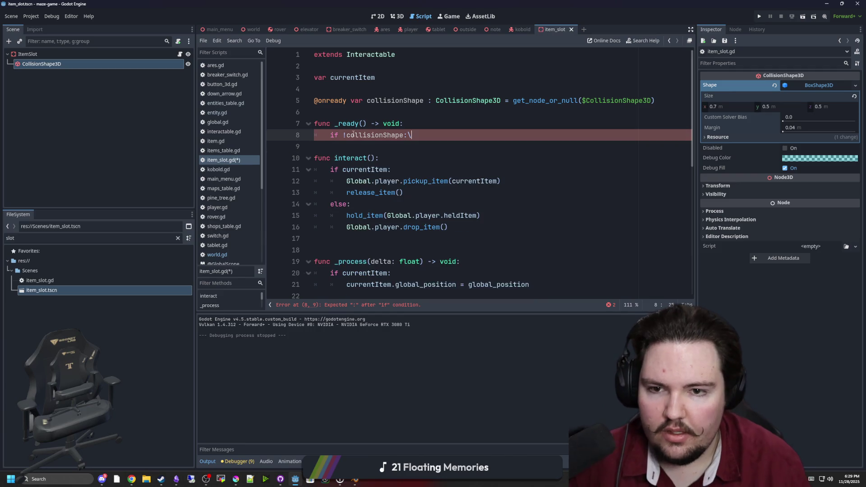
pyautogui.write('collisionShape = Co')
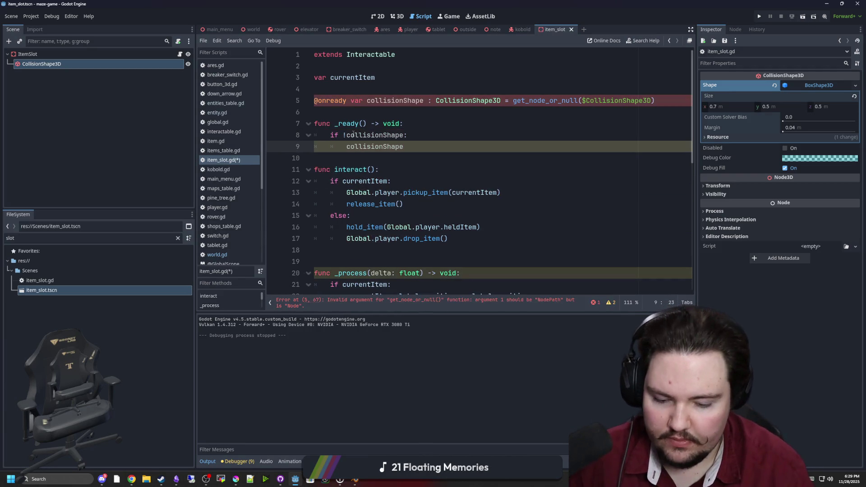
pyautogui.write('llision')
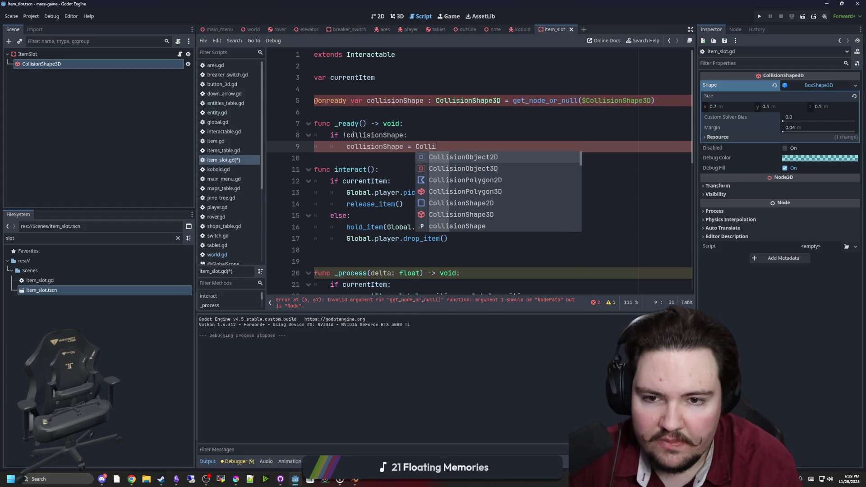
pyautogui.press('Down')
pyautogui.press('Return')
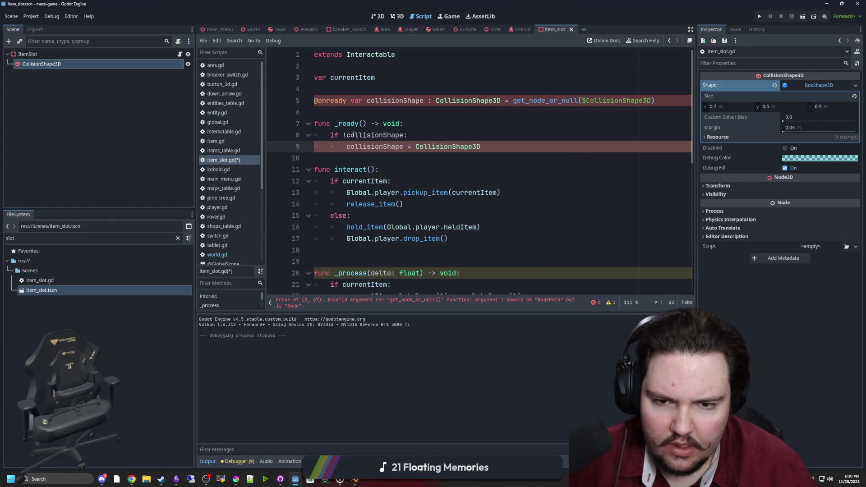
pyautogui.press('Return')
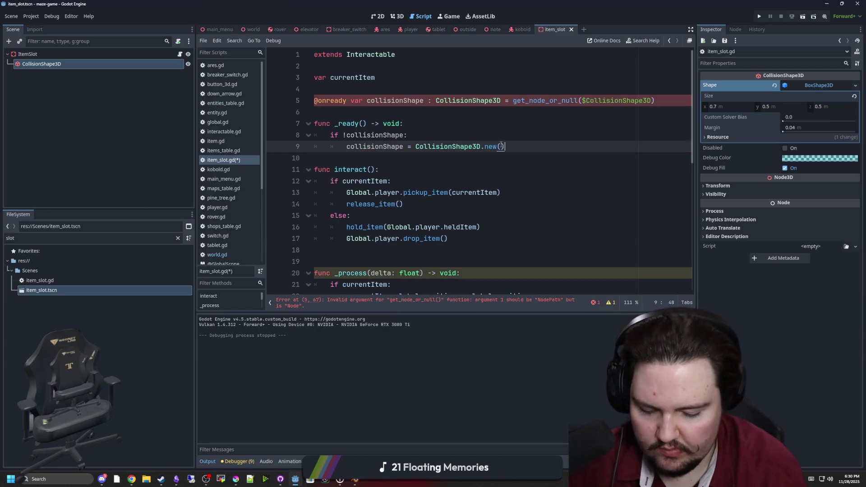
pyautogui.press('Return')
pyautogui.write('child(coll')
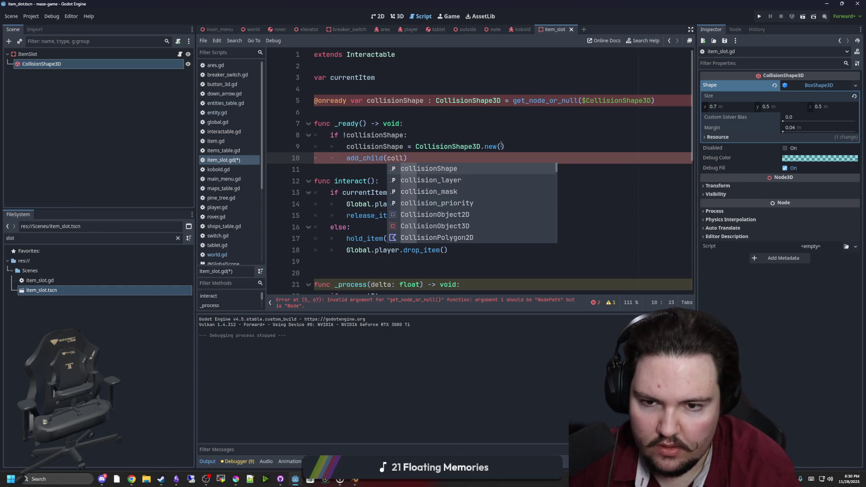
pyautogui.press('Return')
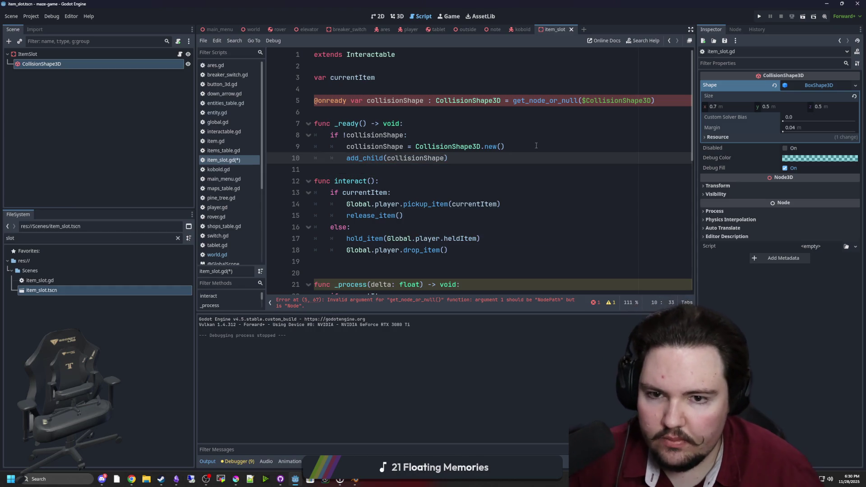
# Assign collisionShape.shape = BoxShape3D.new(), checking the BoxShape3D documentation.
pyautogui.click(536, 145)
pyautogui.press('Return')
pyautogui.write('collis')
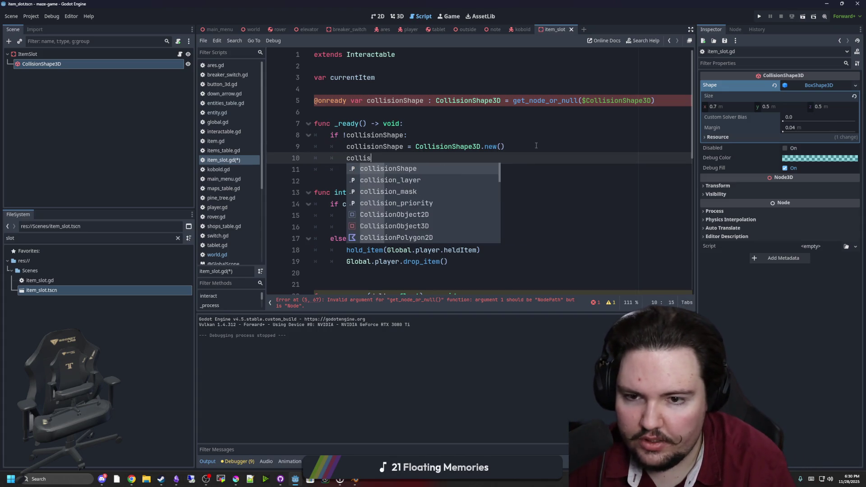
pyautogui.press('Return')
pyautogui.write('.shj')
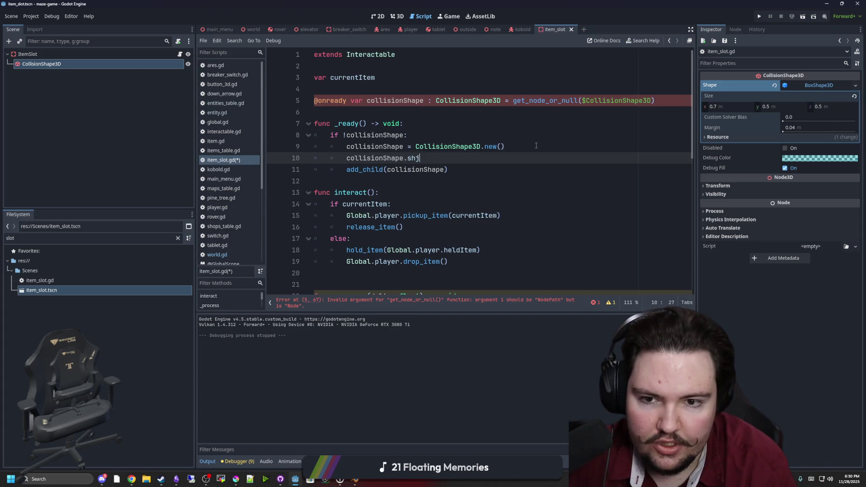
pyautogui.press('BackSpace')
pyautogui.write('ape = ')
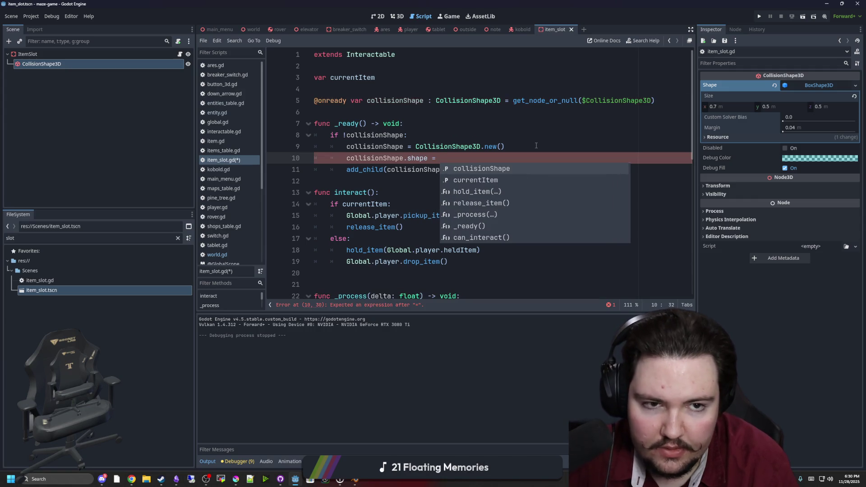
pyautogui.write('BoxSha')
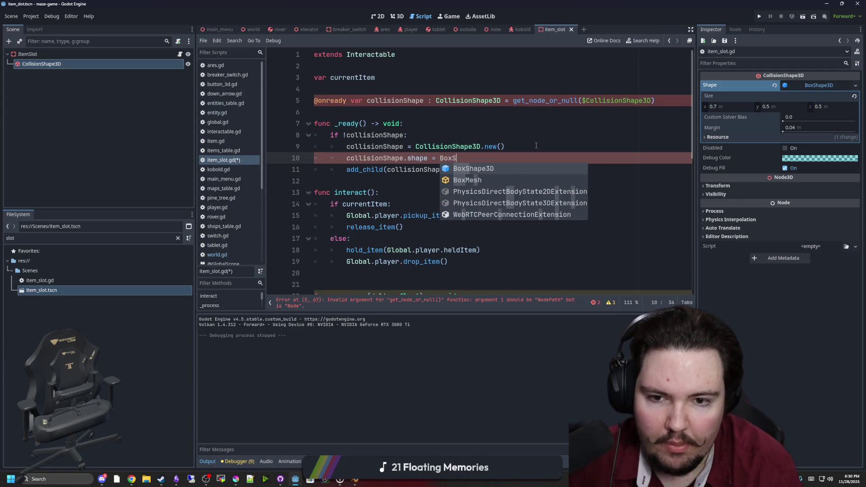
pyautogui.press('Return')
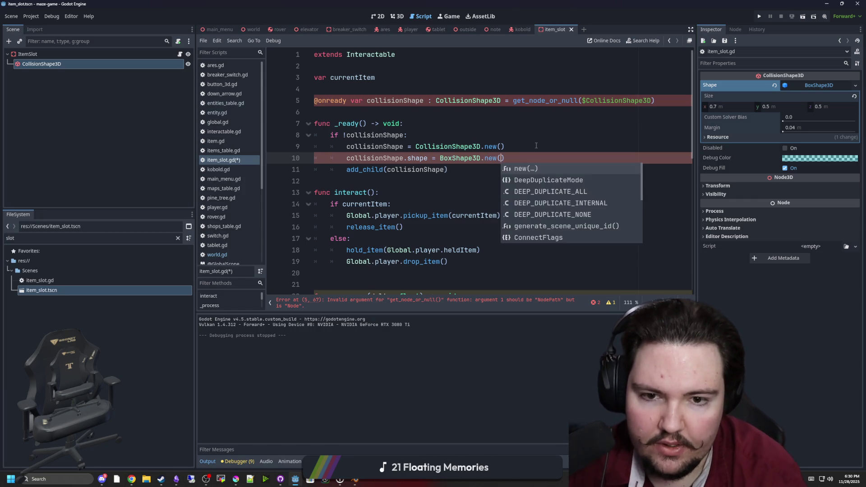
pyautogui.press('Return')
pyautogui.keyDown('ctrl'); pyautogui.click(458, 159); pyautogui.keyUp('ctrl')
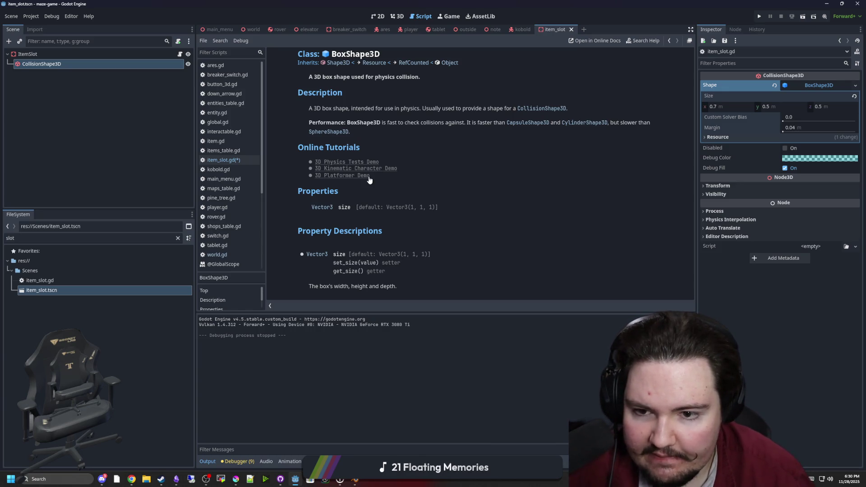
pyautogui.hotkey('alt', 'Left')
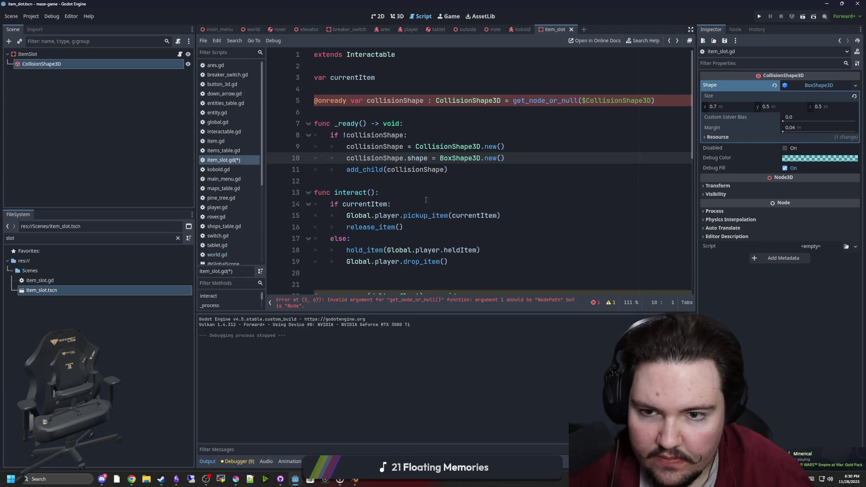
# Size the box with set_size(Vector3(0.5,0.5,0.5)).
pyautogui.press('Return')
pyautogui.write('collisionShape.shape =')
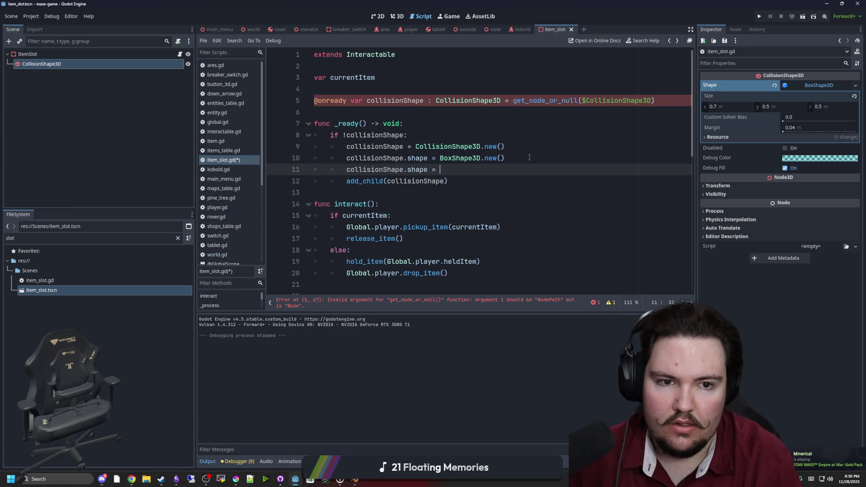
pyautogui.hotkey('ctrl', 'space')
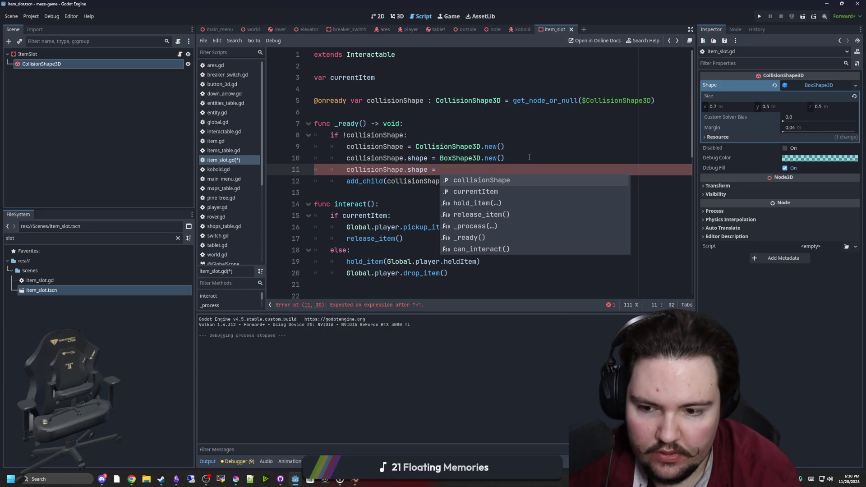
pyautogui.press('BackSpace')
pyautogui.press('BackSpace')
pyautogui.press('BackSpace')
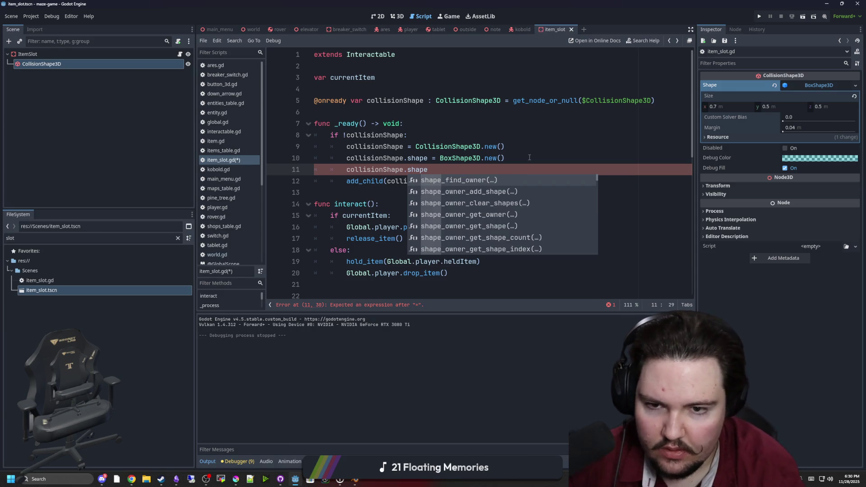
pyautogui.write('.set_s')
pyautogui.write('i')
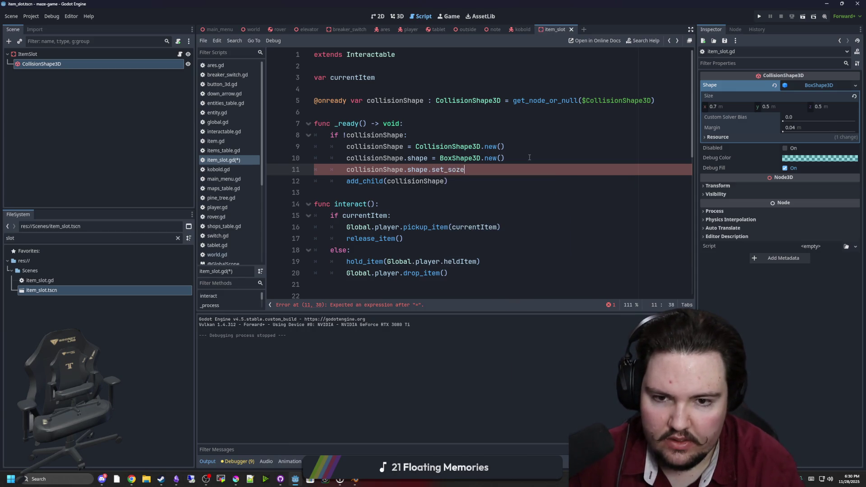
pyautogui.write('ze')
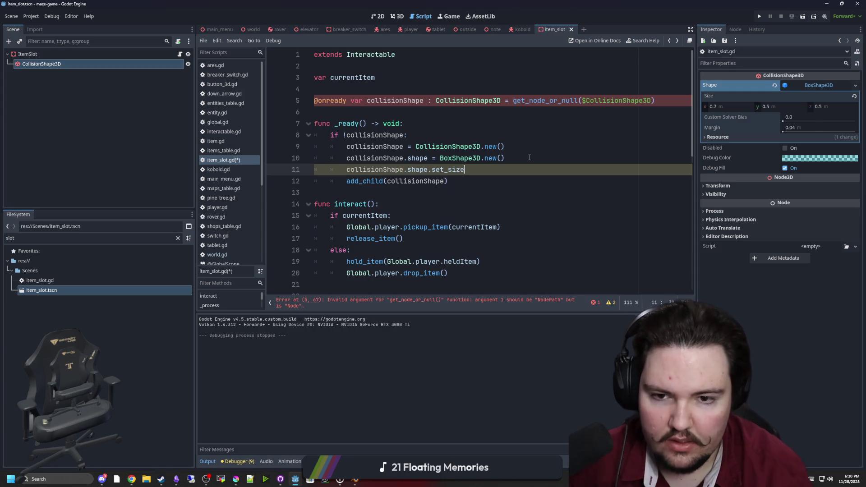
pyautogui.keyDown('ctrl'); pyautogui.click(461, 160); pyautogui.keyUp('ctrl')
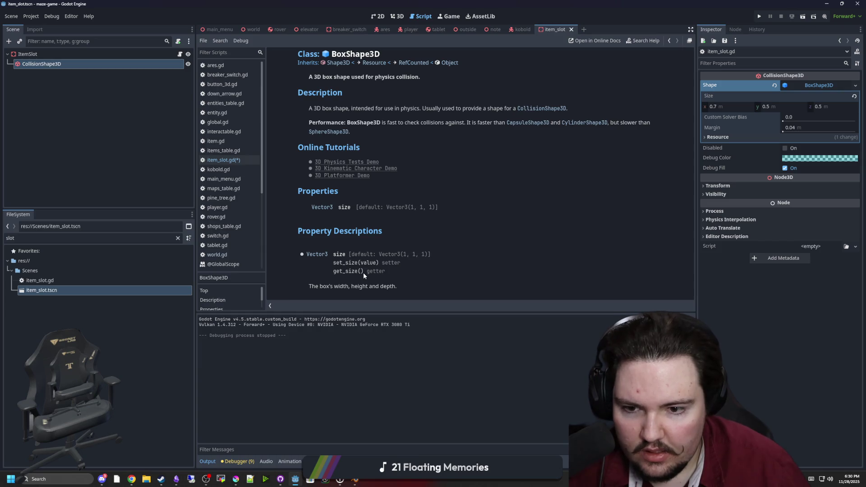
pyautogui.hotkey('ctrl', 'w')
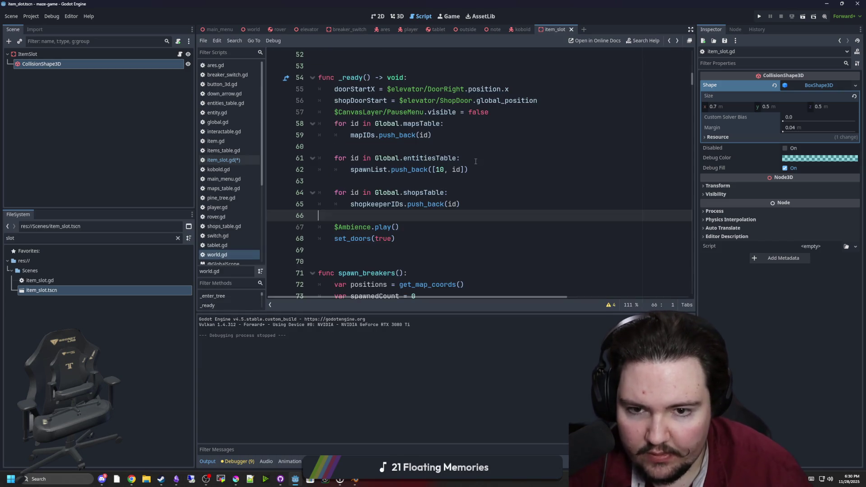
pyautogui.hotkey('alt', 'Left')
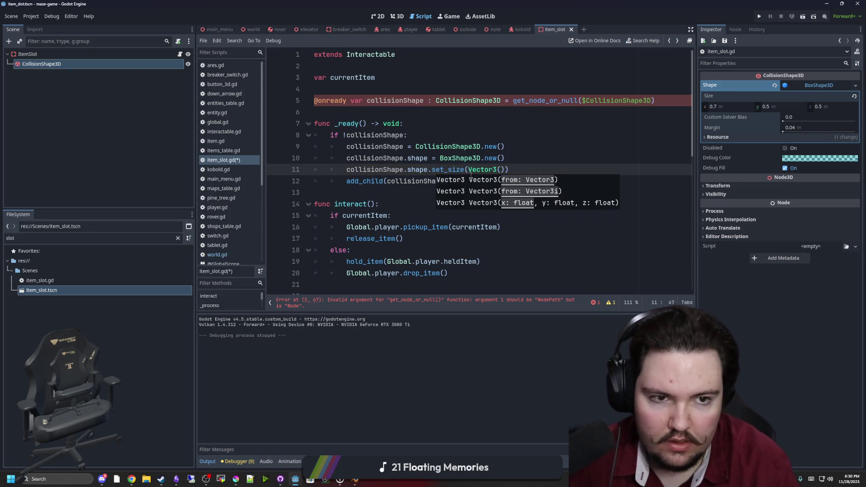
pyautogui.write(',0.5')
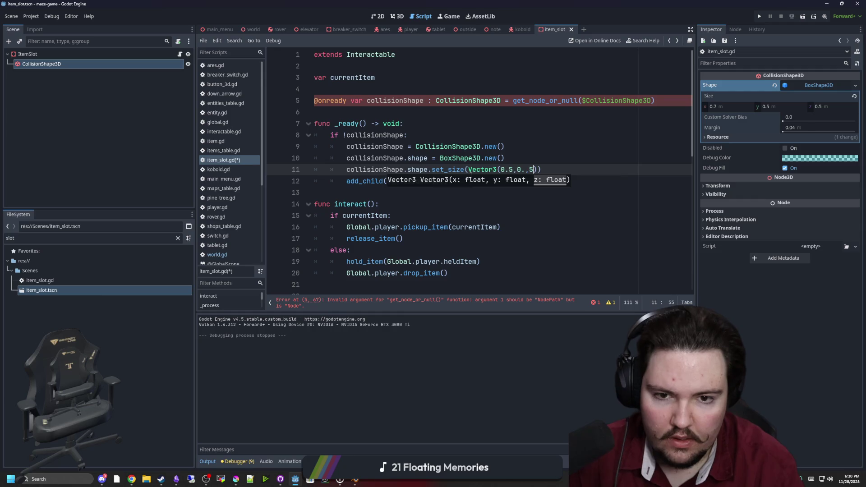
pyautogui.write(',0.5')
pyautogui.click(540, 152)
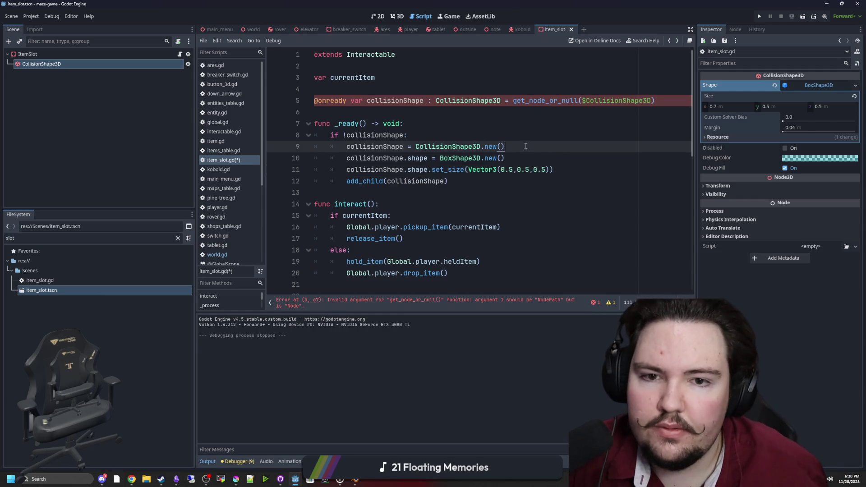
# Change the node path to the quoted string "CollisionShape3D" in get_node_or_null.
pyautogui.press('Up')
pyautogui.press('Up')
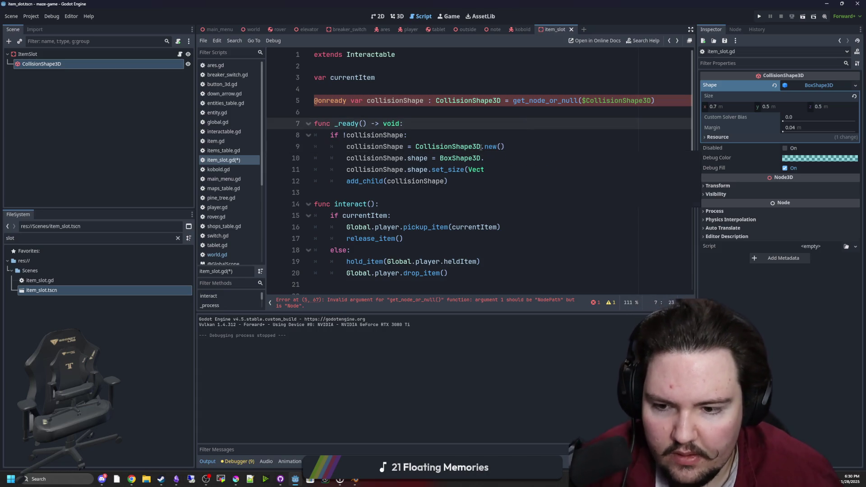
pyautogui.moveTo(479, 146)
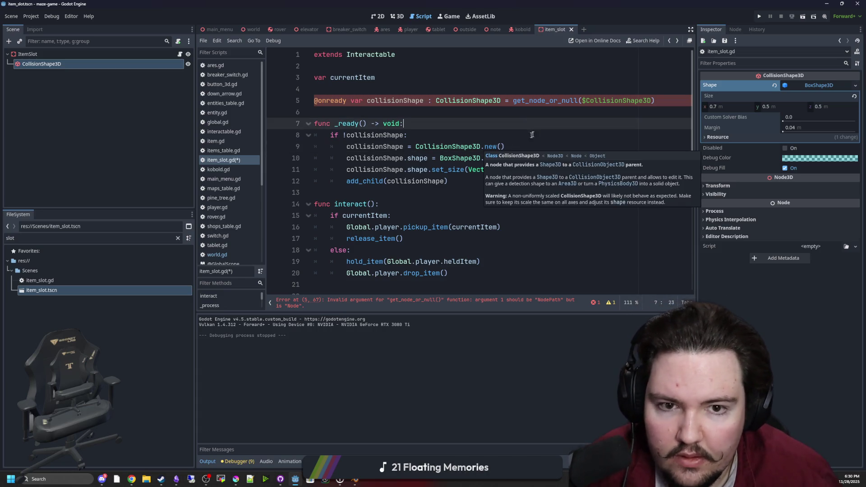
pyautogui.click(585, 100)
pyautogui.press('BackSpace')
pyautogui.write('"')
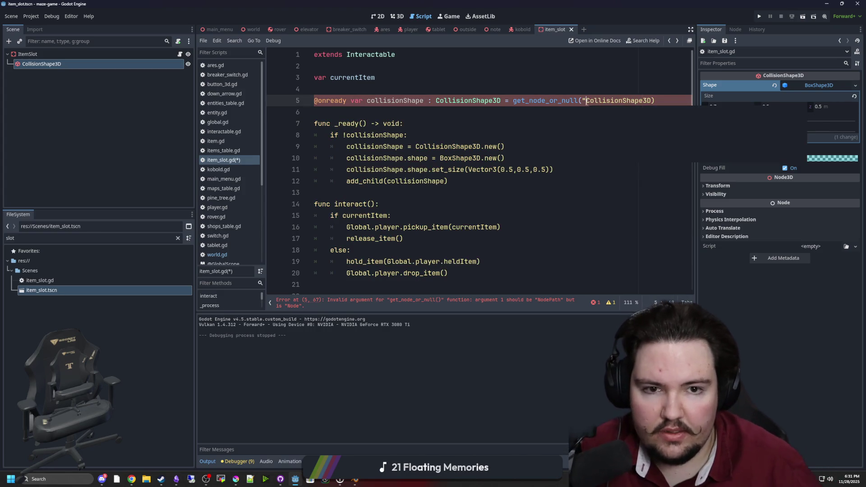
pyautogui.click(652, 101)
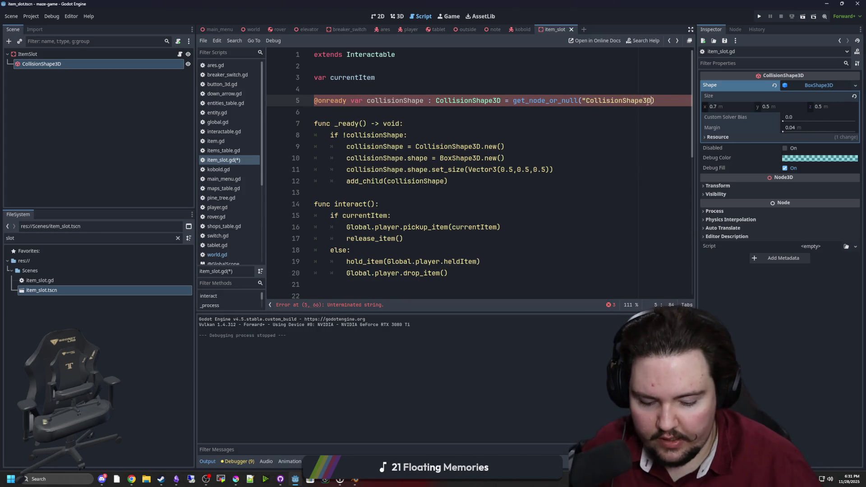
pyautogui.write('"')
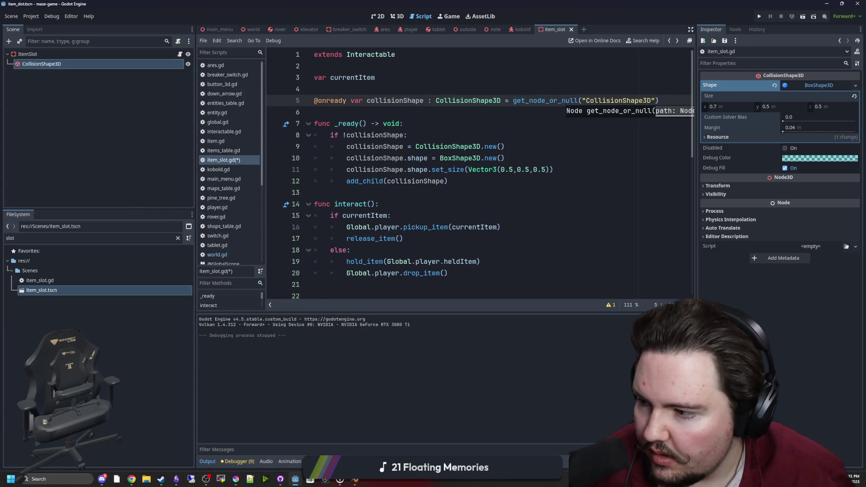
pyautogui.doubleClick(397, 100)
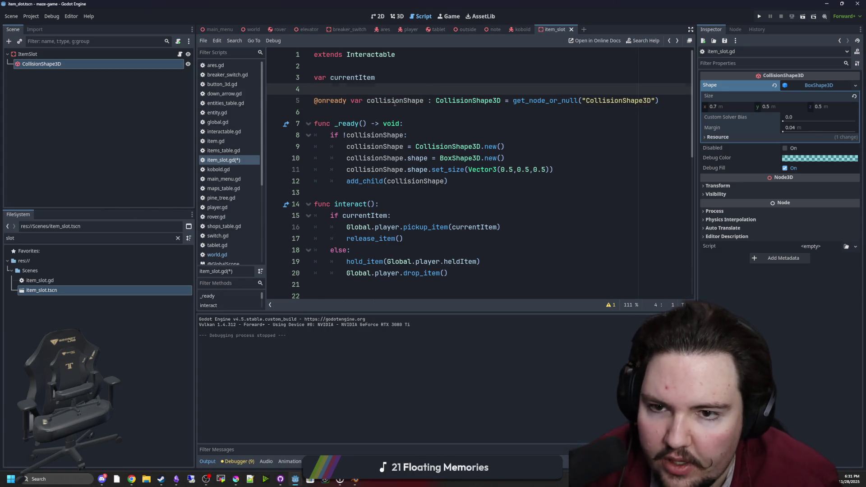
pyautogui.click(405, 92)
# Add a blank line after _ready and save the script and scene.
pyautogui.click(372, 189)
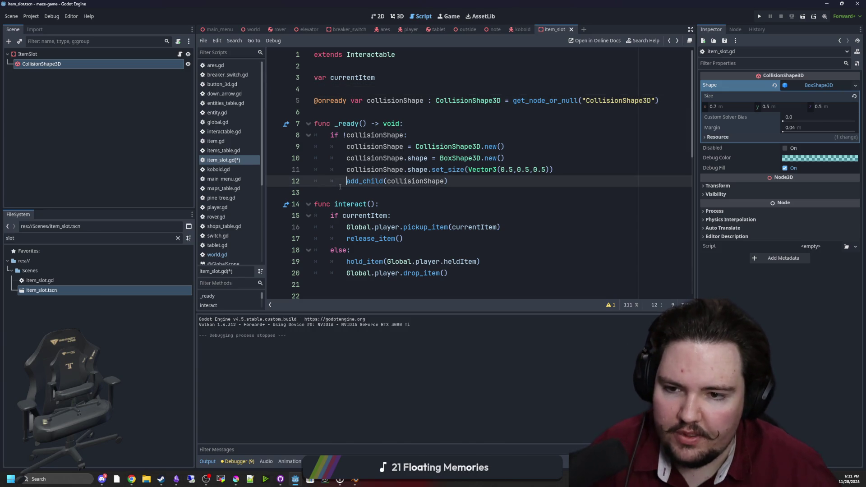
pyautogui.press('Return')
pyautogui.click(356, 116)
pyautogui.hotkey('ctrl', 's')
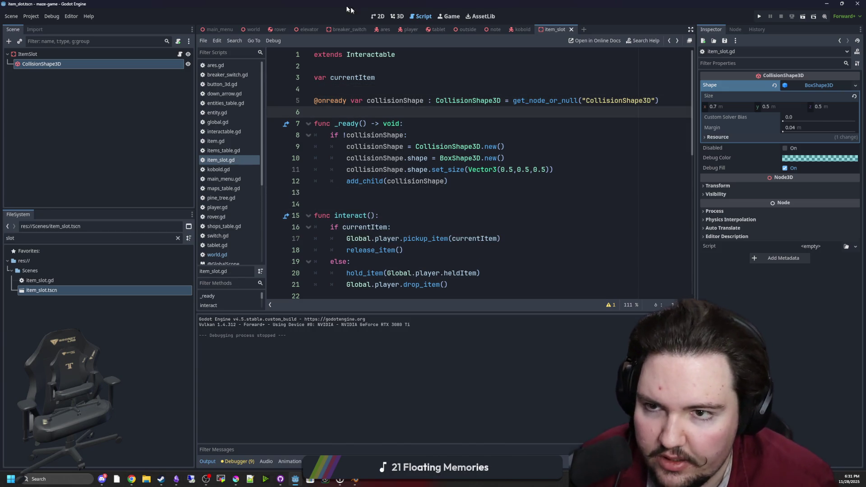
pyautogui.click(396, 16)
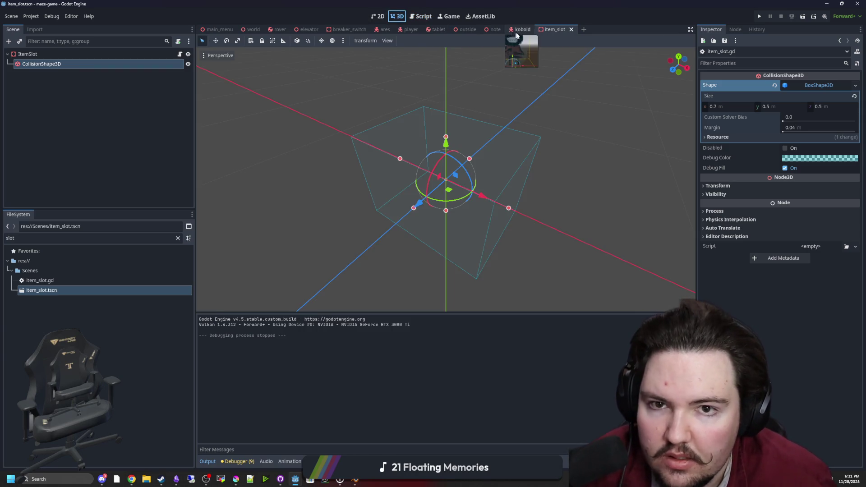
# Delete the item slot's CollisionShape3D node.
pyautogui.rightClick(61, 64)
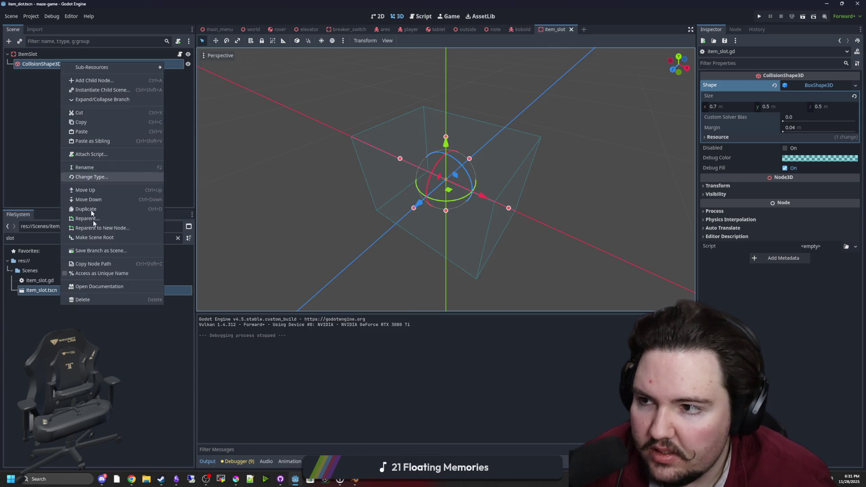
pyautogui.click(83, 300)
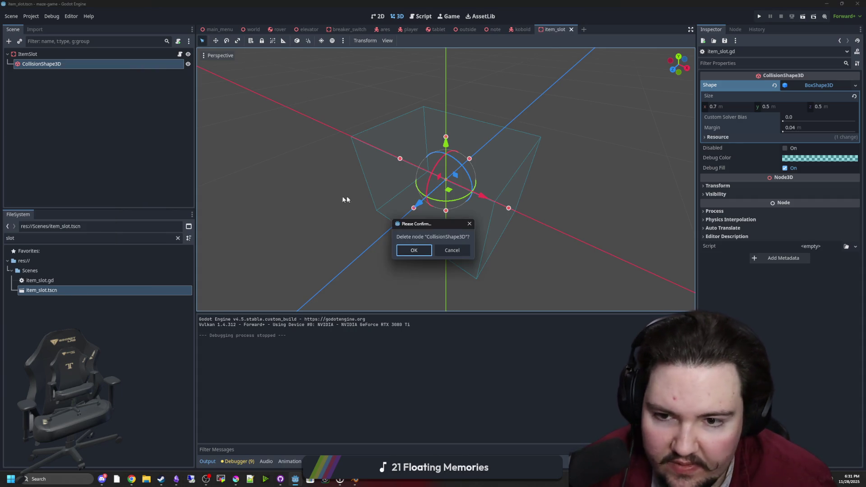
pyautogui.click(414, 251)
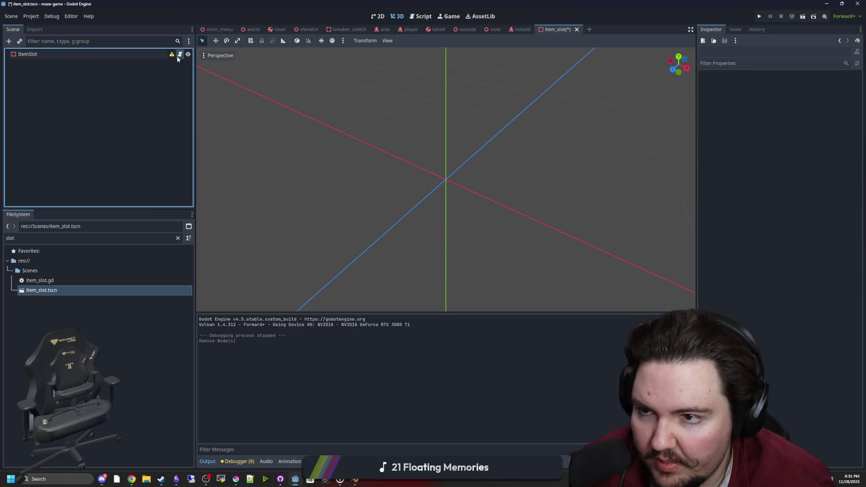
# Change the script's box size to Vector3(0.7,0.5,0.5), save, and open the world scene.
pyautogui.click(179, 55)
pyautogui.click(511, 166)
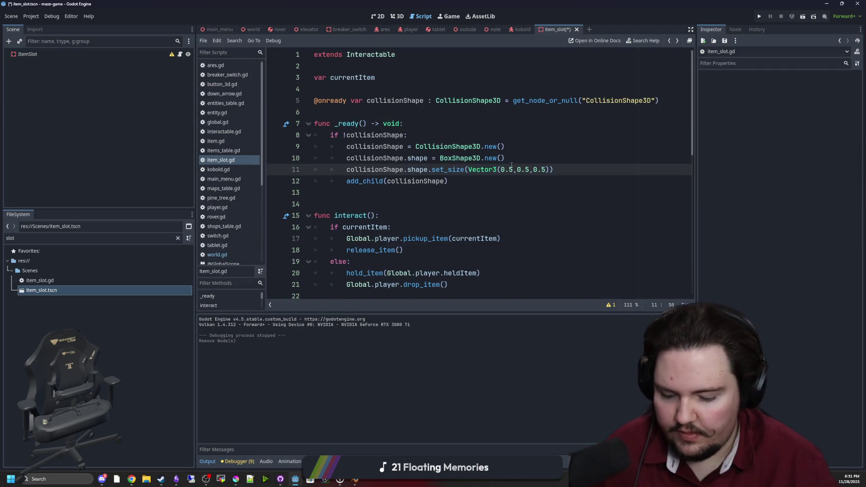
pyautogui.press('BackSpace')
pyautogui.write('7')
pyautogui.click(456, 135)
pyautogui.hotkey('ctrl', 's')
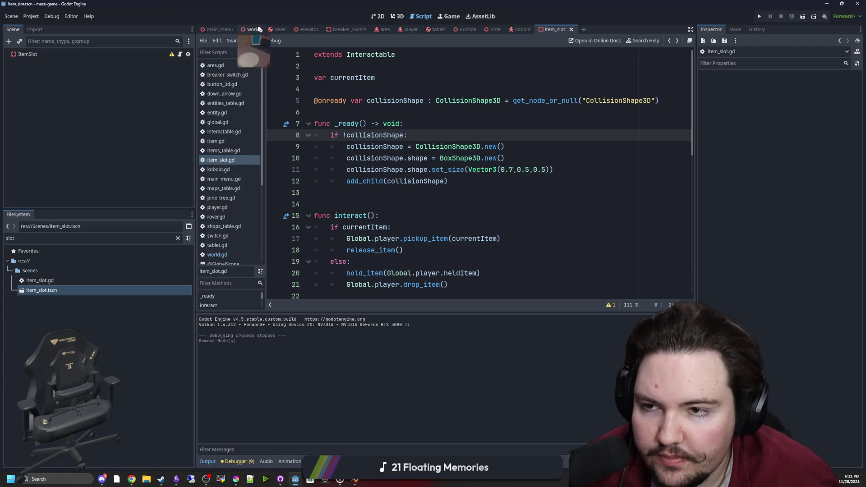
pyautogui.click(253, 30)
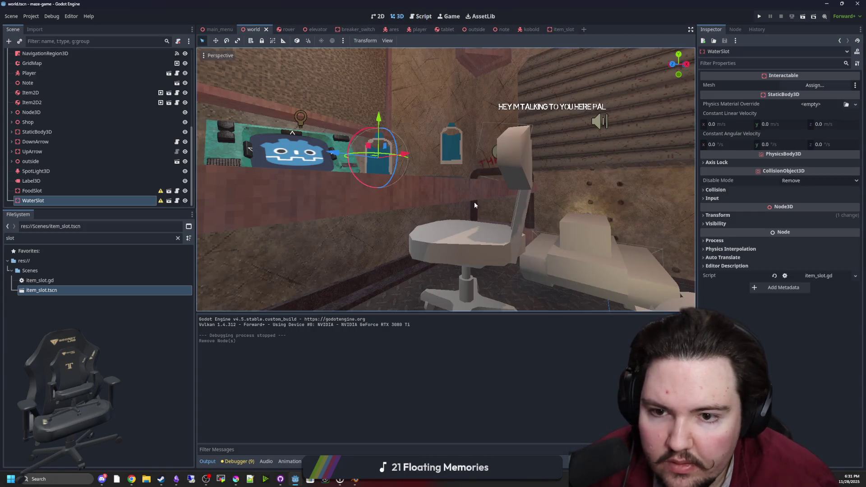
# Add a CollisionShape3D child to FoodSlot and give it a new BoxShape3D.
pyautogui.moveTo(475, 203)
pyautogui.mouseDown()
pyautogui.moveTo(455, 190)
pyautogui.moveTo(536, 228)
pyautogui.moveTo(428, 236)
pyautogui.moveTo(435, 201)
pyautogui.moveTo(375, 213)
pyautogui.moveTo(459, 205)
pyautogui.moveTo(392, 245)
pyautogui.moveTo(166, 187)
pyautogui.mouseUp()
pyautogui.scroll(-3, 426, 236)
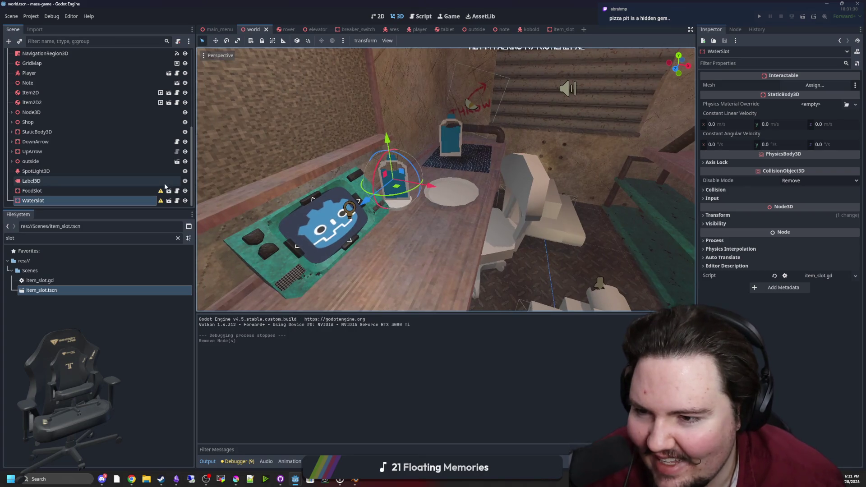
pyautogui.rightClick(72, 193)
pyautogui.press('Escape')
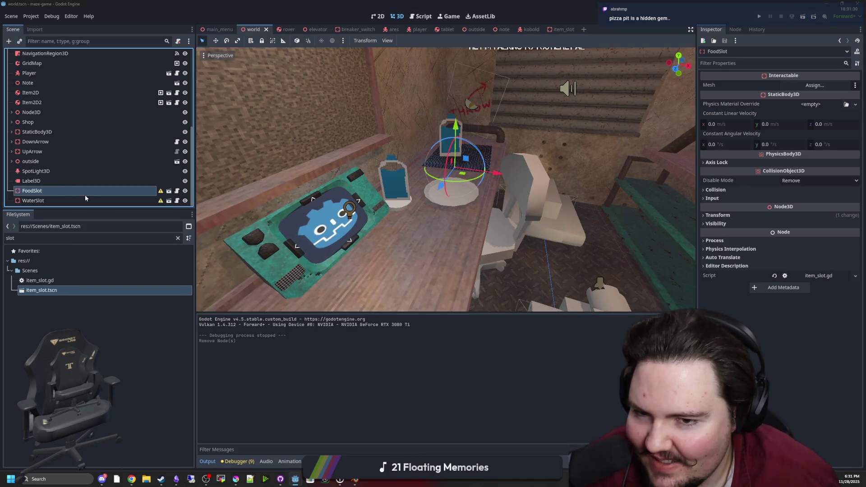
pyautogui.hotkey('ctrl', 'a')
pyautogui.write('coll')
pyautogui.press('Return')
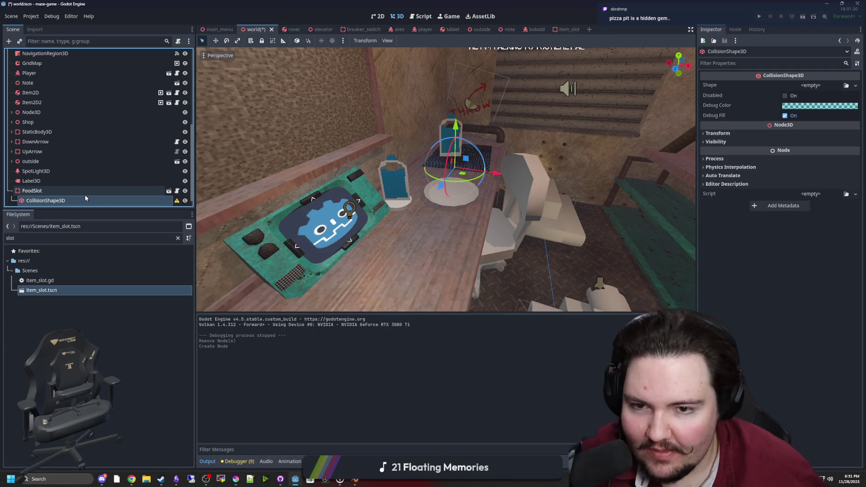
pyautogui.click(855, 85)
pyautogui.click(822, 185)
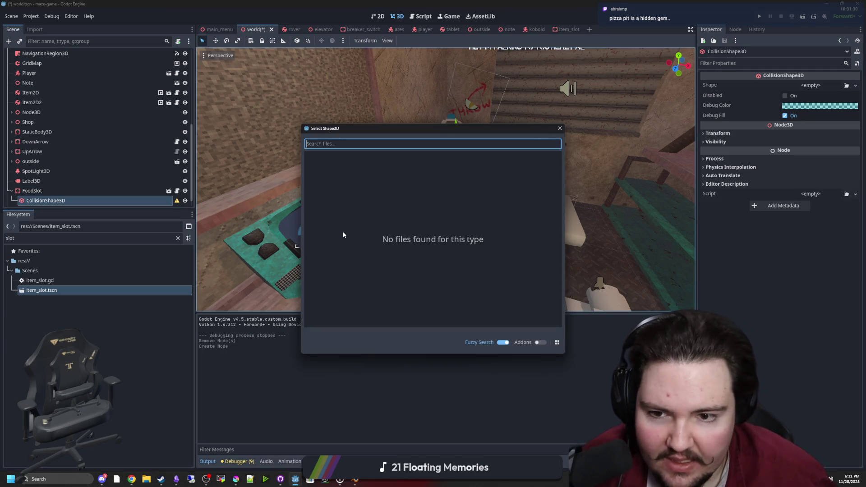
pyautogui.click(812, 85)
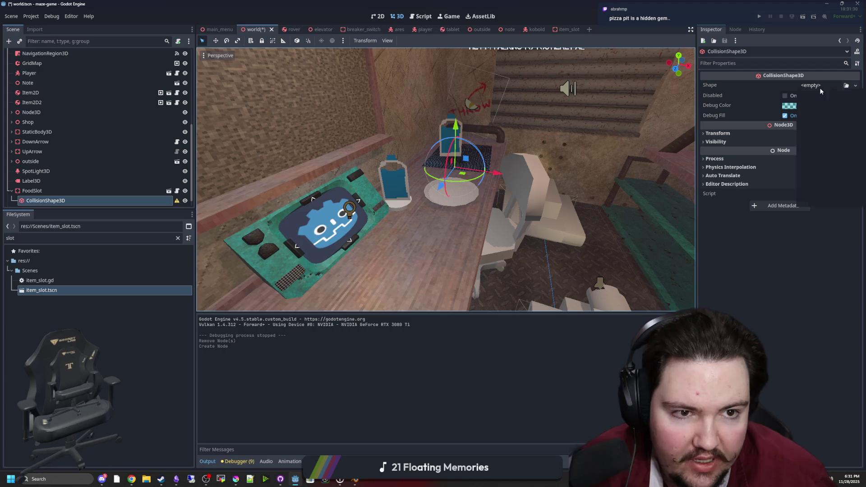
pyautogui.click(819, 122)
pyautogui.scroll(3, 523, 186)
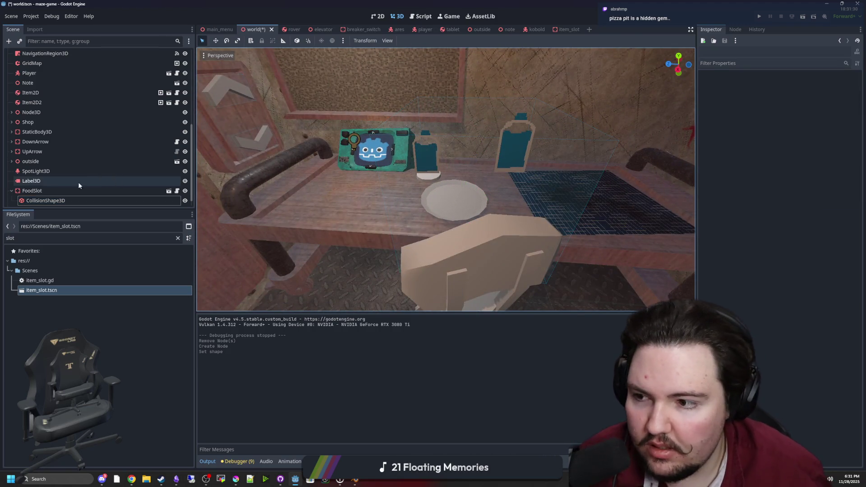
# Nudge FoodSlot slightly along its Z axis, then switch to Blender.
pyautogui.click(64, 188)
pyautogui.moveTo(422, 175)
pyautogui.mouseDown()
pyautogui.moveTo(406, 172)
pyautogui.moveTo(439, 265)
pyautogui.moveTo(447, 125)
pyautogui.mouseUp()
pyautogui.scroll(4, 446, 139)
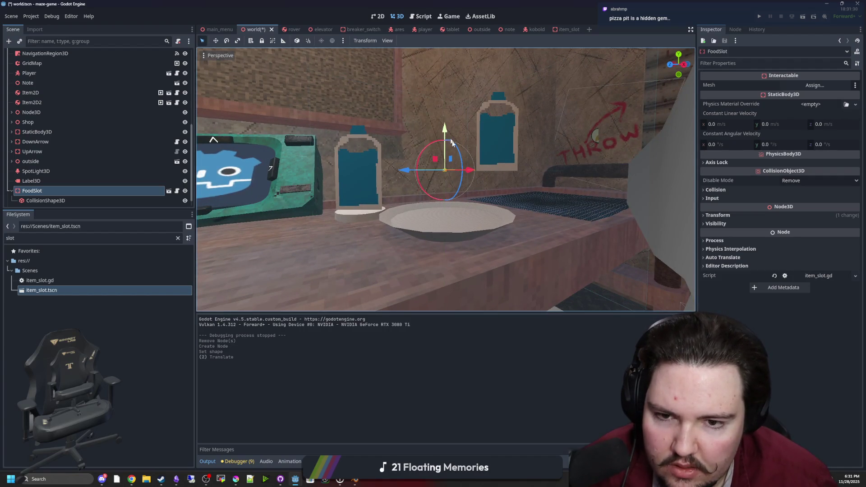
pyautogui.scroll(-5, 451, 141)
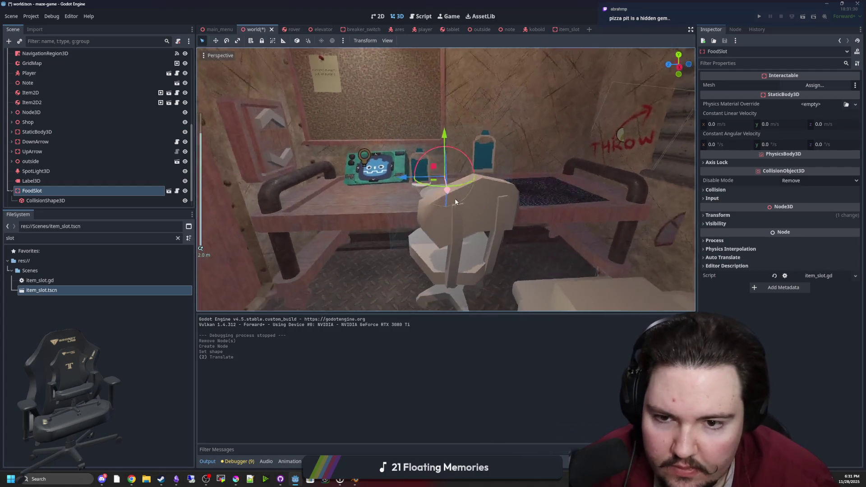
pyautogui.moveTo(454, 201); pyautogui.dragTo(457, 248)
pyautogui.scroll(3, 457, 248)
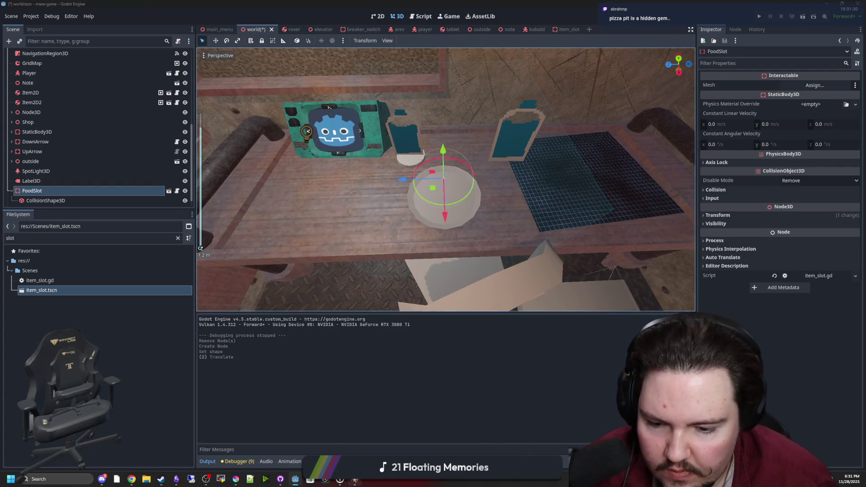
pyautogui.moveTo(355, 479)
pyautogui.click(388, 428)
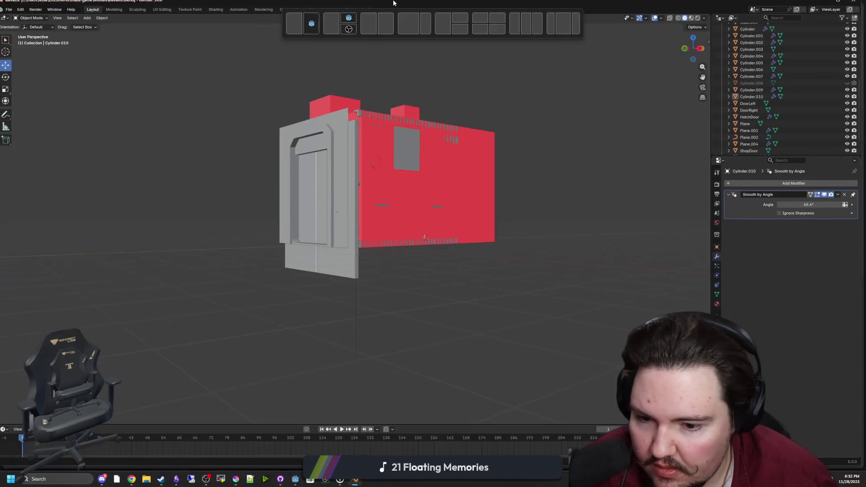
# Read Cylinder.009's location (X −1.1943, Y 3.968, Z 1.1145 m) without changing it, then return to Godot.
pyautogui.moveTo(393, 3); pyautogui.dragTo(394, 5)
pyautogui.scroll(10, 406, 188)
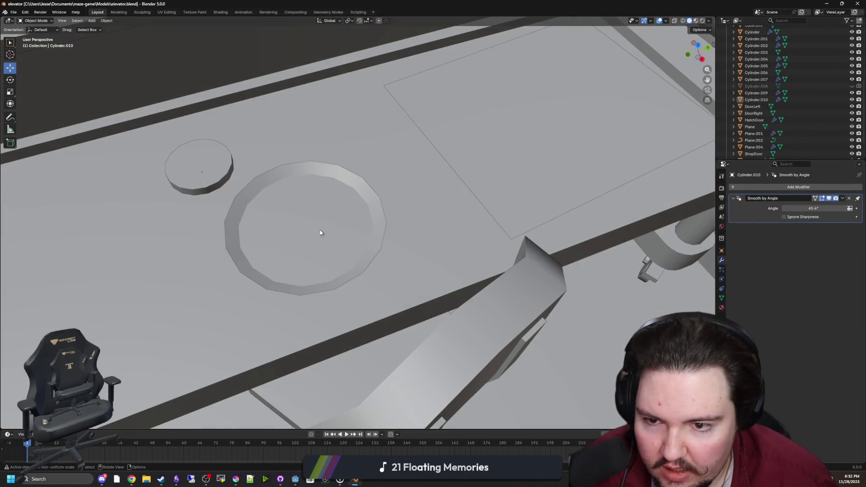
pyautogui.click(320, 233)
pyautogui.click(722, 251)
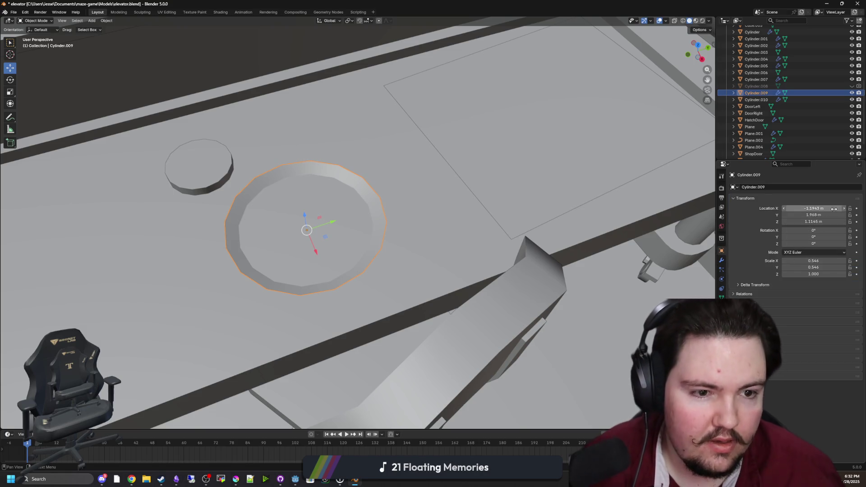
pyautogui.moveTo(834, 209); pyautogui.dragTo(832, 222)
pyautogui.press('Return')
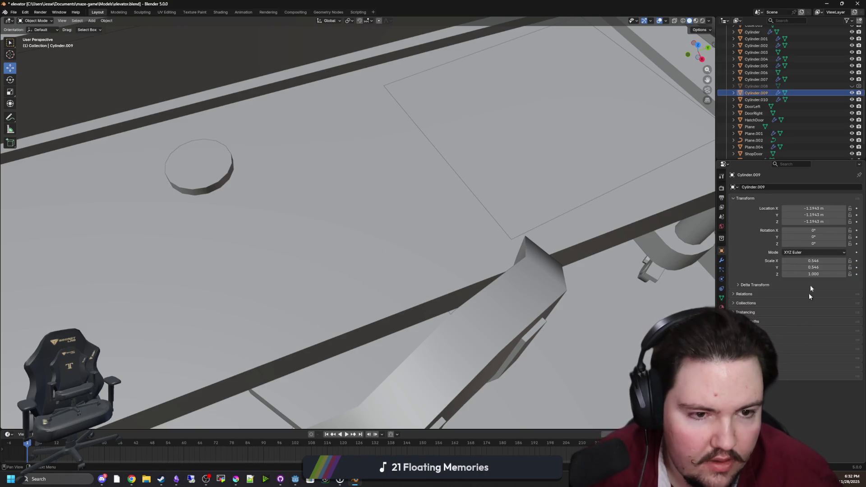
pyautogui.hotkey('ctrl', 'z')
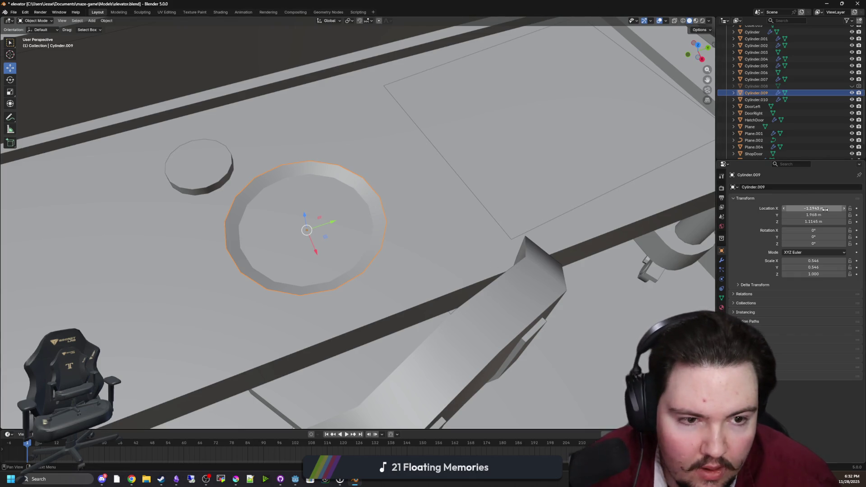
pyautogui.press('Return')
pyautogui.hotkey('alt', 'Tab')
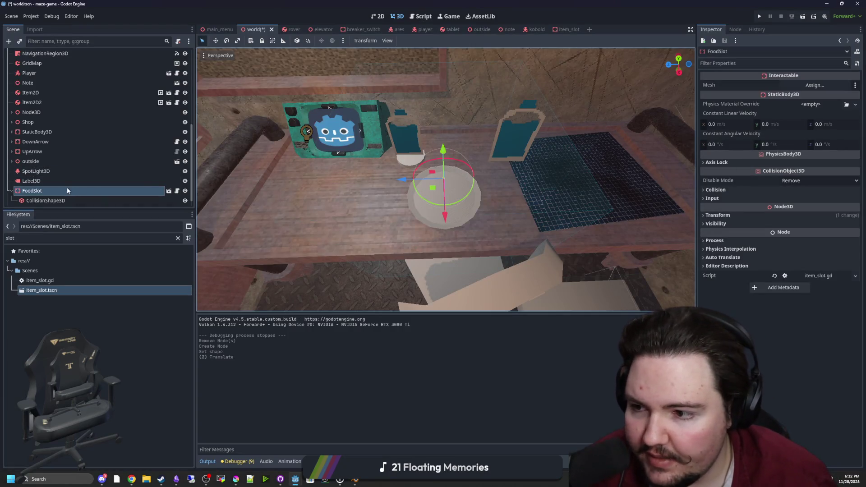
# Set FoodSlot's Z position to -1.968.
pyautogui.click(726, 216)
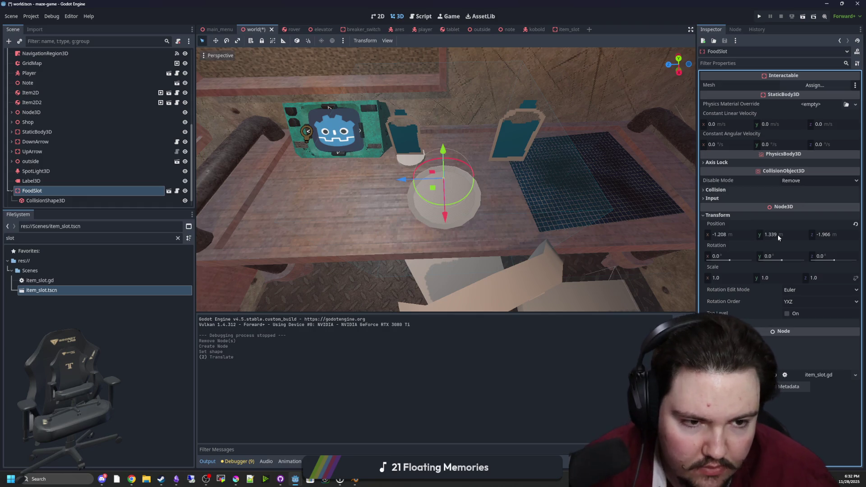
pyautogui.scroll(4, 447, 248)
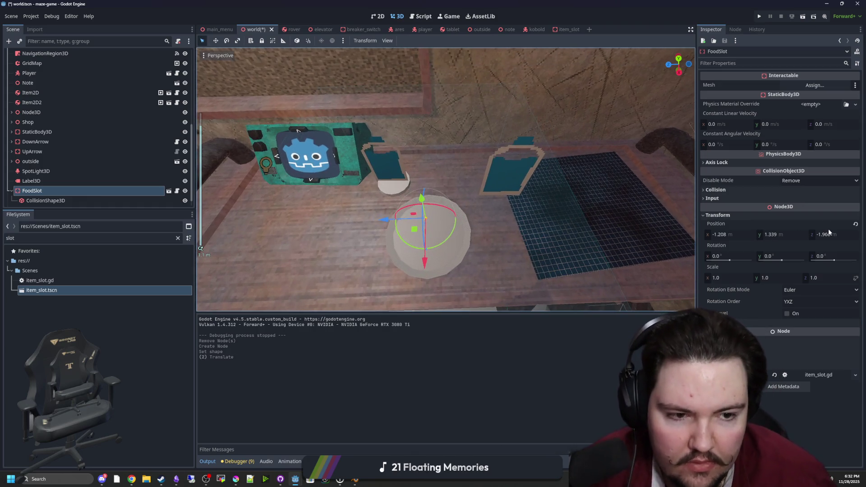
pyautogui.click(829, 234)
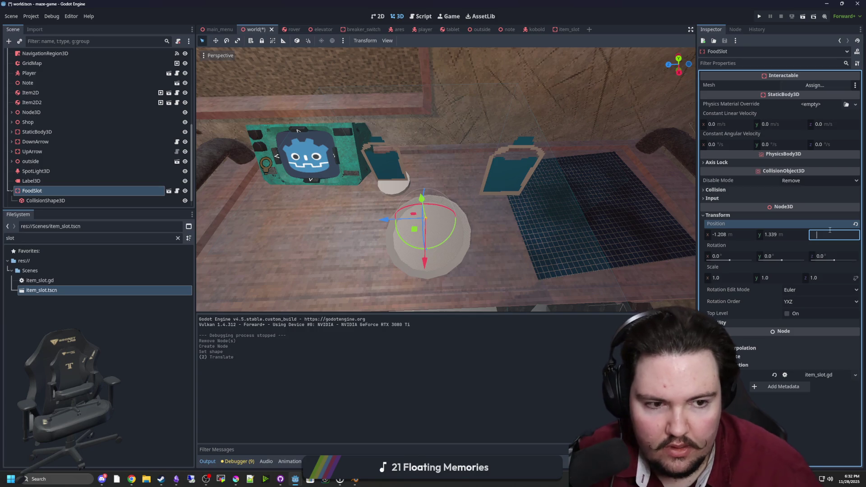
pyautogui.write('-1.968')
pyautogui.press('Return')
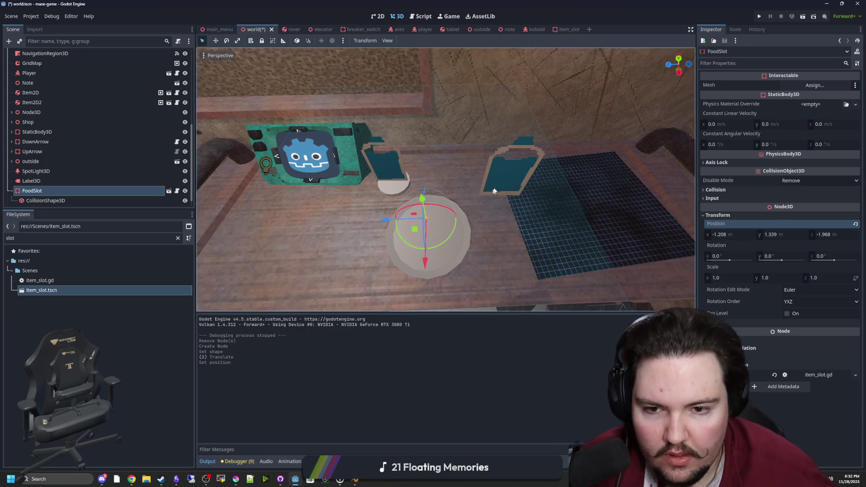
pyautogui.moveTo(542, 180)
pyautogui.mouseDown()
pyautogui.moveTo(602, 126)
pyautogui.moveTo(560, 192)
pyautogui.moveTo(496, 135)
pyautogui.mouseUp()
# Resize FoodSlot's collision box to an x size of 0.455 and a height of 0.17.
pyautogui.click(45, 200)
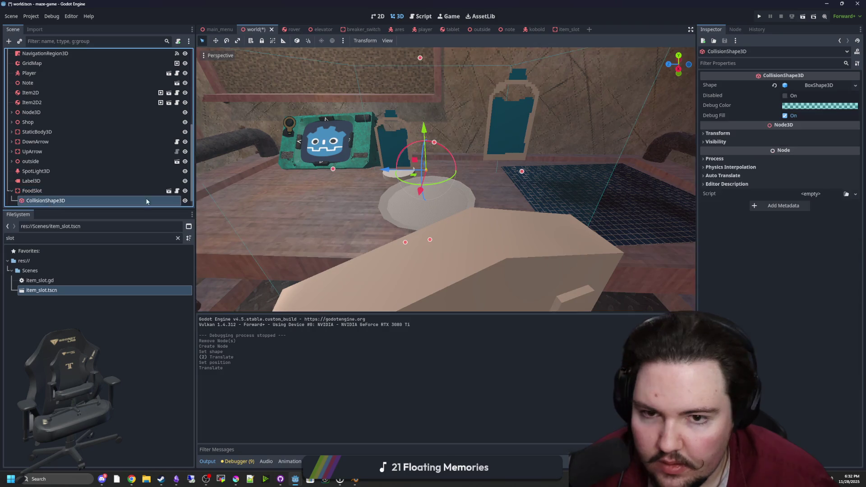
pyautogui.click(819, 85)
pyautogui.scroll(3, 545, 131)
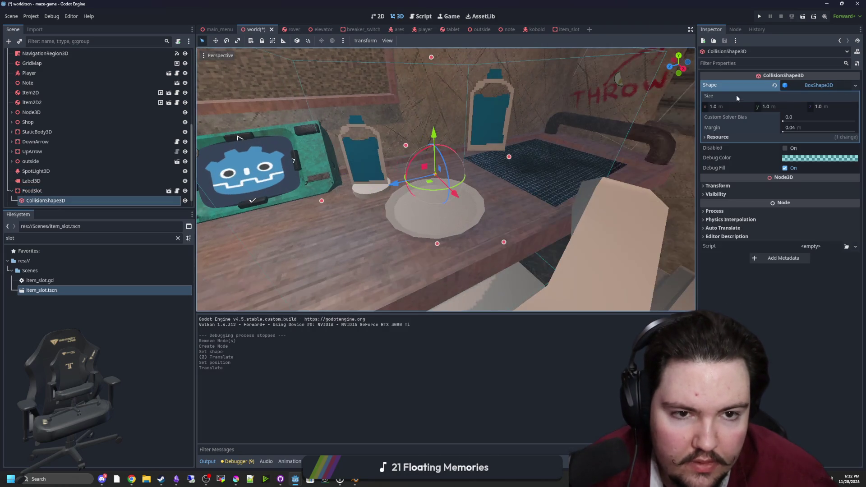
pyautogui.click(728, 107)
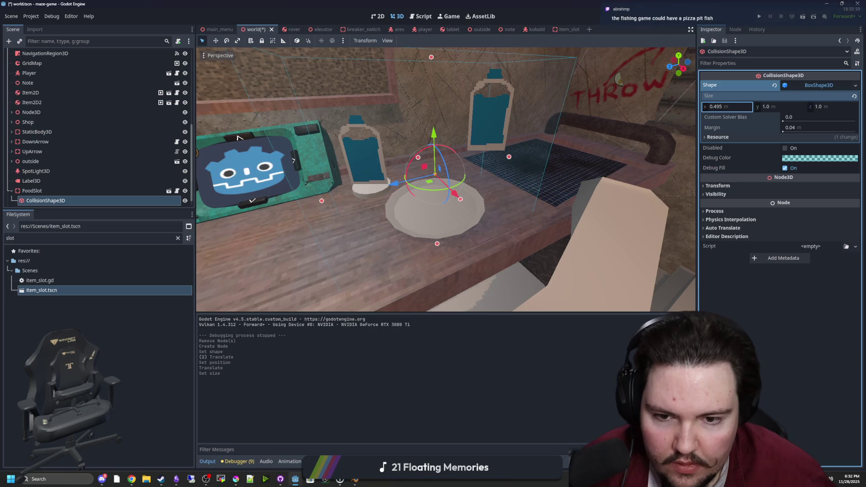
pyautogui.write('0.455')
pyautogui.press('Return')
pyautogui.moveTo(560, 149)
pyautogui.mouseDown()
pyautogui.moveTo(500, 155)
pyautogui.moveTo(499, 175)
pyautogui.moveTo(516, 159)
pyautogui.moveTo(503, 166)
pyautogui.moveTo(511, 152)
pyautogui.moveTo(547, 157)
pyautogui.mouseUp()
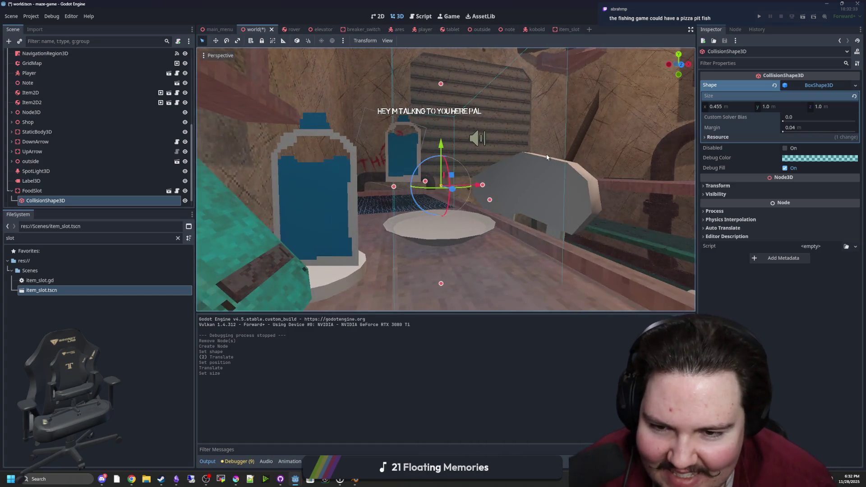
pyautogui.click(734, 106)
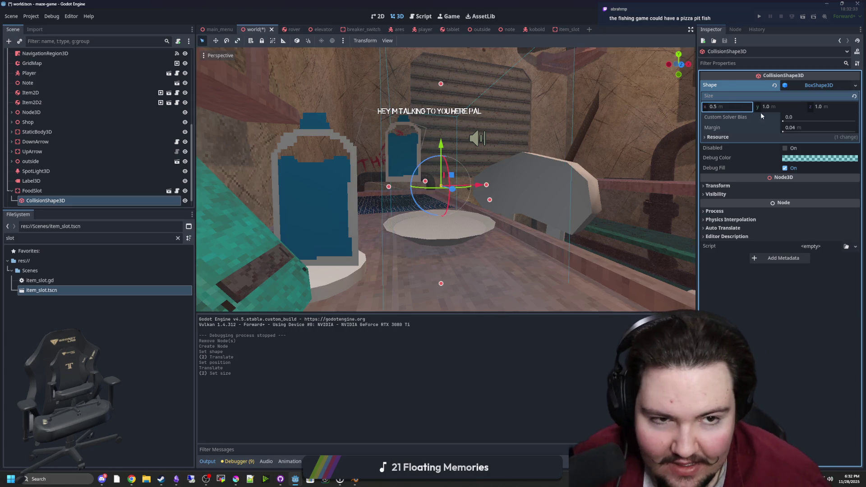
pyautogui.click(824, 107)
pyautogui.click(768, 107)
pyautogui.write('0.225')
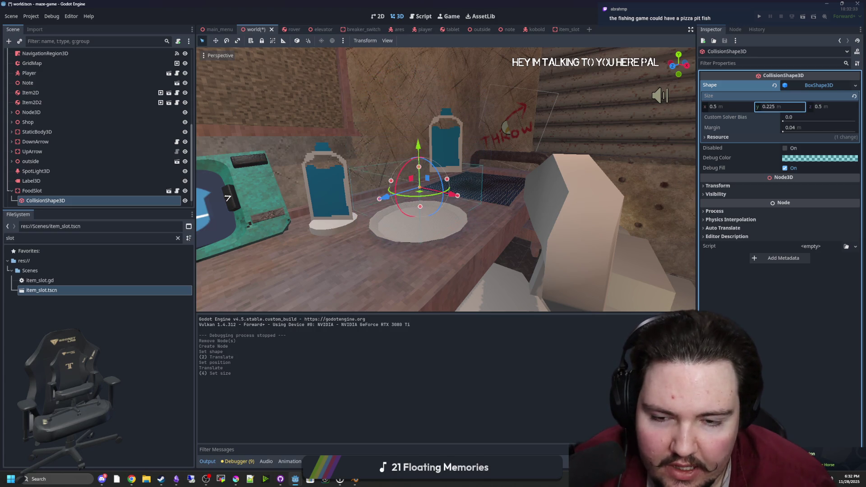
pyautogui.write('0.17')
pyautogui.press('Return')
pyautogui.moveTo(420, 149)
pyautogui.mouseDown()
pyautogui.moveTo(427, 145)
pyautogui.moveTo(415, 146)
pyautogui.mouseUp()
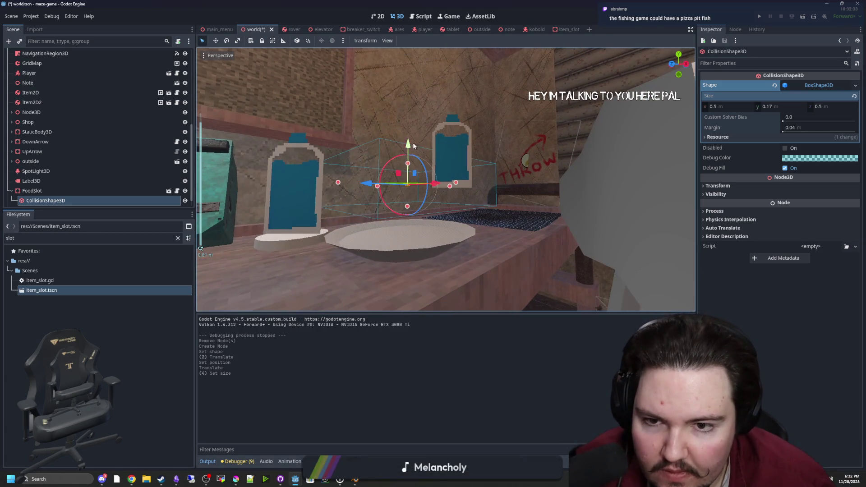
# Move FoodSlot's collision box onto the desk plate.
pyautogui.moveTo(392, 178)
pyautogui.mouseDown()
pyautogui.moveTo(388, 188)
pyautogui.moveTo(438, 166)
pyautogui.moveTo(408, 218)
pyautogui.moveTo(409, 236)
pyautogui.moveTo(364, 251)
pyautogui.moveTo(361, 294)
pyautogui.moveTo(447, 243)
pyautogui.moveTo(485, 259)
pyautogui.moveTo(479, 247)
pyautogui.moveTo(689, 230)
pyautogui.moveTo(545, 234)
pyautogui.moveTo(601, 204)
pyautogui.moveTo(564, 205)
pyautogui.moveTo(456, 256)
pyautogui.moveTo(500, 273)
pyautogui.moveTo(516, 269)
pyautogui.moveTo(316, 234)
pyautogui.mouseUp()
pyautogui.scroll(-3, 316, 235)
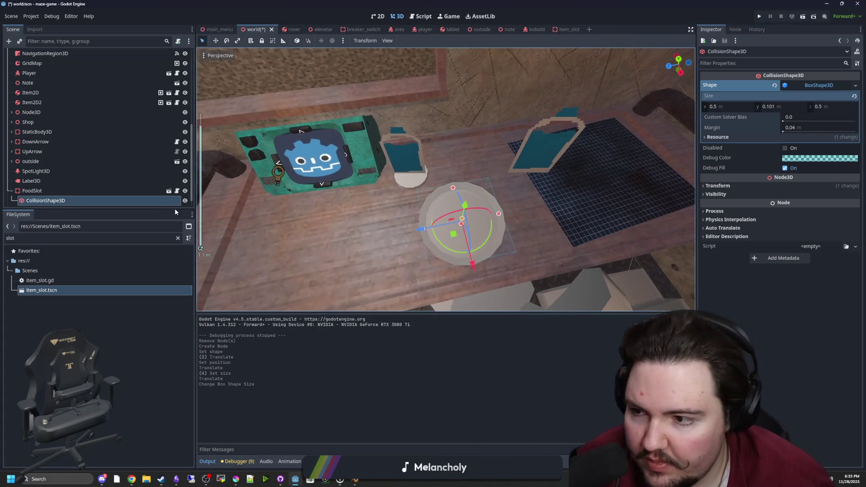
pyautogui.click(79, 191)
pyautogui.scroll(-1, 76, 189)
pyautogui.click(70, 201)
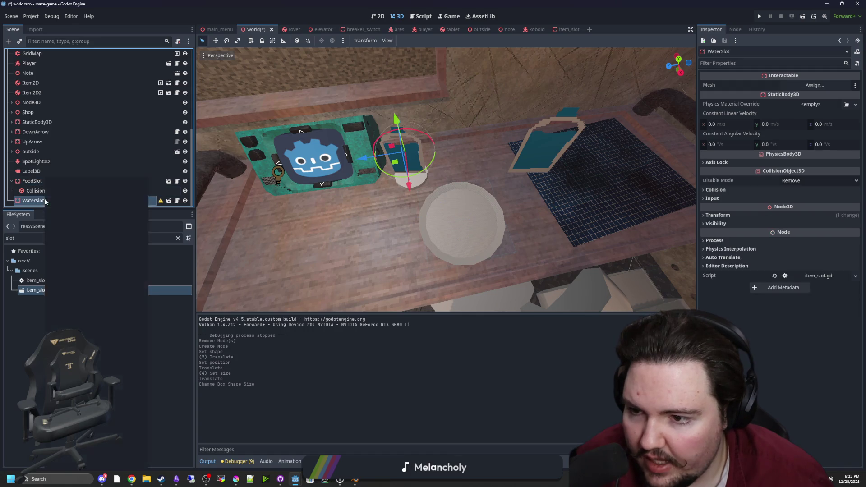
# Add a CollisionShape3D child under WaterSlot.
pyautogui.rightClick(70, 201)
pyautogui.click(69, 197)
pyautogui.write('collision')
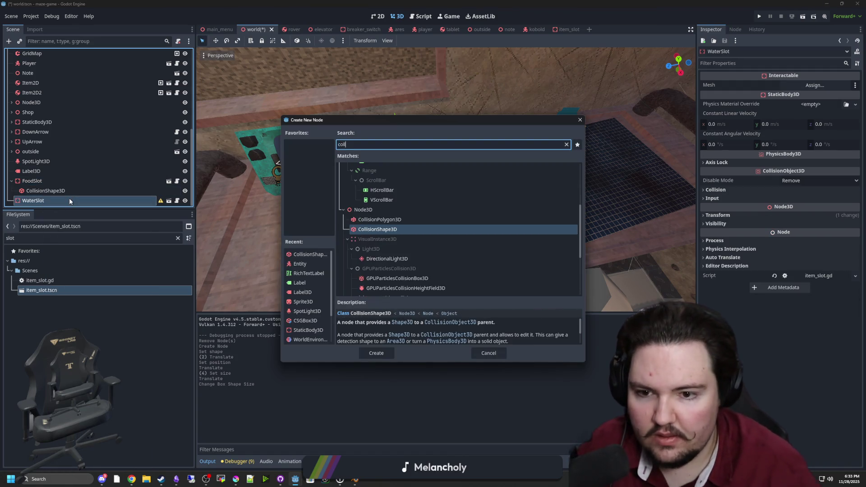
pyautogui.press('Return')
pyautogui.scroll(3, 370, 213)
pyautogui.moveTo(370, 213)
pyautogui.mouseDown()
pyautogui.moveTo(429, 156)
pyautogui.moveTo(400, 169)
pyautogui.moveTo(437, 126)
pyautogui.moveTo(390, 110)
pyautogui.mouseUp()
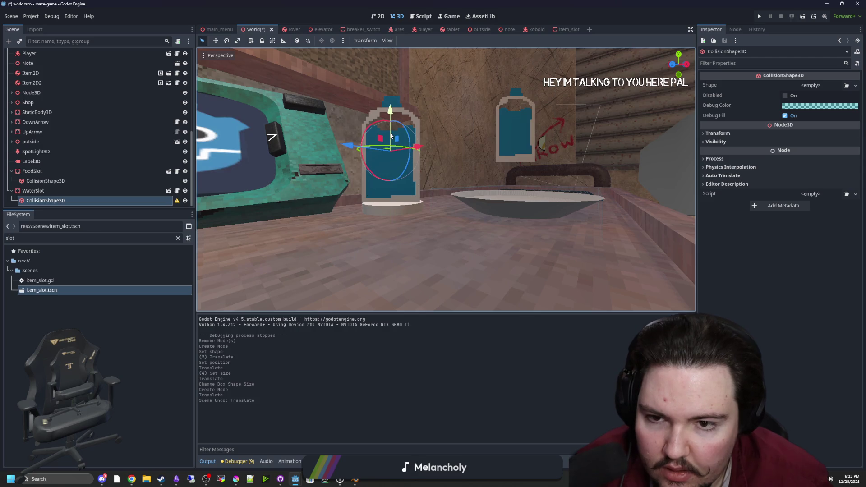
pyautogui.moveTo(500, 145)
pyautogui.mouseDown()
pyautogui.moveTo(420, 155)
pyautogui.moveTo(405, 142)
pyautogui.moveTo(459, 155)
pyautogui.moveTo(505, 142)
pyautogui.mouseUp()
pyautogui.scroll(-1, 504, 142)
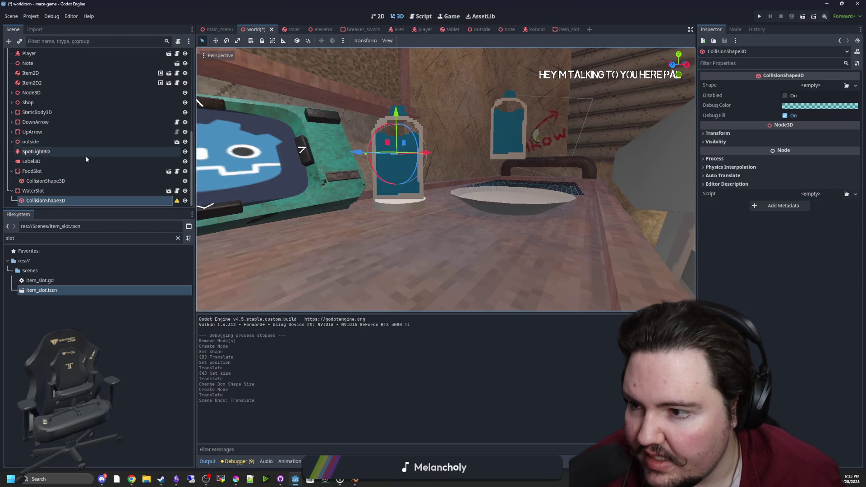
pyautogui.scroll(1, 75, 169)
# Match WaterSlot's Y position to Item2D's, setting it to 1.358.
pyautogui.click(55, 96)
pyautogui.press('f')
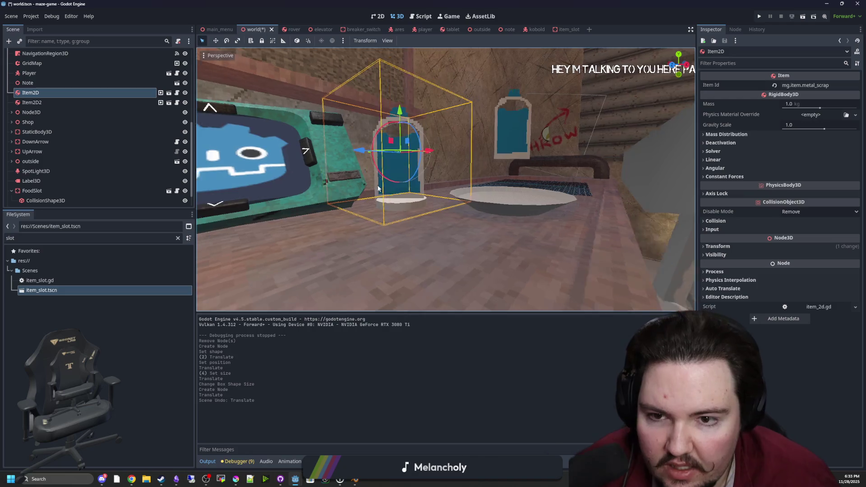
pyautogui.click(730, 246)
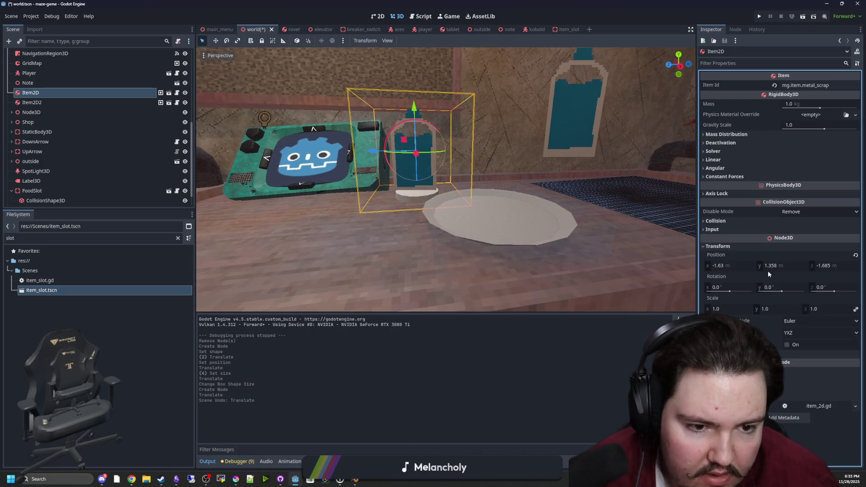
pyautogui.scroll(-1, 48, 188)
pyautogui.click(48, 190)
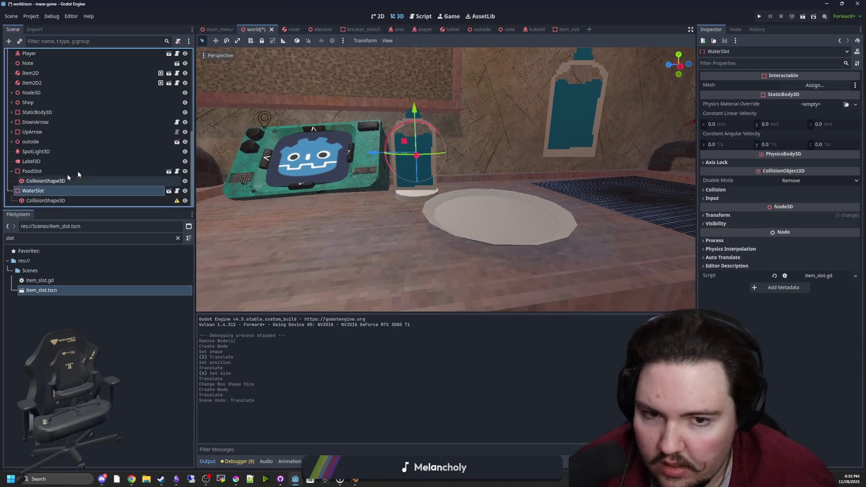
pyautogui.click(785, 215)
pyautogui.click(790, 237)
pyautogui.write('1.358')
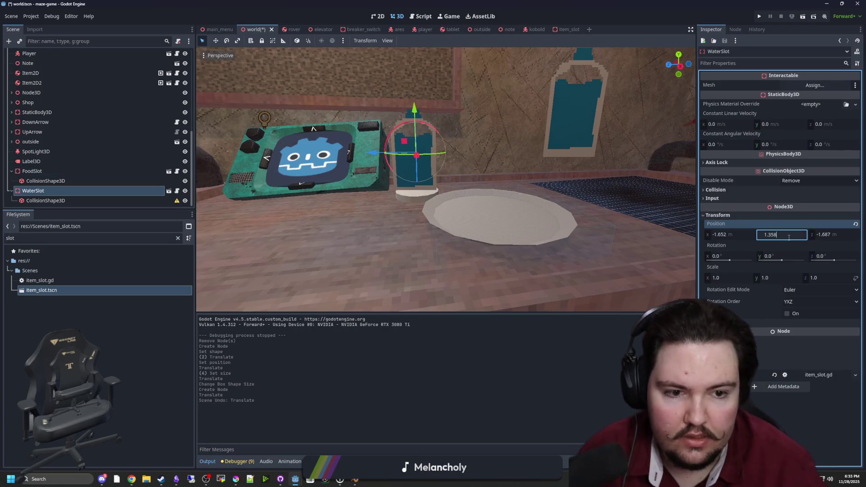
pyautogui.click(46, 201)
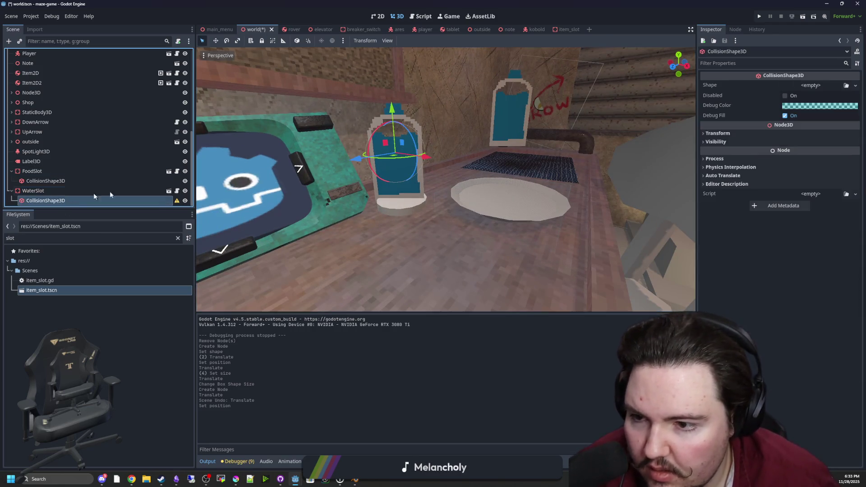
pyautogui.click(817, 85)
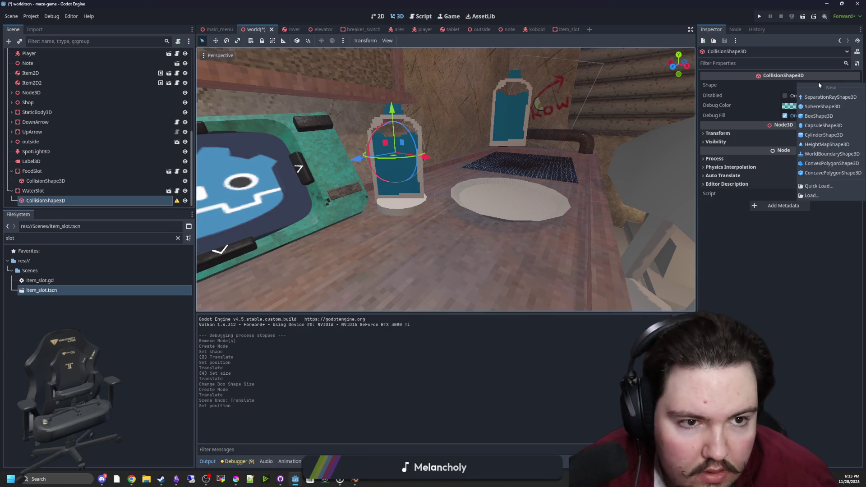
# Give WaterSlot's collision a BoxShape3D and resize it to fit the water bottle.
pyautogui.click(814, 118)
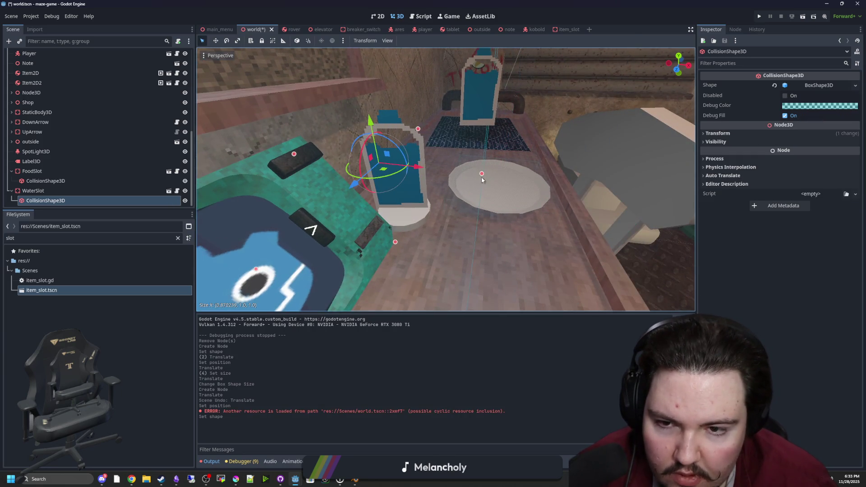
pyautogui.moveTo(506, 176); pyautogui.dragTo(514, 180)
pyautogui.hotkey('ctrl', 'z')
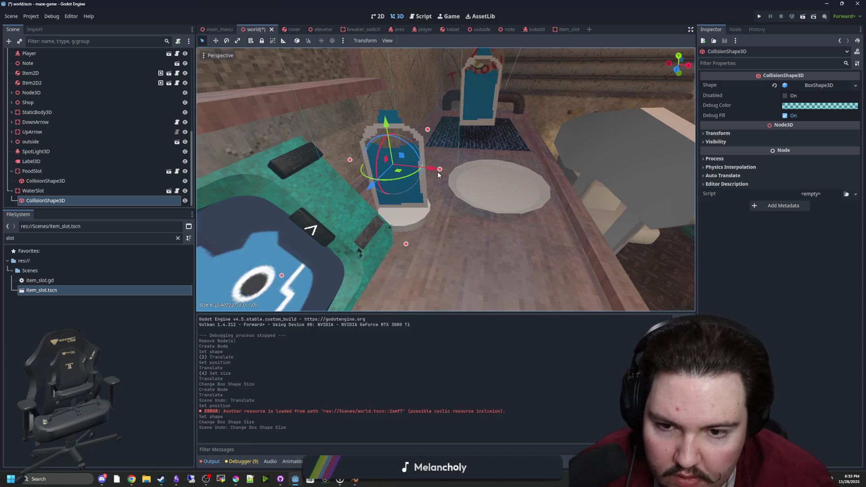
pyautogui.moveTo(434, 179); pyautogui.dragTo(511, 142)
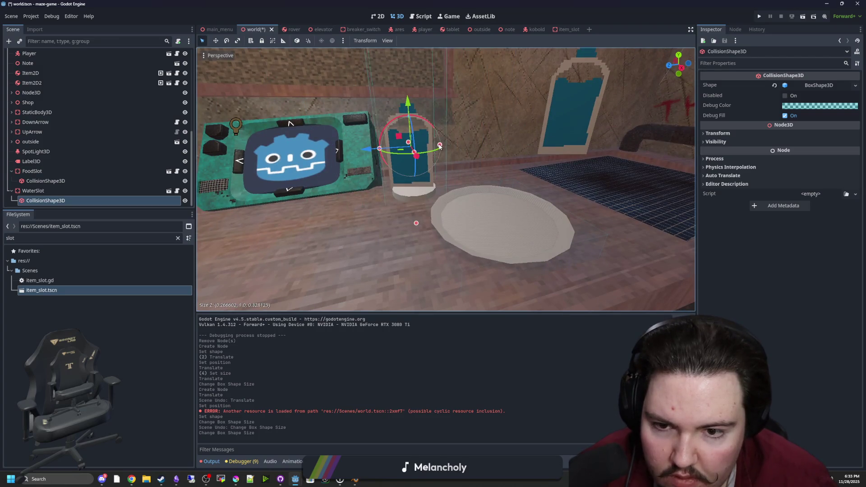
pyautogui.moveTo(429, 146); pyautogui.dragTo(429, 147)
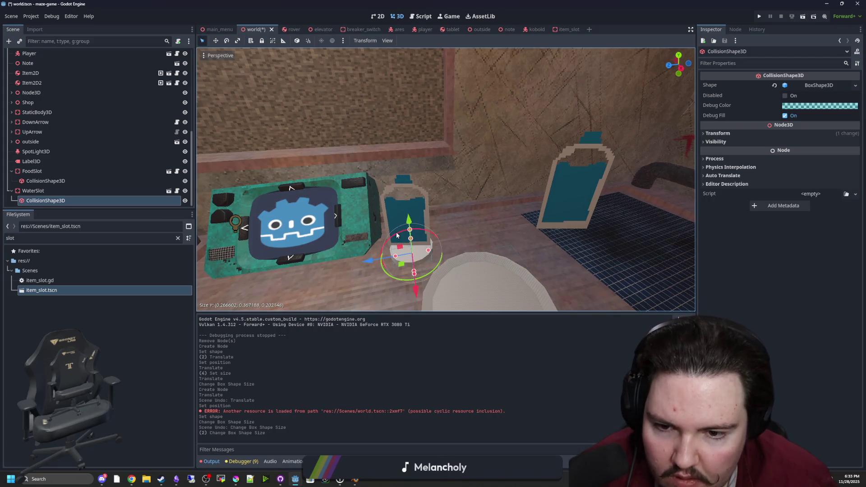
pyautogui.moveTo(409, 230); pyautogui.dragTo(410, 232)
pyautogui.scroll(5, 433, 152)
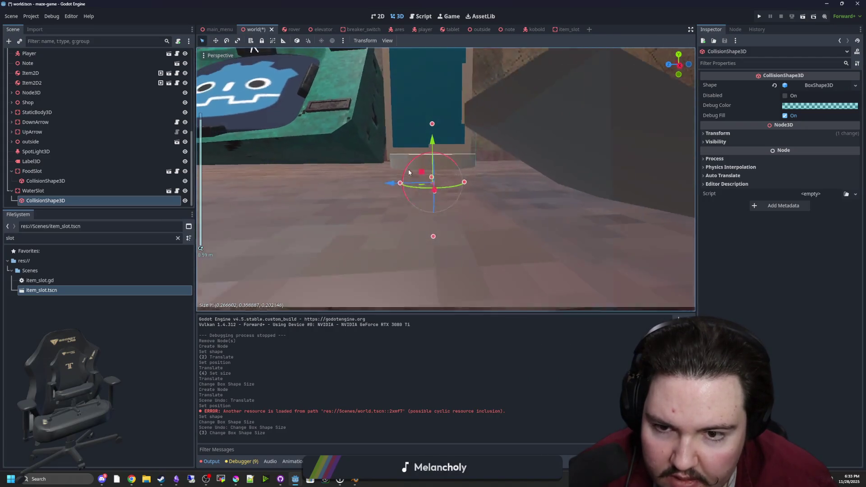
pyautogui.moveTo(409, 171); pyautogui.dragTo(403, 156)
pyautogui.click(678, 65)
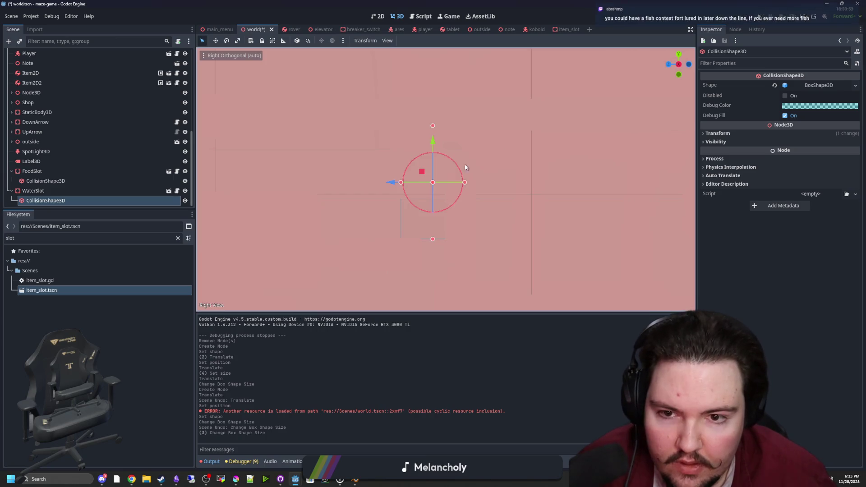
pyautogui.moveTo(367, 179)
pyautogui.mouseDown()
pyautogui.moveTo(385, 247)
pyautogui.moveTo(410, 251)
pyautogui.moveTo(396, 216)
pyautogui.moveTo(332, 253)
pyautogui.moveTo(340, 285)
pyautogui.moveTo(411, 270)
pyautogui.moveTo(603, 285)
pyautogui.moveTo(560, 280)
pyautogui.moveTo(555, 292)
pyautogui.moveTo(542, 292)
pyautogui.mouseUp()
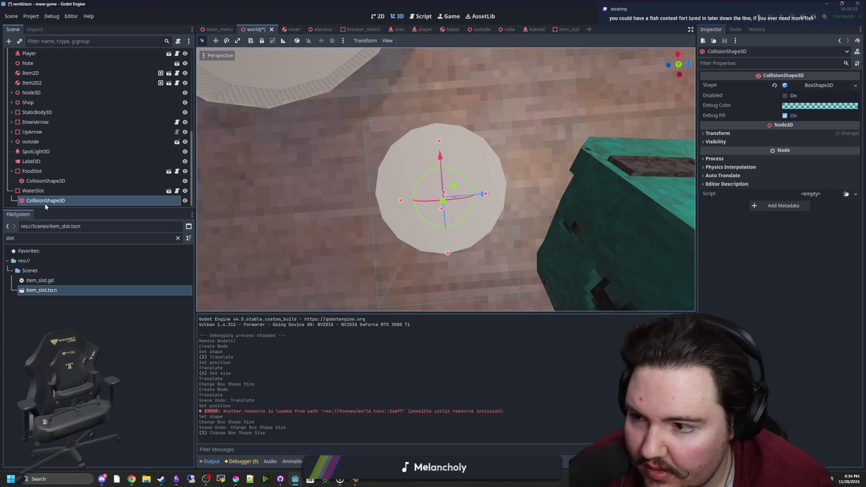
# Save the world scene and launch the game with F5.
pyautogui.click(59, 193)
pyautogui.moveTo(498, 212)
pyautogui.mouseDown()
pyautogui.moveTo(469, 225)
pyautogui.moveTo(481, 218)
pyautogui.moveTo(477, 226)
pyautogui.moveTo(439, 156)
pyautogui.mouseUp()
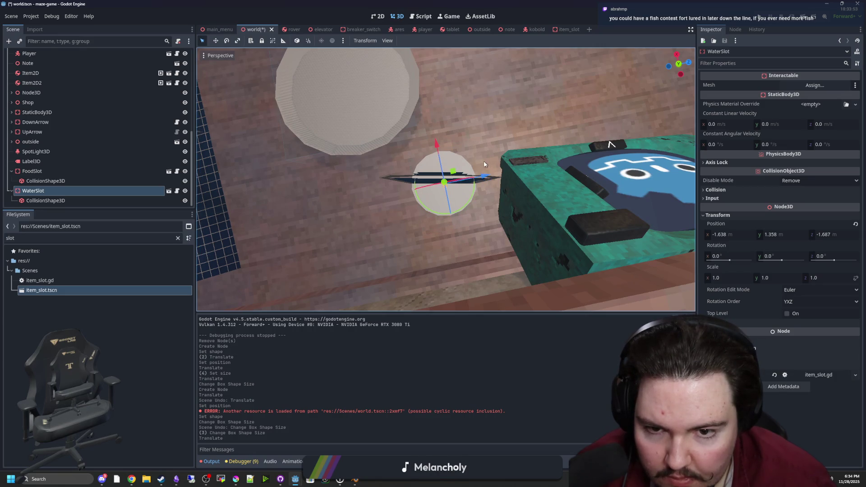
pyautogui.moveTo(481, 175)
pyautogui.mouseDown()
pyautogui.moveTo(505, 197)
pyautogui.moveTo(672, 142)
pyautogui.moveTo(561, 199)
pyautogui.mouseUp()
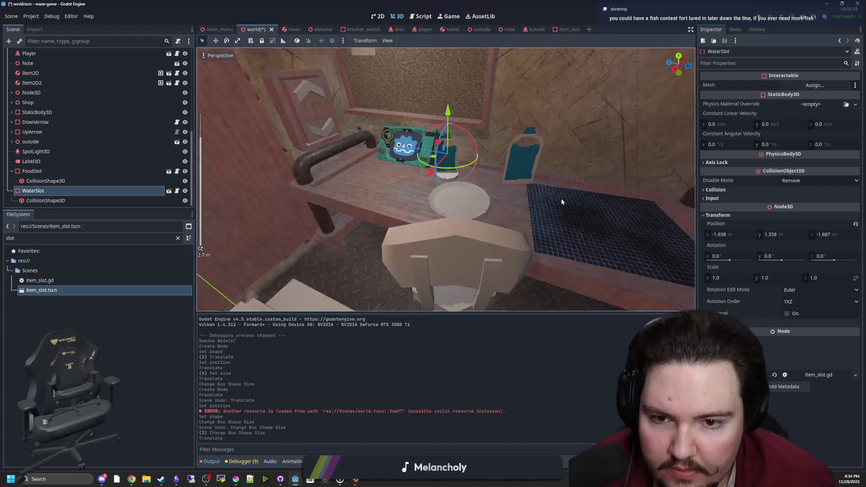
pyautogui.scroll(-5, 562, 199)
pyautogui.click(561, 199)
pyautogui.scroll(15, 499, 196)
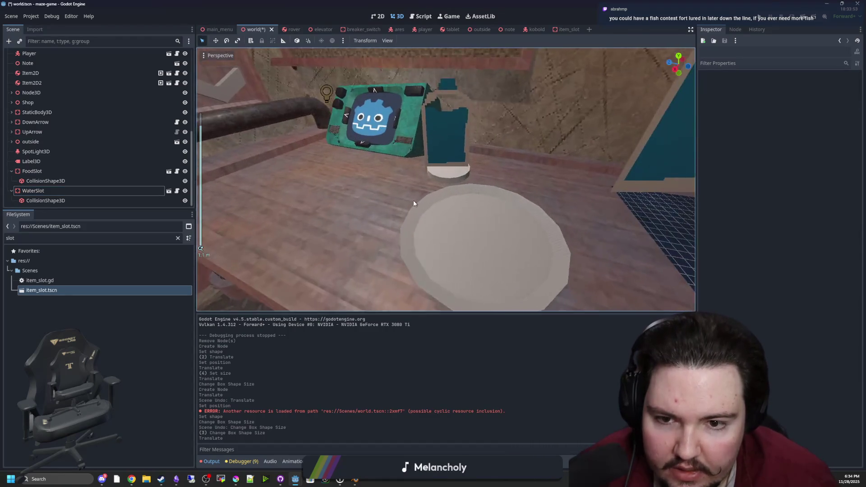
pyautogui.scroll(-2, 463, 175)
pyautogui.hotkey('ctrl', 's')
pyautogui.scroll(-8, 469, 171)
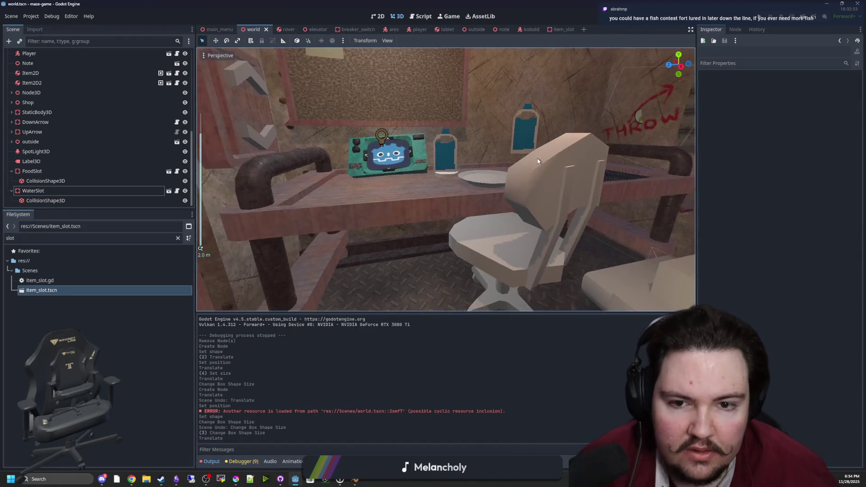
pyautogui.press('F5')
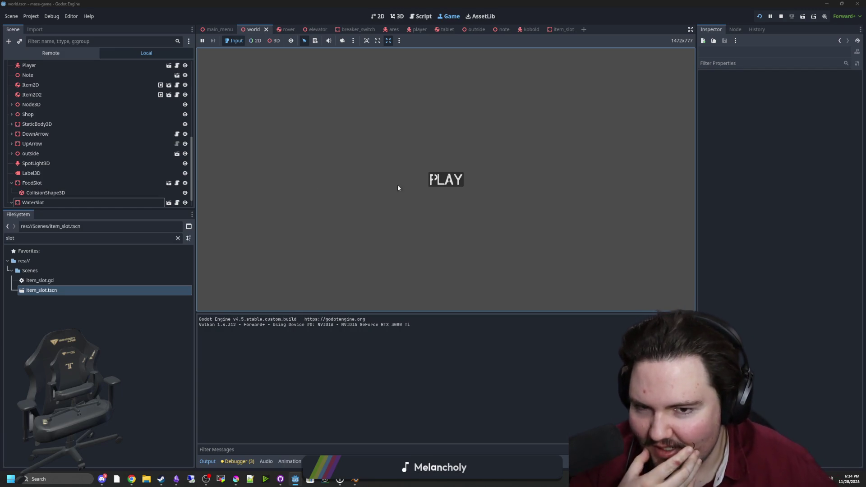
# Start the game from PLAY and walk through the forest, door and corridor to the desk.
pyautogui.click(432, 185)
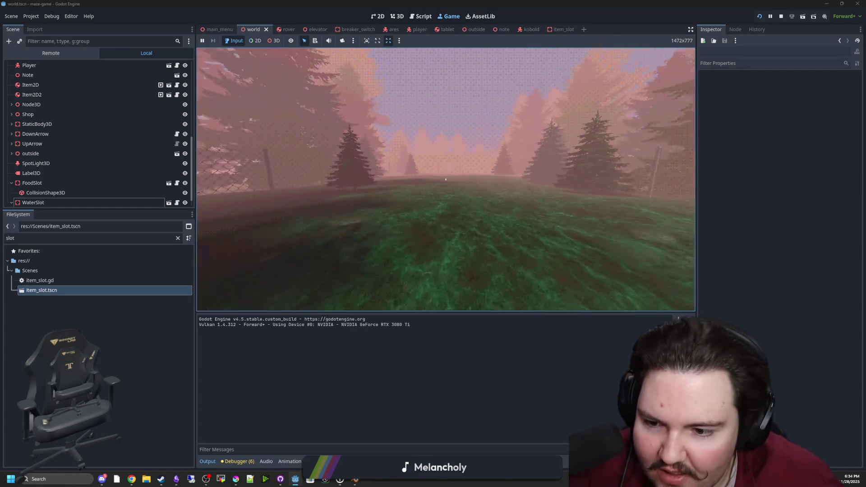
pyautogui.press('w')
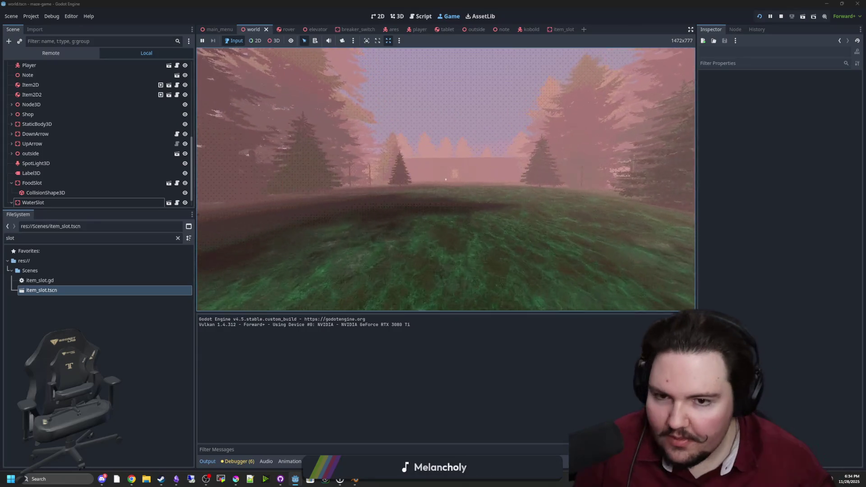
pyautogui.moveTo(446, 179)
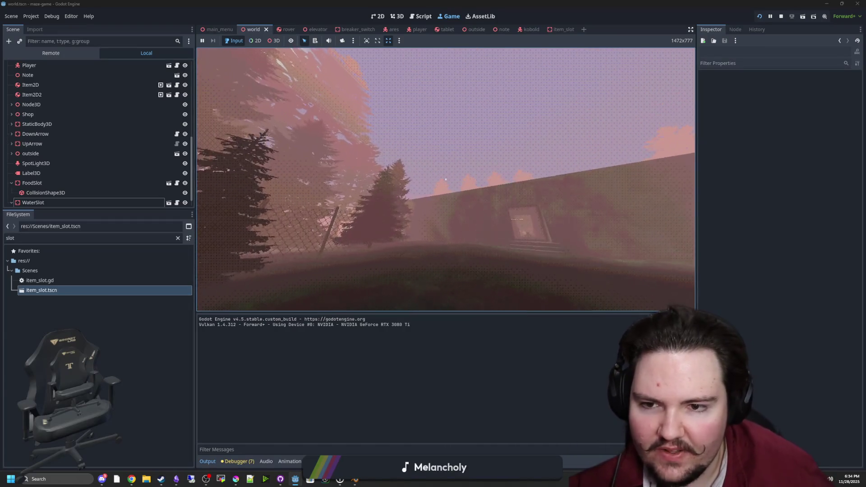
pyautogui.press('w')
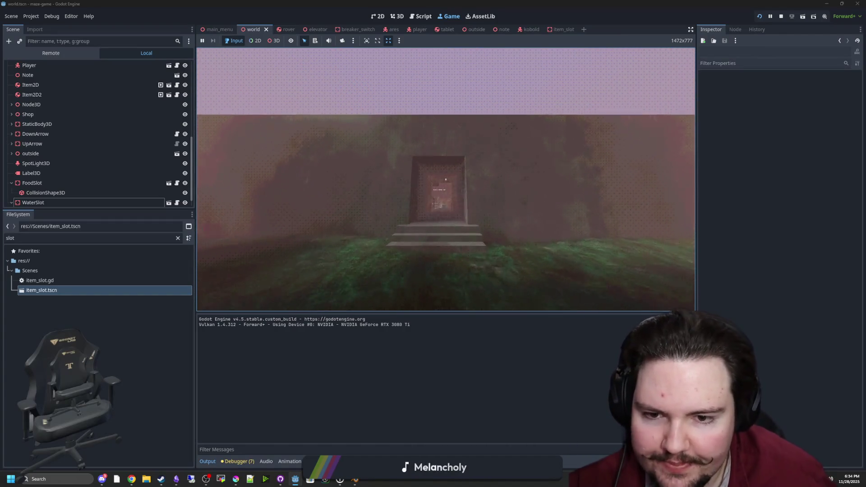
pyautogui.press('w')
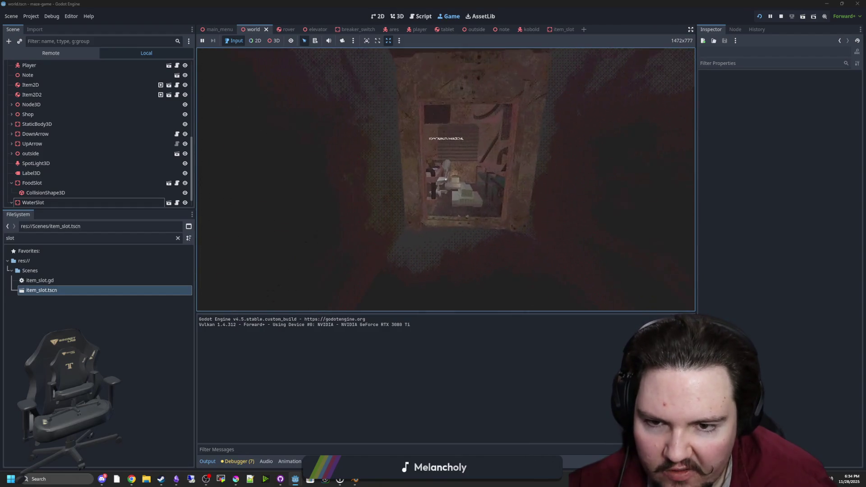
pyautogui.press('w')
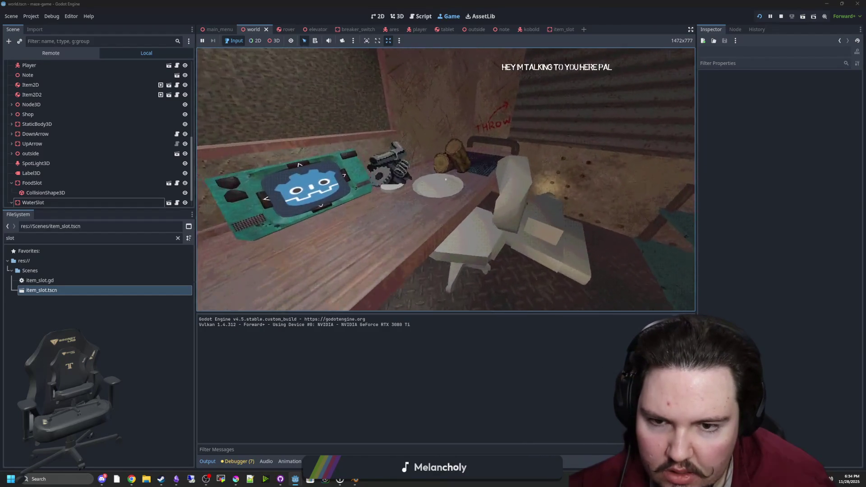
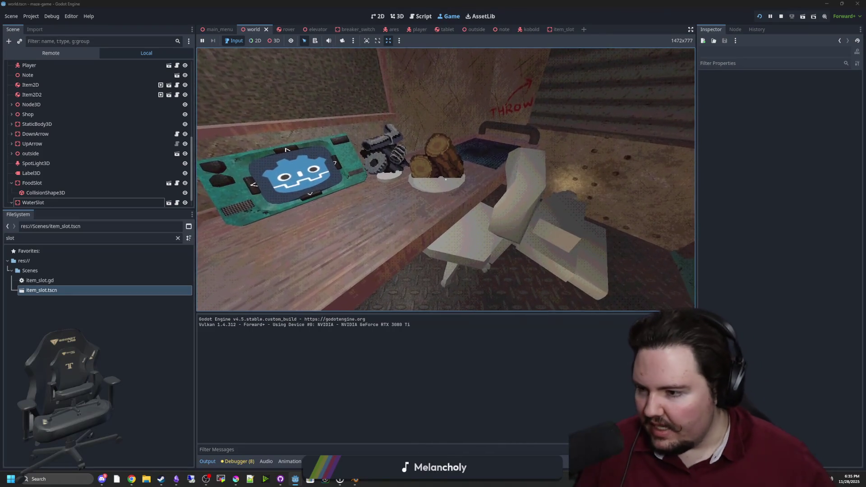
# Pause the test run with Esc and bring up item_slot.gd in the Script editor.
pyautogui.press('Escape')
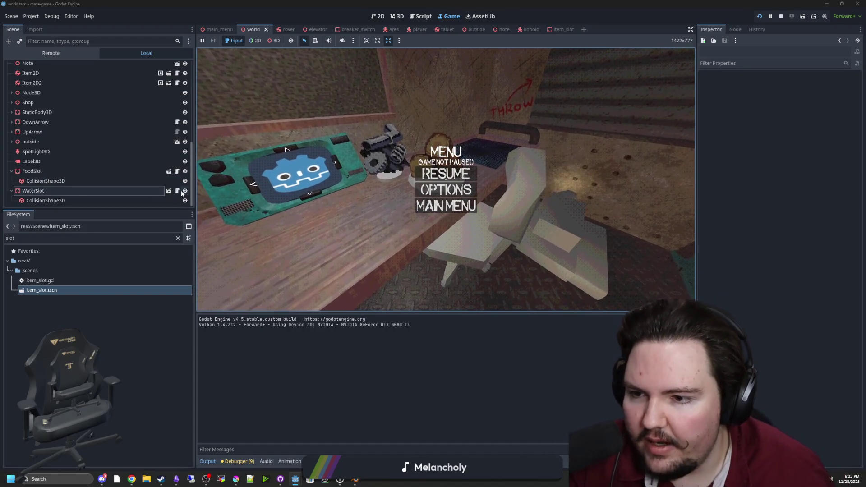
pyautogui.click(177, 191)
pyautogui.click(374, 184)
pyautogui.scroll(-2, 399, 199)
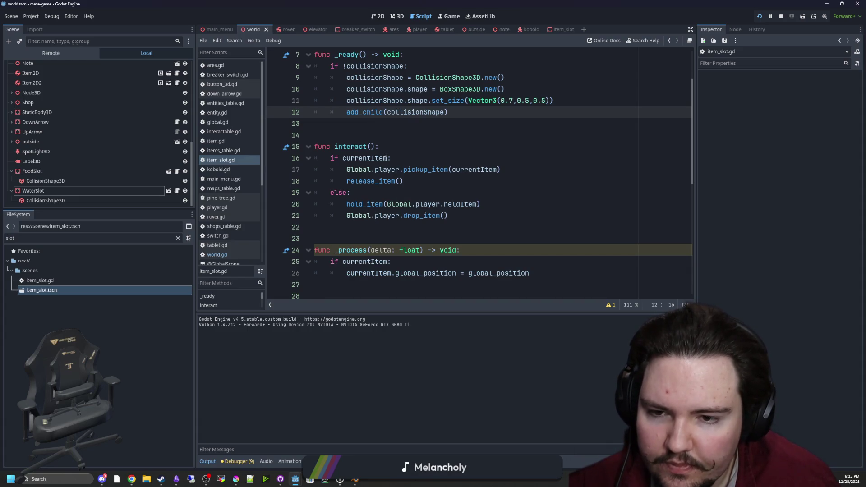
# Review the interact and hold_item code in item_slot.gd, selecting the currentItem lines.
pyautogui.click(443, 138)
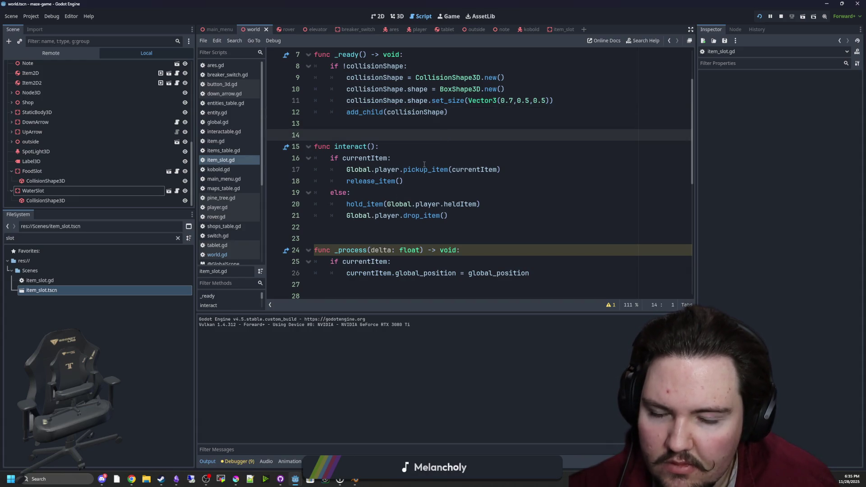
pyautogui.moveTo(392, 158); pyautogui.dragTo(326, 157)
pyautogui.click(391, 155)
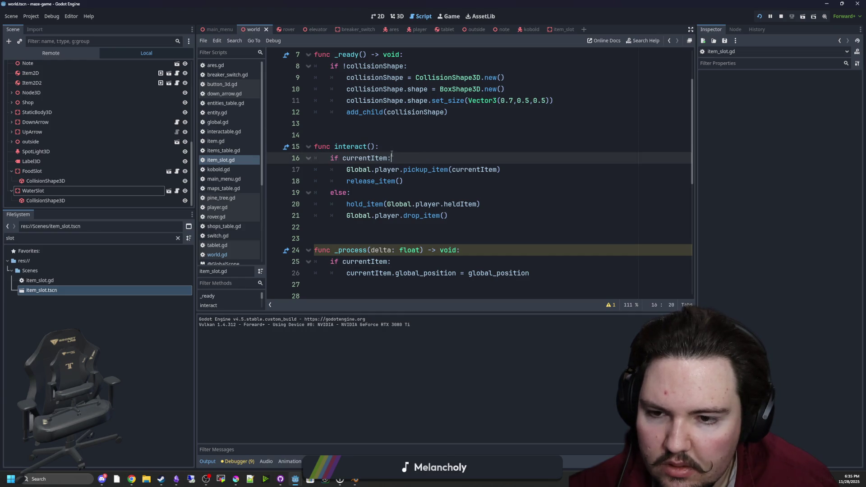
pyautogui.scroll(-3, 378, 186)
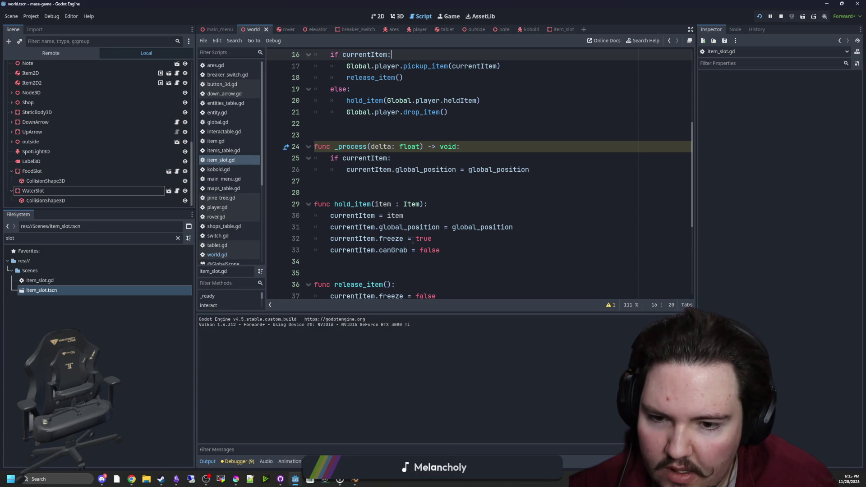
pyautogui.moveTo(459, 250); pyautogui.dragTo(325, 249)
pyautogui.click(351, 261)
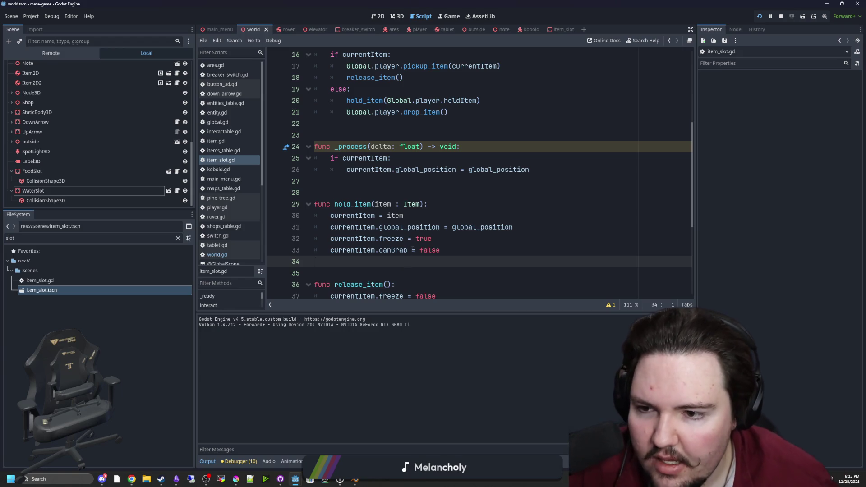
pyautogui.click(359, 197)
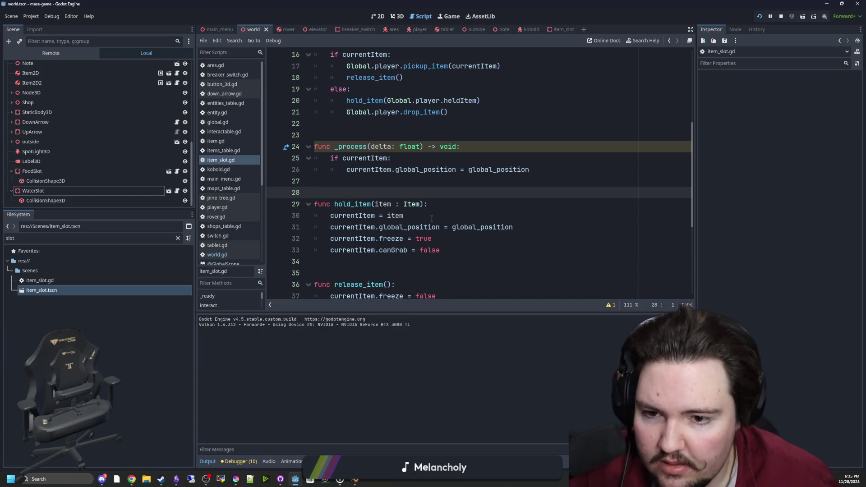
# Save the project and filter the FileSystem dock for 'item'.
pyautogui.hotkey('ctrl', 's')
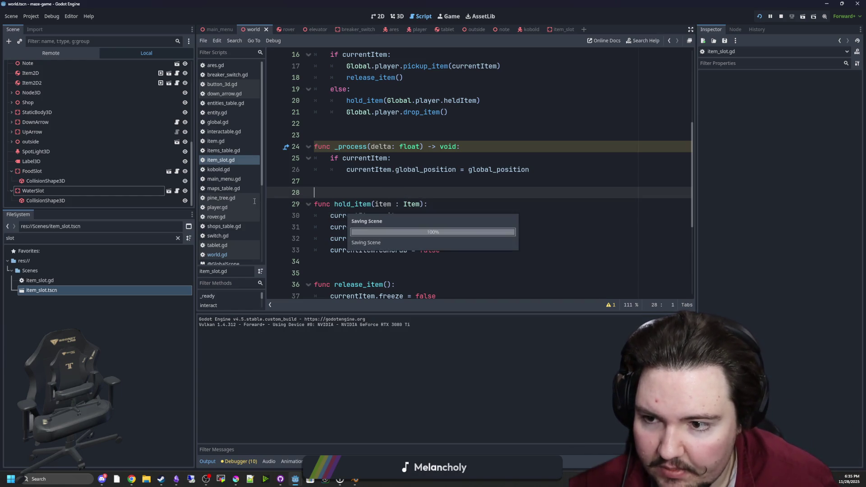
pyautogui.click(176, 238)
pyautogui.write('item')
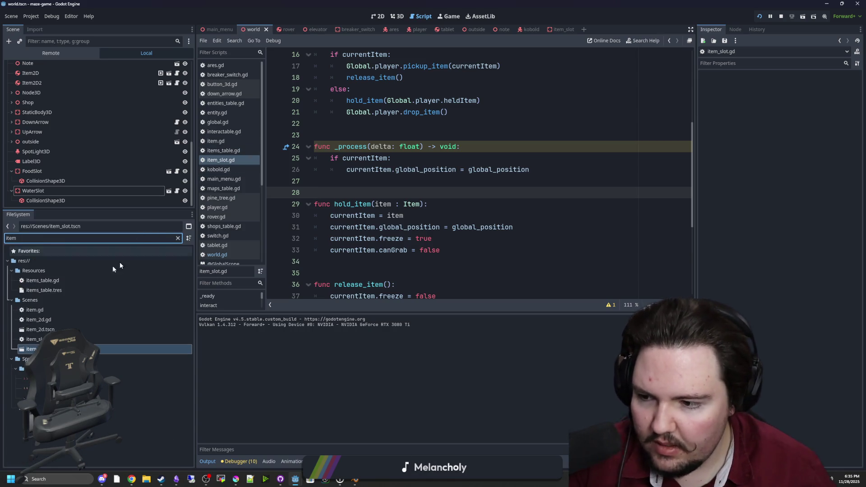
pyautogui.doubleClick(60, 311)
pyautogui.scroll(-6, 464, 193)
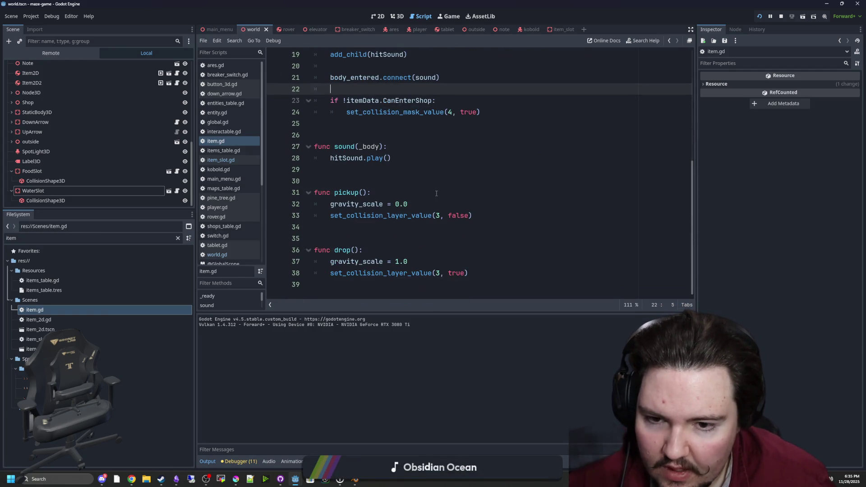
pyautogui.moveTo(472, 216); pyautogui.dragTo(332, 217)
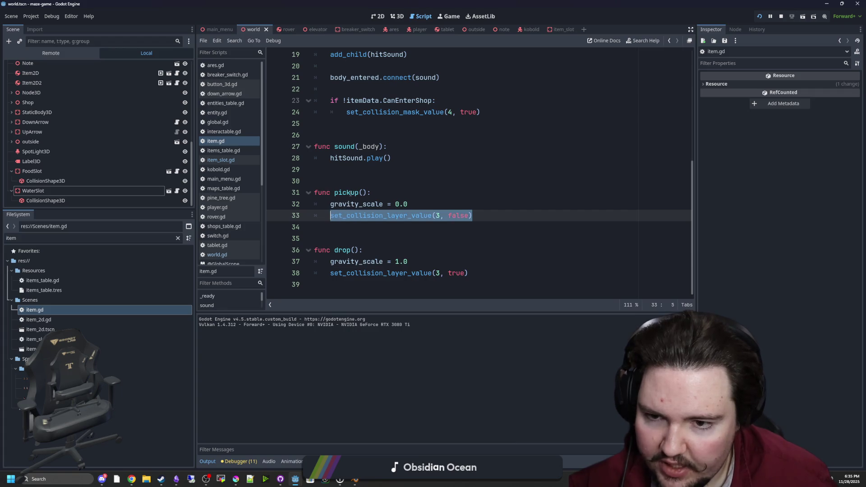
pyautogui.scroll(6, 371, 204)
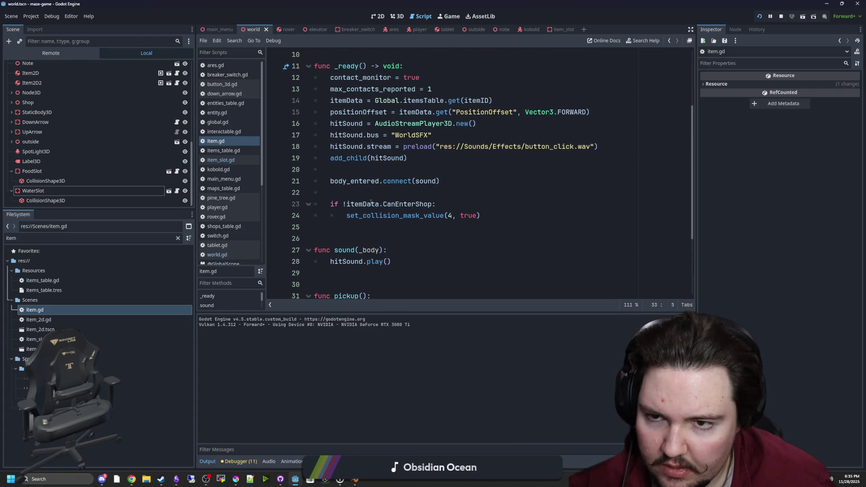
pyautogui.scroll(-4, 371, 203)
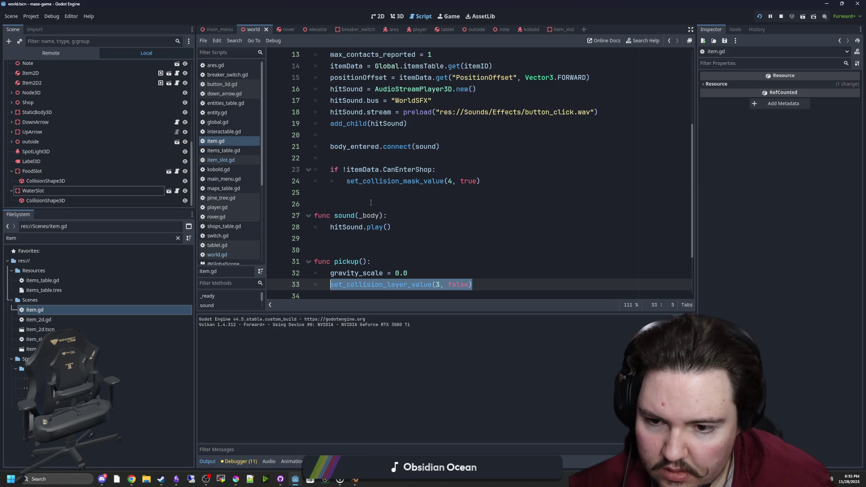
pyautogui.scroll(-2, 370, 203)
pyautogui.click(417, 195)
pyautogui.moveTo(473, 216); pyautogui.dragTo(440, 215)
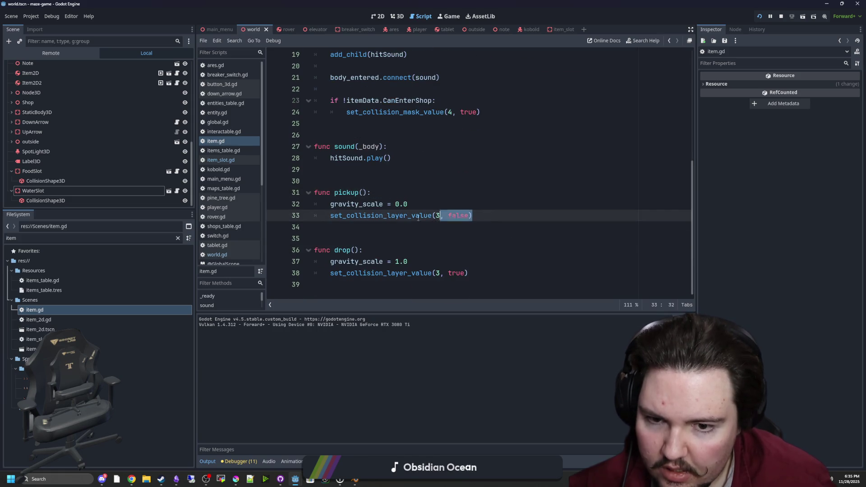
pyautogui.click(344, 170)
pyautogui.moveTo(371, 193); pyautogui.dragTo(315, 193)
pyautogui.hotkey('ctrl', 'c')
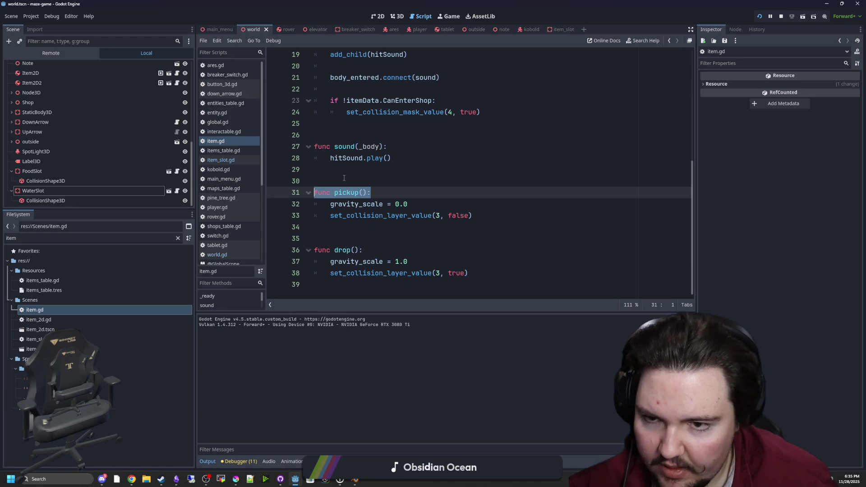
pyautogui.click(344, 178)
pyautogui.click(247, 161)
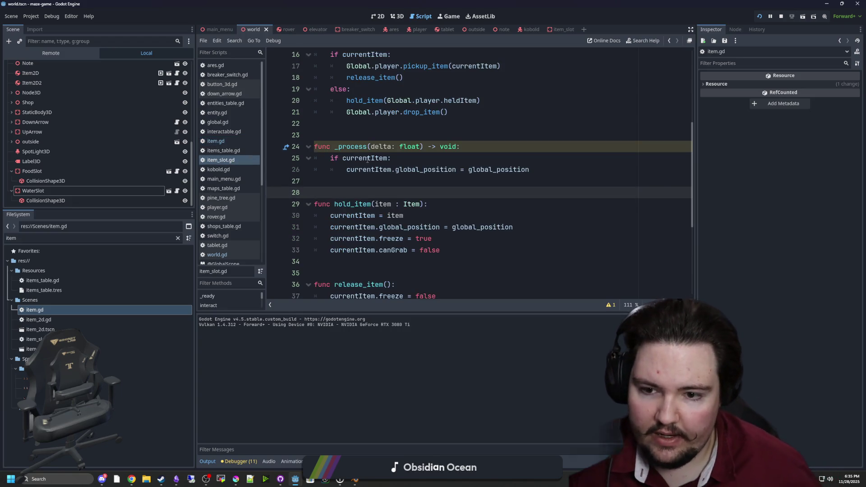
# Add a currentItem.drop() call inside release_item, save item_slot.gd, and run the project.
pyautogui.scroll(-1, 368, 159)
pyautogui.scroll(-1, 438, 178)
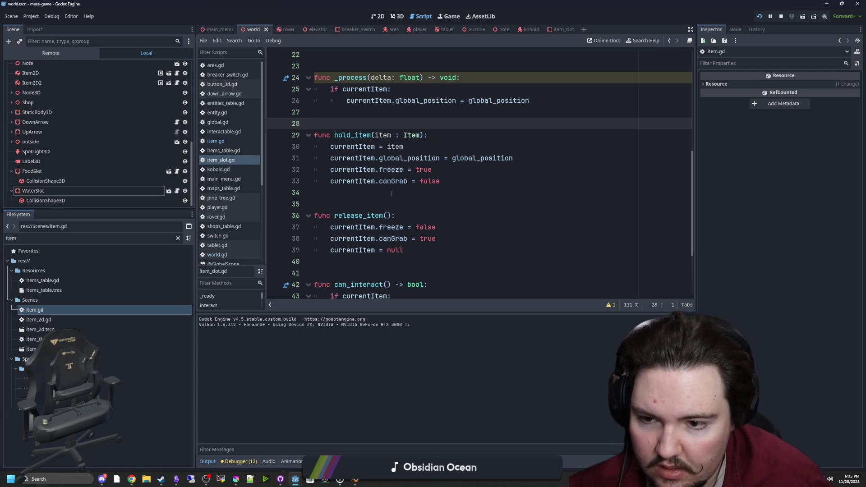
pyautogui.click(401, 211)
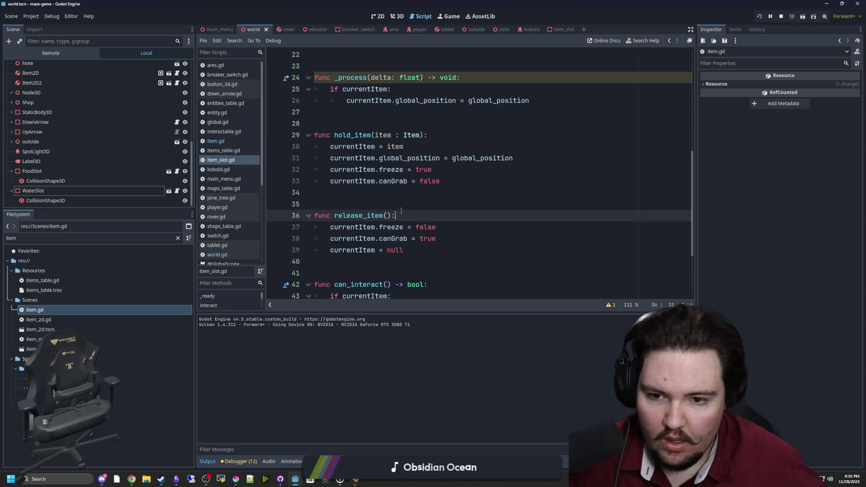
pyautogui.press('Return')
pyautogui.hotkey('ctrl', 'v')
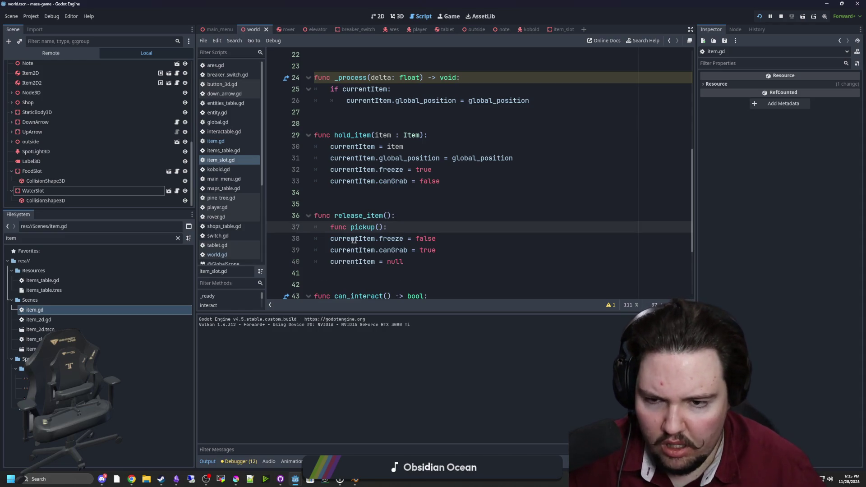
pyautogui.moveTo(397, 223); pyautogui.dragTo(332, 224)
pyautogui.hotkey('ctrl', 'z')
pyautogui.hotkey('ctrl', 'z')
pyautogui.hotkey('ctrl', 'z')
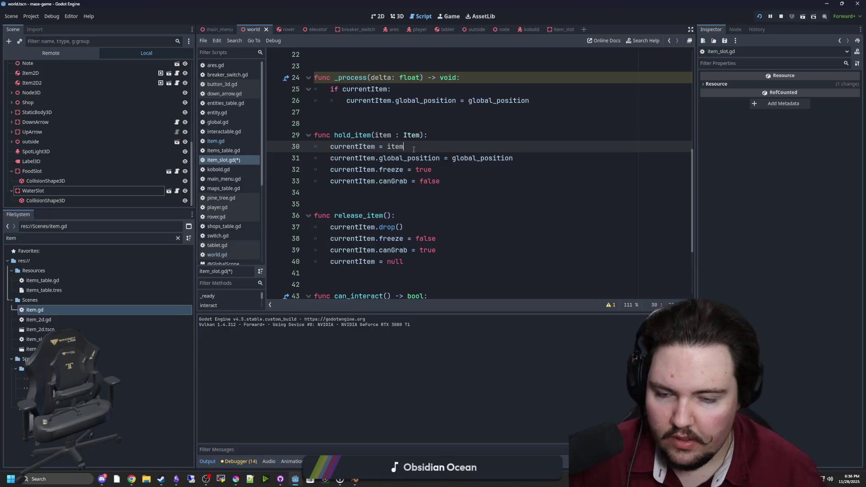
pyautogui.hotkey('ctrl', 's')
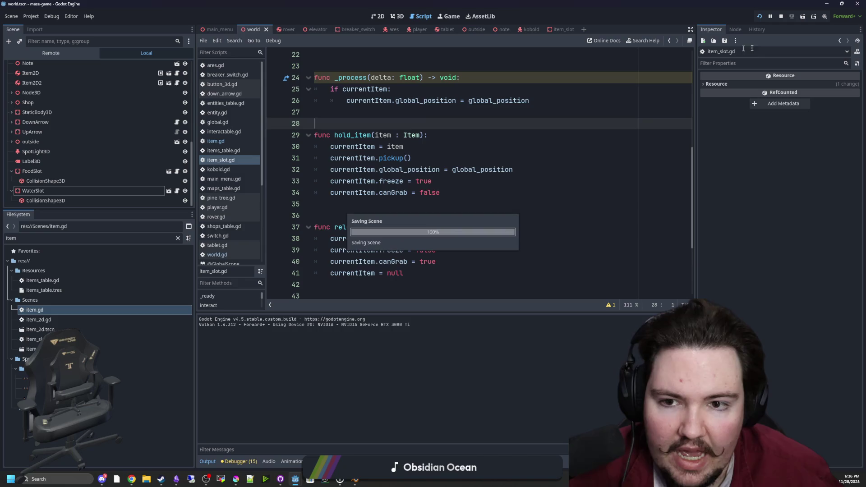
pyautogui.click(760, 16)
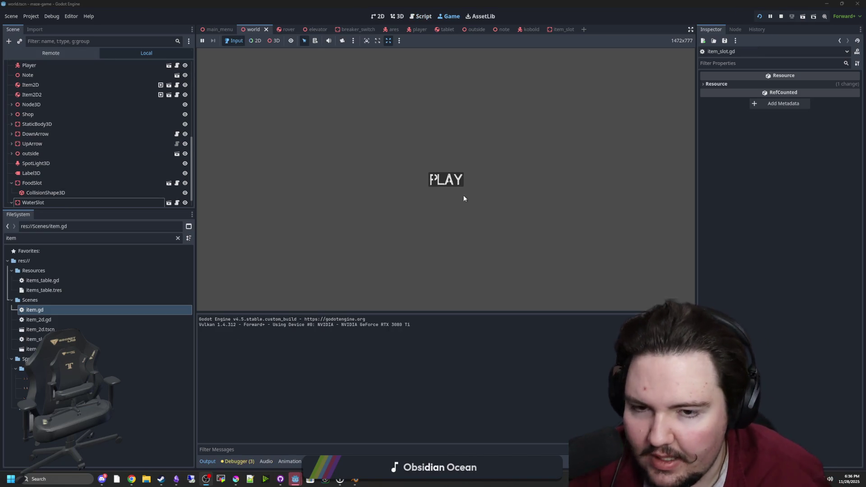
# Start the game and walk through the forest and doorway up to the desk.
pyautogui.click(448, 182)
pyautogui.press('w')
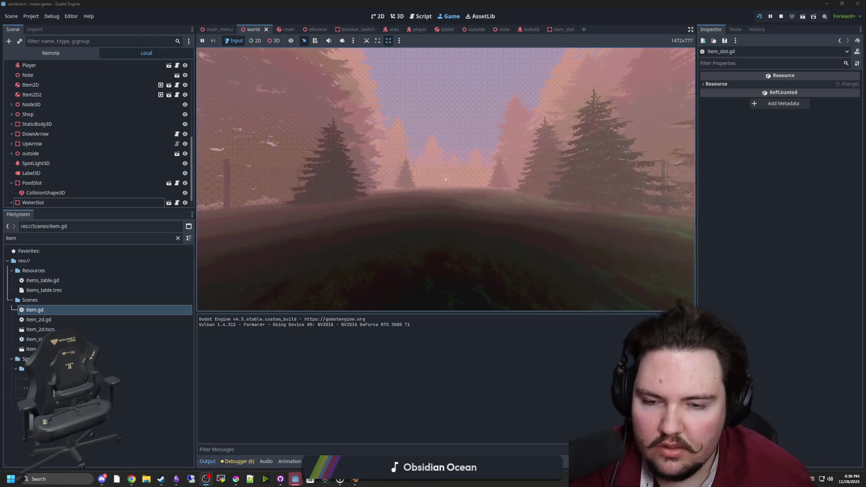
pyautogui.press('w')
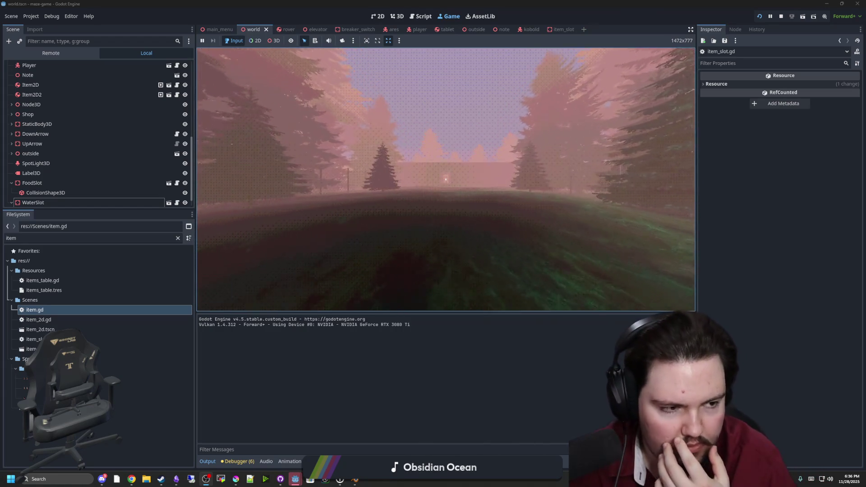
pyautogui.press('w')
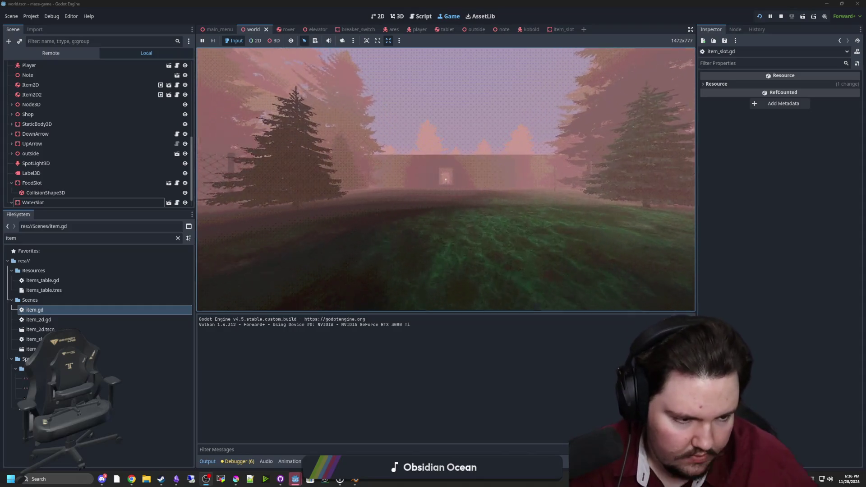
pyautogui.press('w')
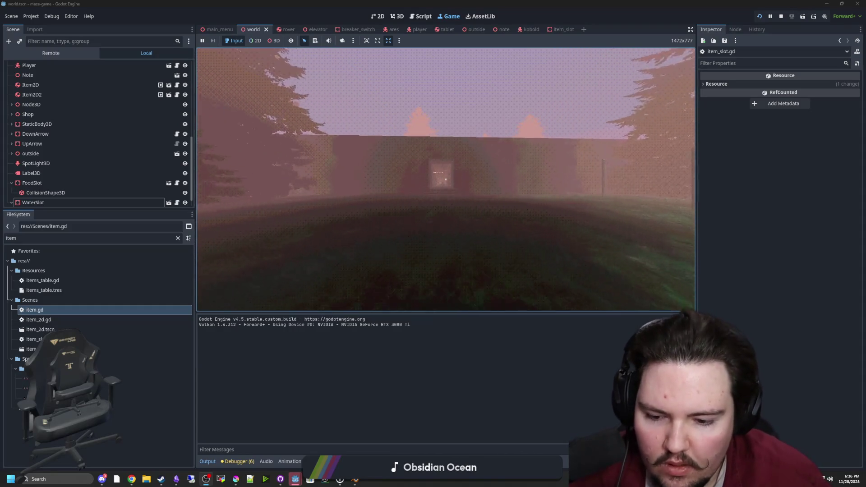
pyautogui.press('w')
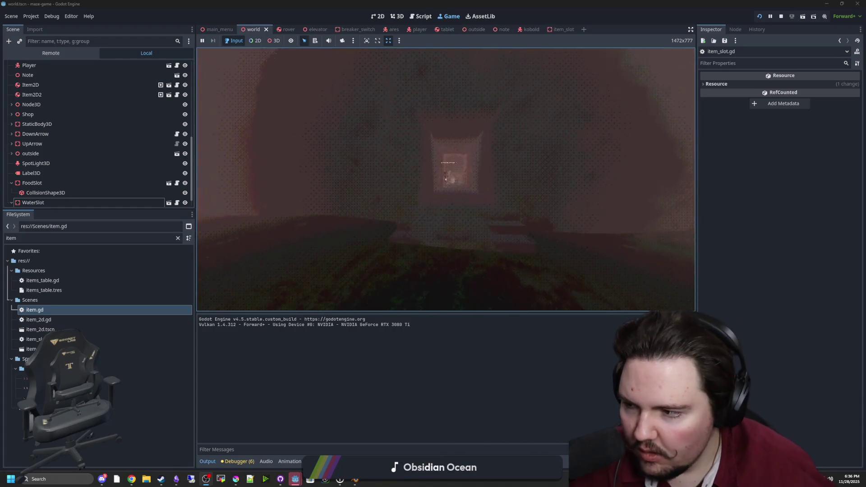
pyautogui.press('w')
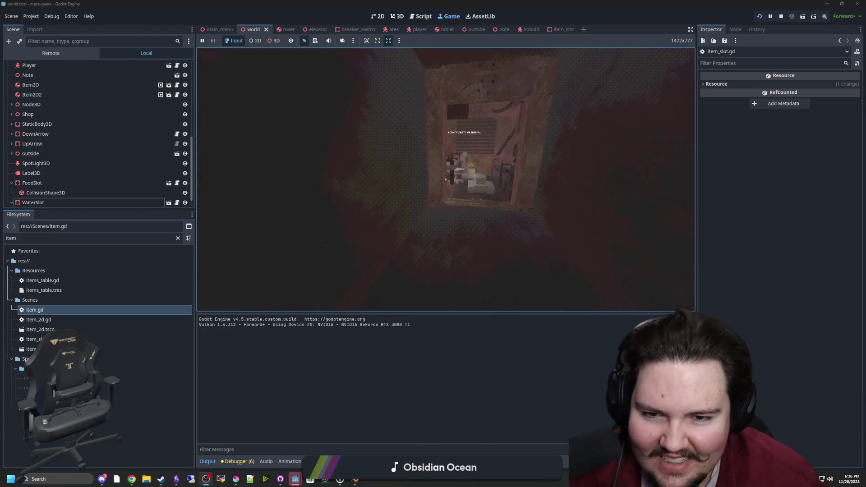
pyautogui.press('w')
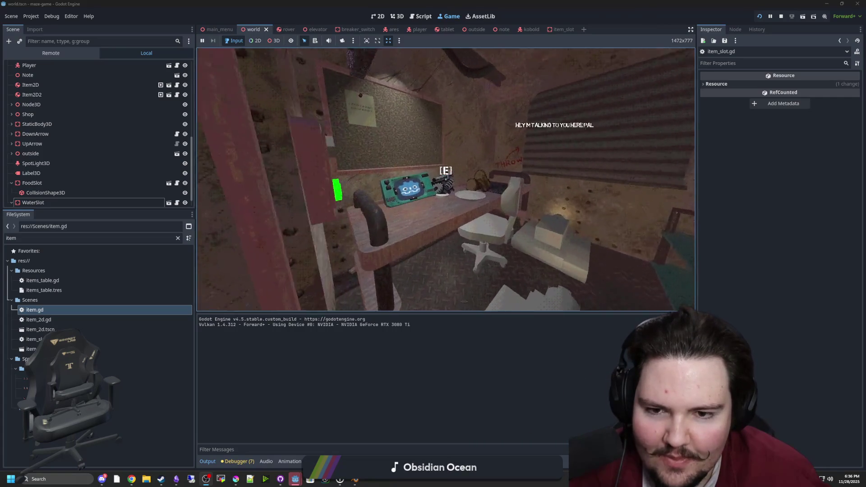
# Swap the logs and gears in the desk slot, then stop the game with F8.
pyautogui.press('e')
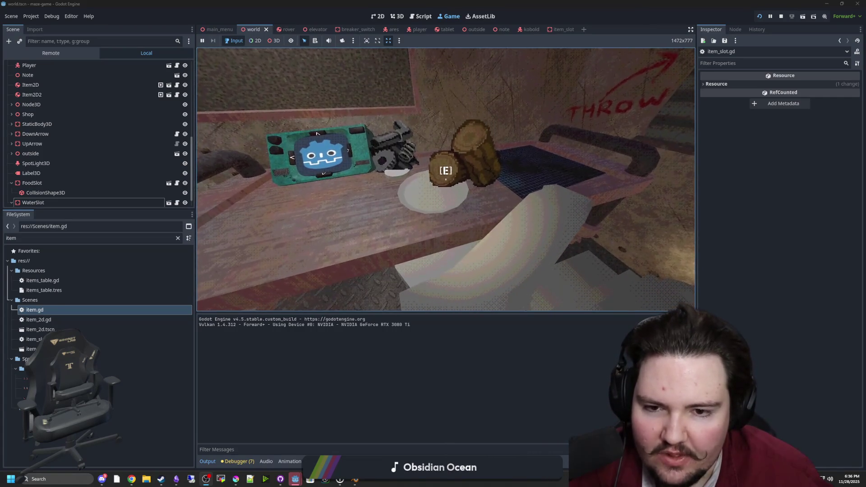
pyautogui.press('w')
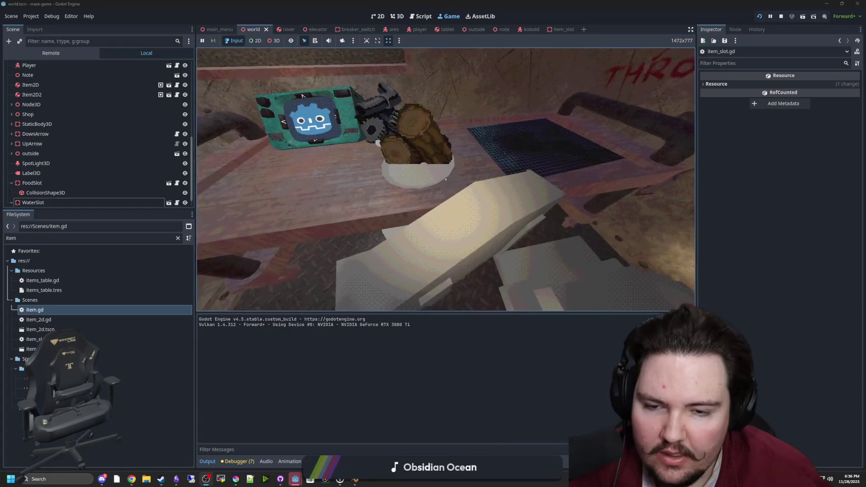
pyautogui.press('e')
pyautogui.press('s')
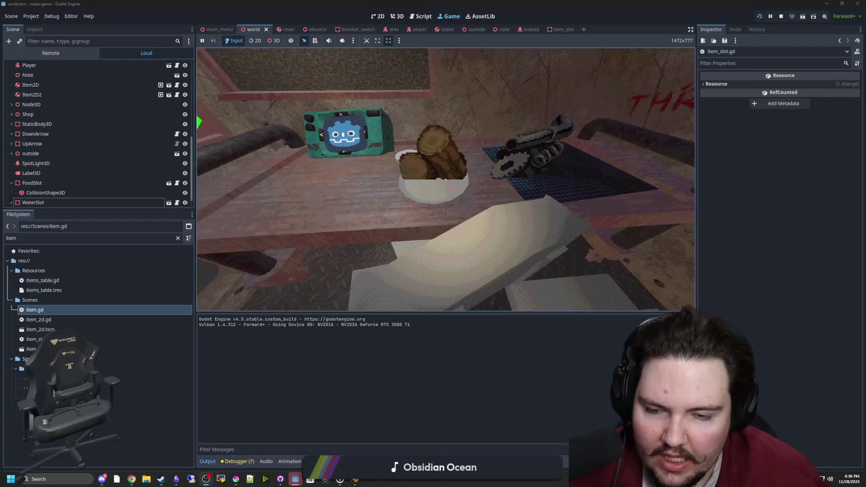
pyautogui.press('super')
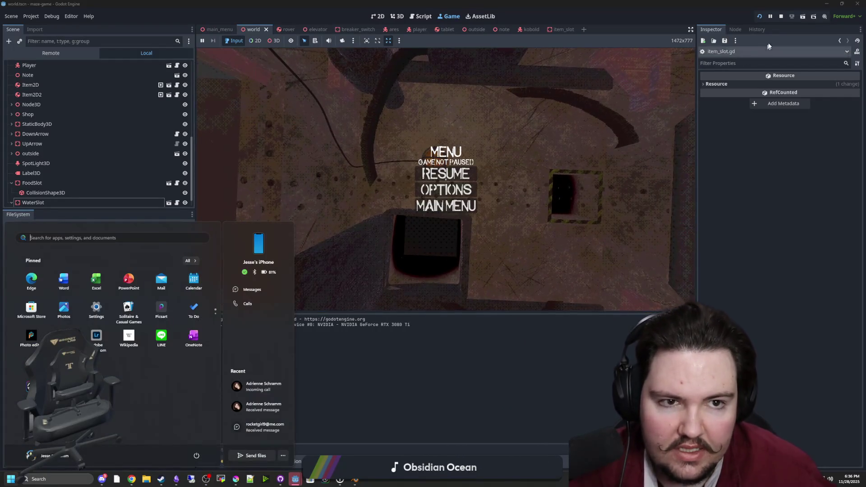
pyautogui.press('F8')
pyautogui.hotkey('ctrl', 's')
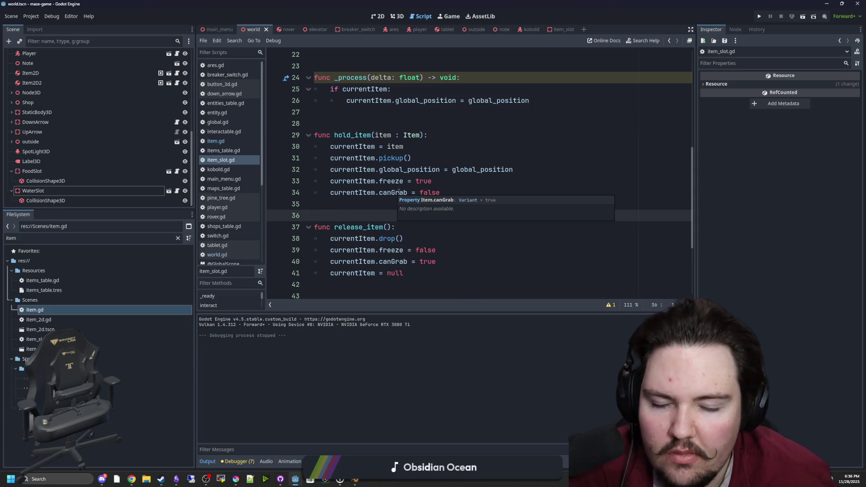
# Check pickup() in item.gd, then delete the currentItem.pickup() call from hold_item.
pyautogui.click(388, 158)
pyautogui.keyDown('ctrl'); pyautogui.click(388, 159); pyautogui.keyUp('ctrl')
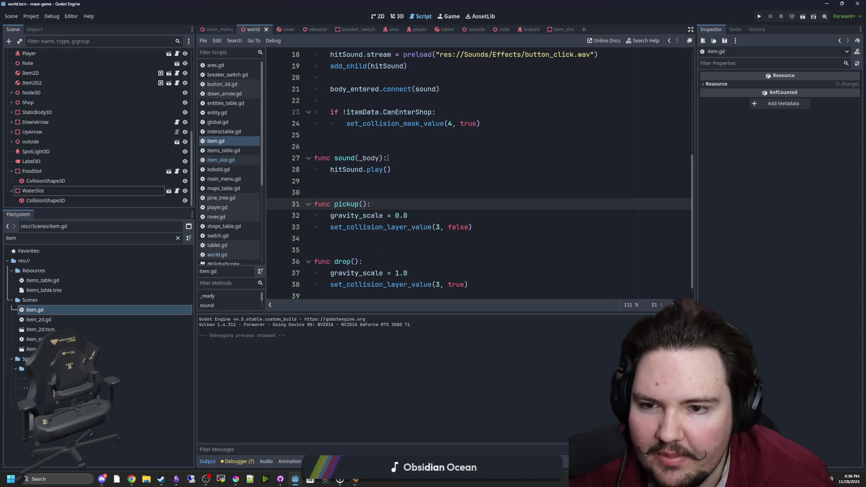
pyautogui.scroll(-1, 405, 183)
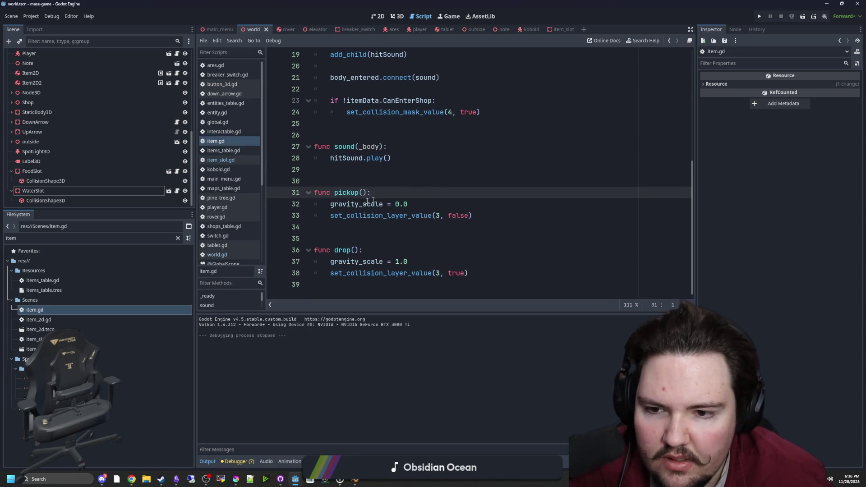
pyautogui.moveTo(331, 204); pyautogui.dragTo(485, 215)
pyautogui.hotkey('alt', 'Left')
pyautogui.hotkey('alt', 'Left')
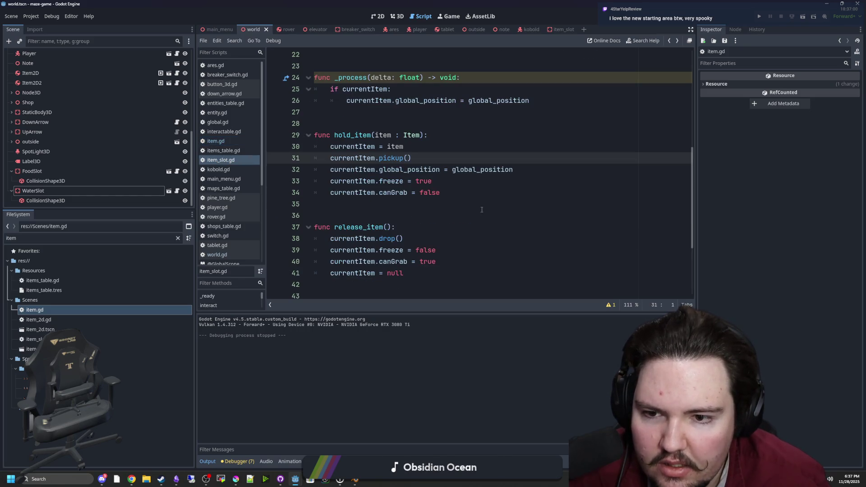
pyautogui.moveTo(414, 159); pyautogui.dragTo(331, 161)
pyautogui.moveTo(413, 158); pyautogui.dragTo(331, 159)
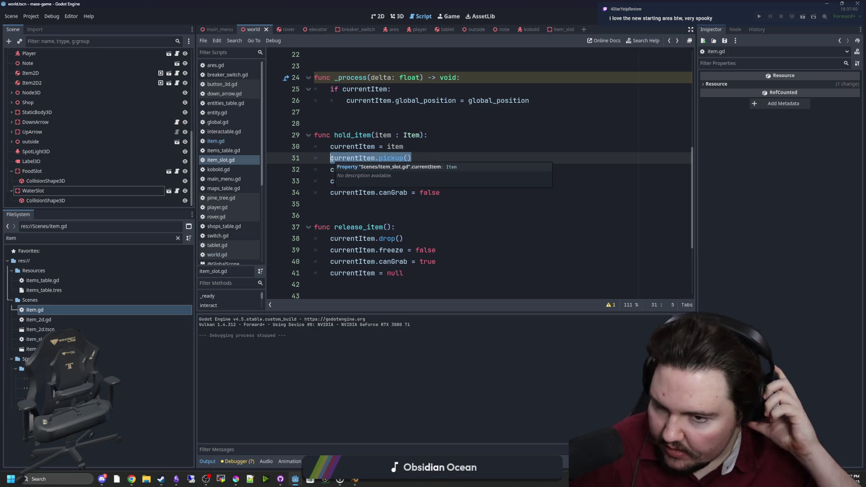
pyautogui.press('BackSpace')
pyautogui.press('BackSpace')
pyautogui.press('BackSpace')
# Jump from interact's Global.player.drop_item() call to its definition in player.gd.
pyautogui.scroll(7, 378, 160)
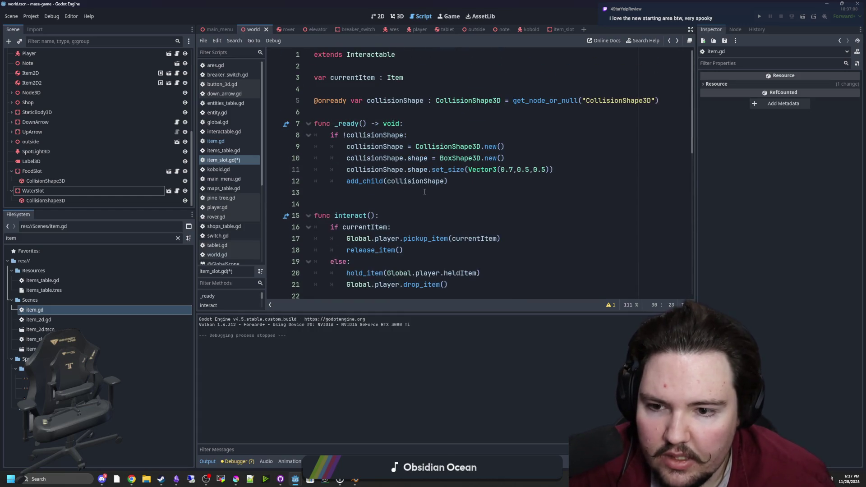
pyautogui.scroll(-2, 425, 191)
pyautogui.click(424, 192)
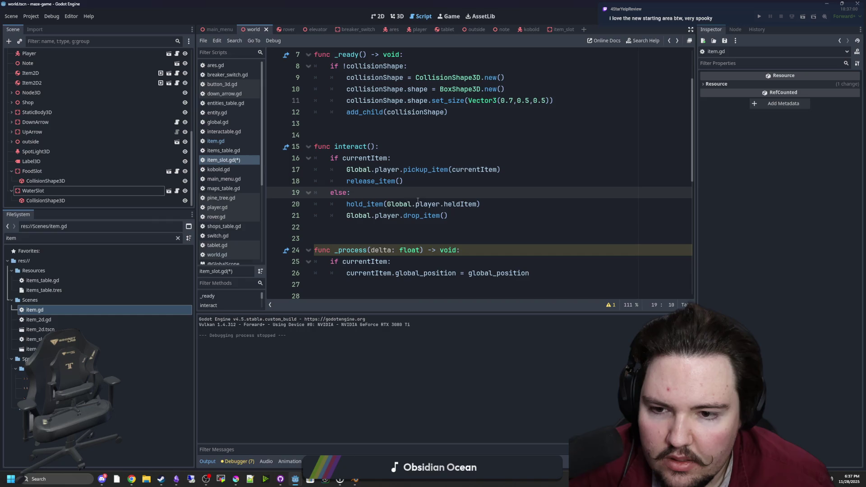
pyautogui.moveTo(351, 215); pyautogui.dragTo(451, 214)
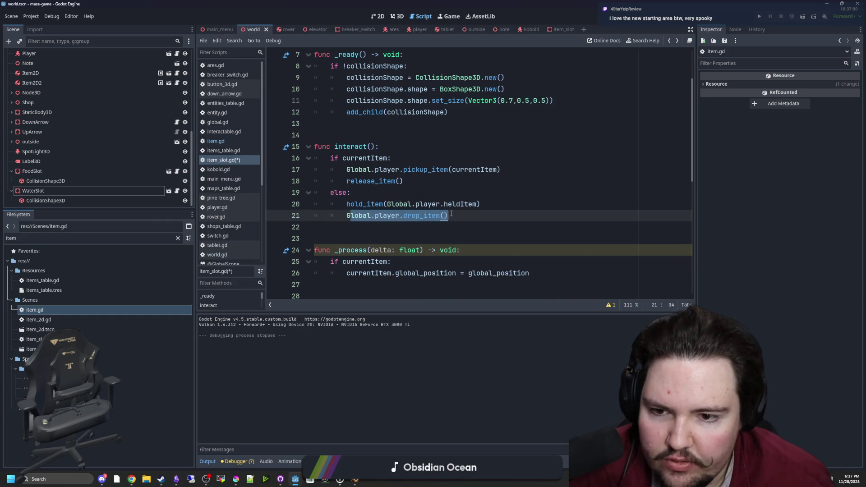
pyautogui.click(451, 215)
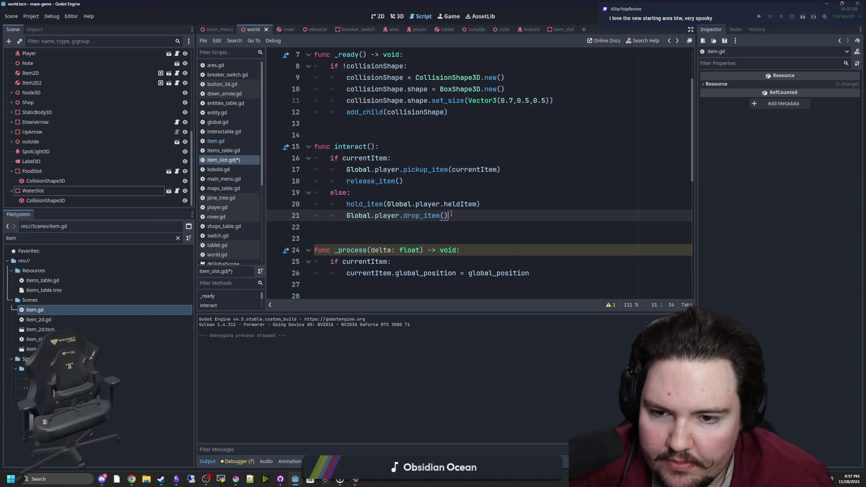
pyautogui.keyDown('ctrl'); pyautogui.click(428, 217); pyautogui.keyUp('ctrl')
pyautogui.scroll(1, 406, 139)
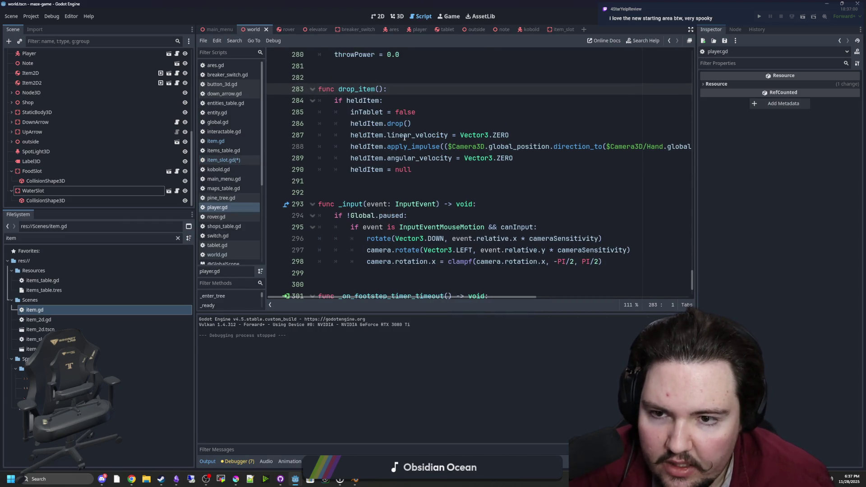
# Move the Global.player.drop_item() call above hold_item in interact's else branch.
pyautogui.hotkey('alt', 'Left')
pyautogui.hotkey('alt', 'Left')
pyautogui.hotkey('alt', 'Left')
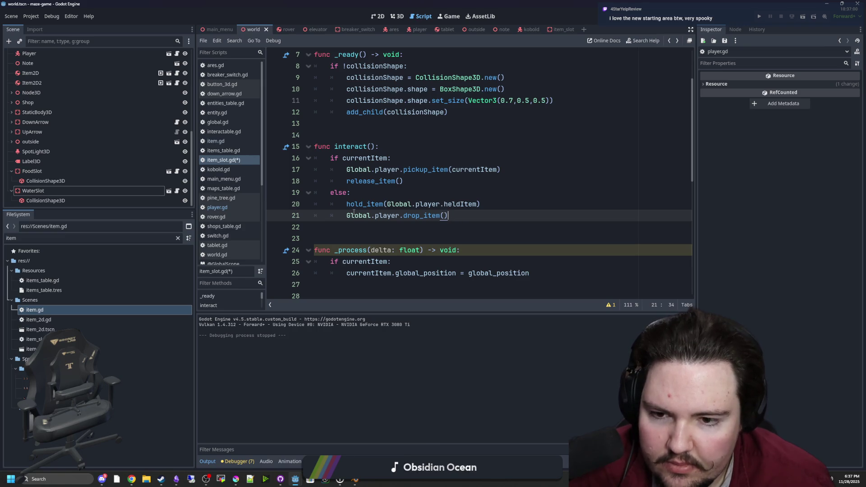
pyautogui.hotkey('shift', 'Left')
pyautogui.hotkey('shift', 'Left')
pyautogui.hotkey('shift', 'Left')
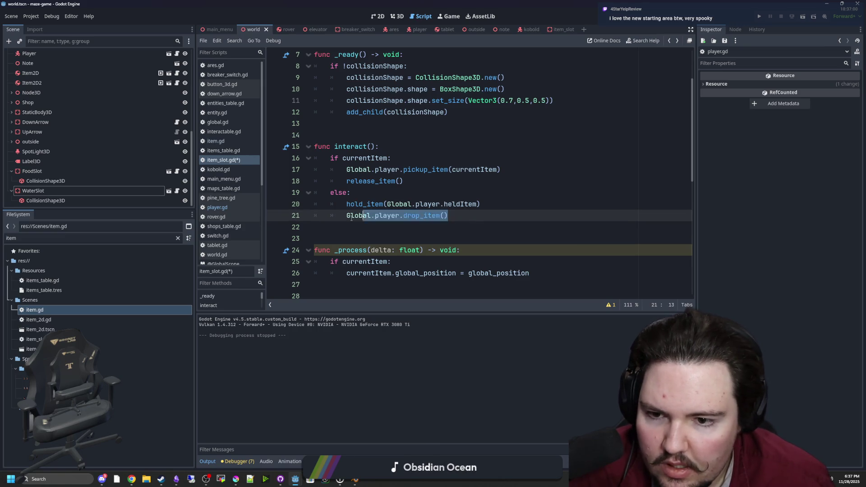
pyautogui.keyDown('shift'); pyautogui.click(347, 216); pyautogui.keyUp('shift')
pyautogui.press('BackSpace')
pyautogui.click(366, 198)
pyautogui.press('Return')
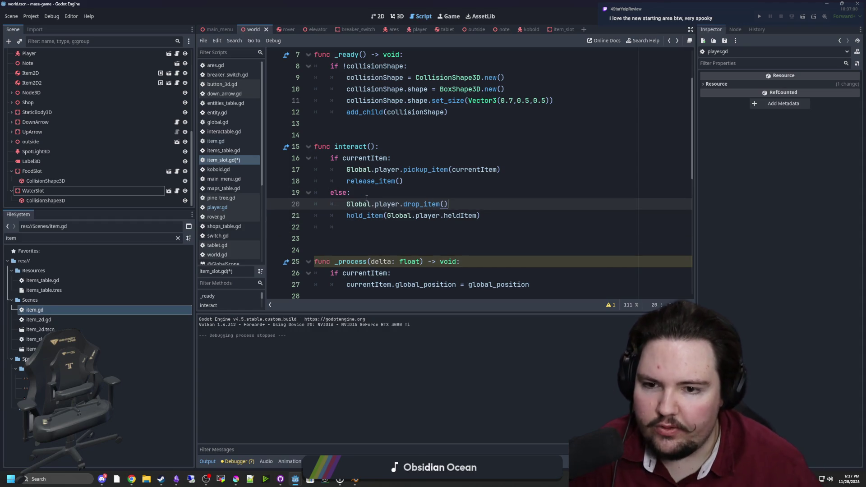
pyautogui.write('Global.player.drop_item()')
pyautogui.click(398, 228)
pyautogui.press('BackSpace')
pyautogui.press('BackSpace')
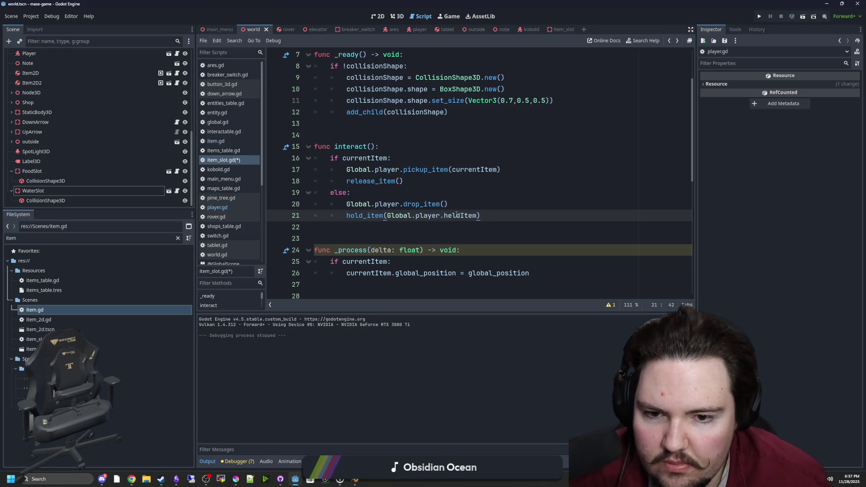
# Add 'var item = Global.player.heldItem' as the first line under else.
pyautogui.moveTo(479, 216); pyautogui.dragTo(386, 216)
pyautogui.hotkey('ctrl', 'c')
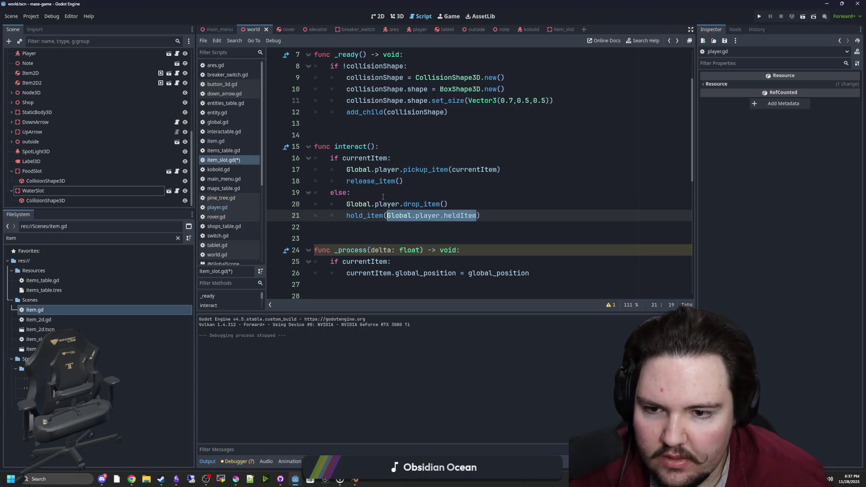
pyautogui.click(381, 194)
pyautogui.press('Return')
pyautogui.write('var item =')
pyautogui.hotkey('ctrl', 'v')
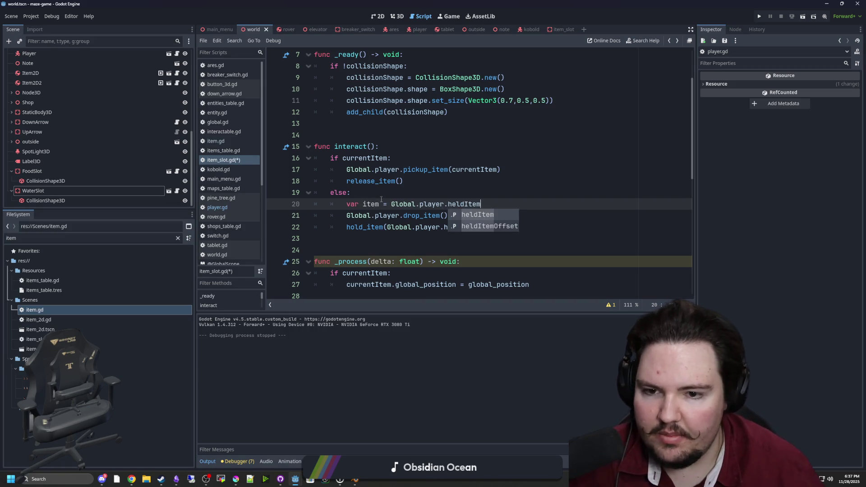
pyautogui.press('Escape')
pyautogui.click(434, 190)
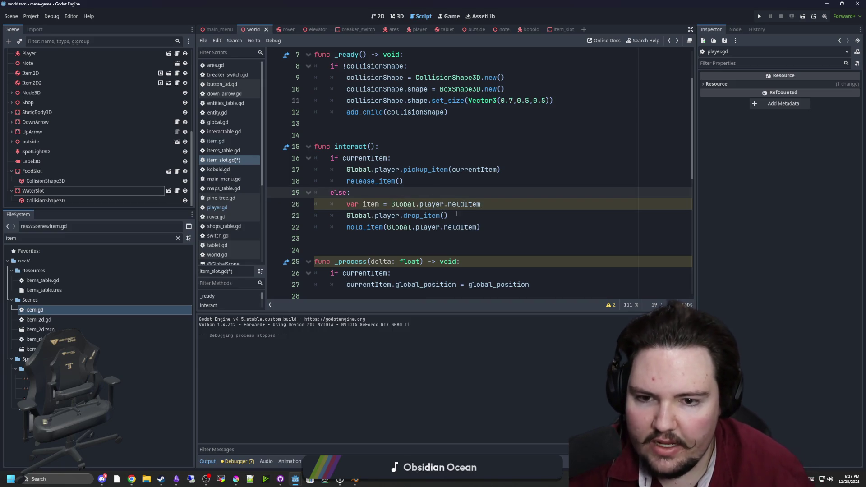
pyautogui.click(360, 227)
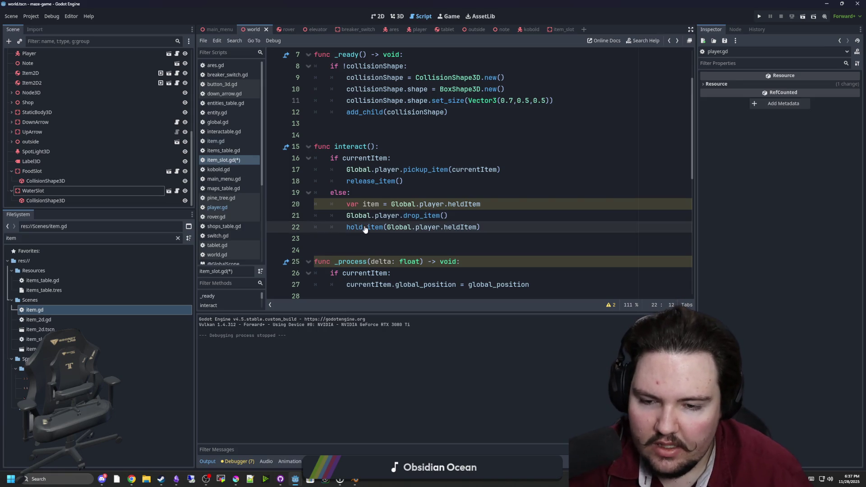
pyautogui.scroll(-4, 365, 229)
pyautogui.click(384, 163)
pyautogui.click(424, 195)
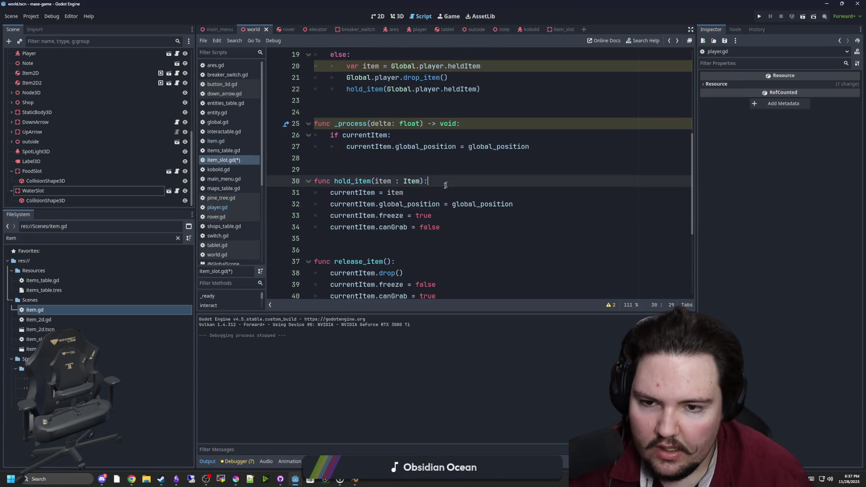
# Add a currentItem.pickup() call in hold_item after currentItem = item.
pyautogui.press('Return')
pyautogui.write('currentItme')
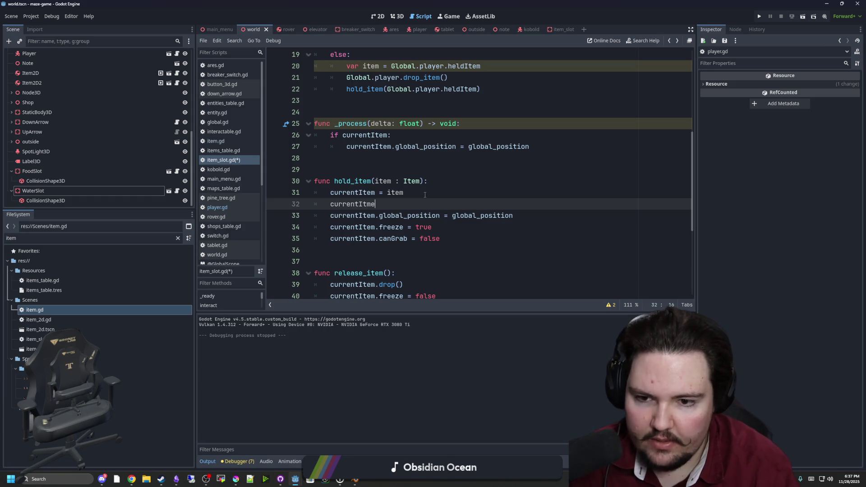
pyautogui.write('.pick')
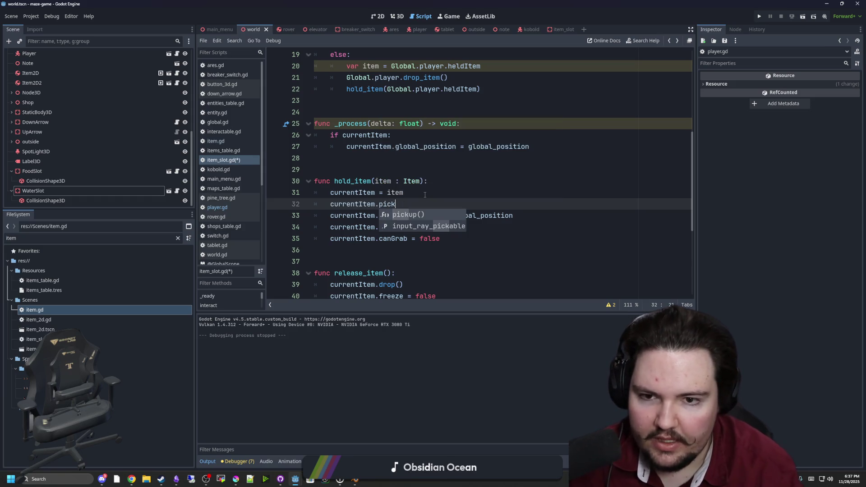
pyautogui.press('Return')
pyautogui.moveTo(429, 199); pyautogui.dragTo(331, 204)
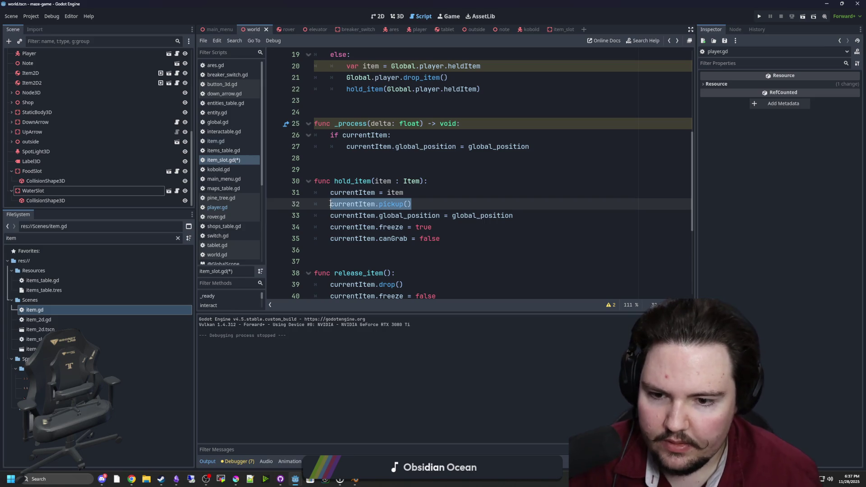
# Review interact and release_item, then save item_slot.gd with Ctrl+S.
pyautogui.scroll(-2, 404, 227)
pyautogui.scroll(4, 406, 203)
pyautogui.click(409, 178)
pyautogui.scroll(2, 409, 180)
pyautogui.click(419, 163)
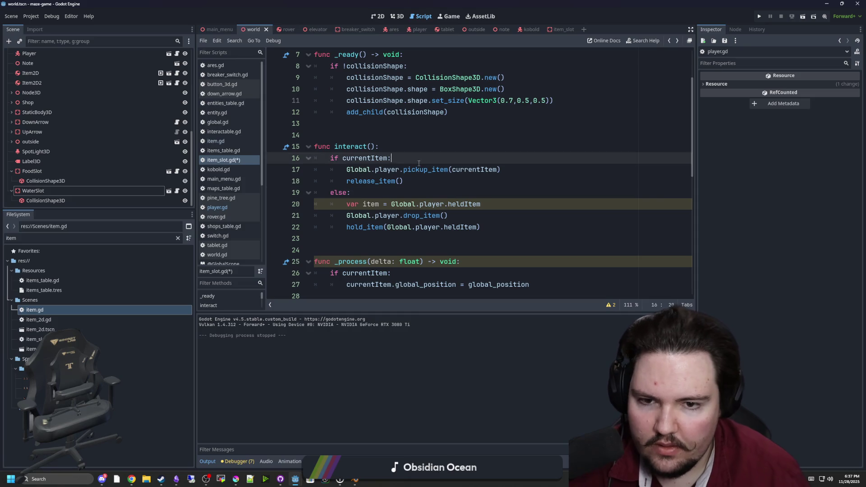
pyautogui.press('Return')
pyautogui.press('BackSpace')
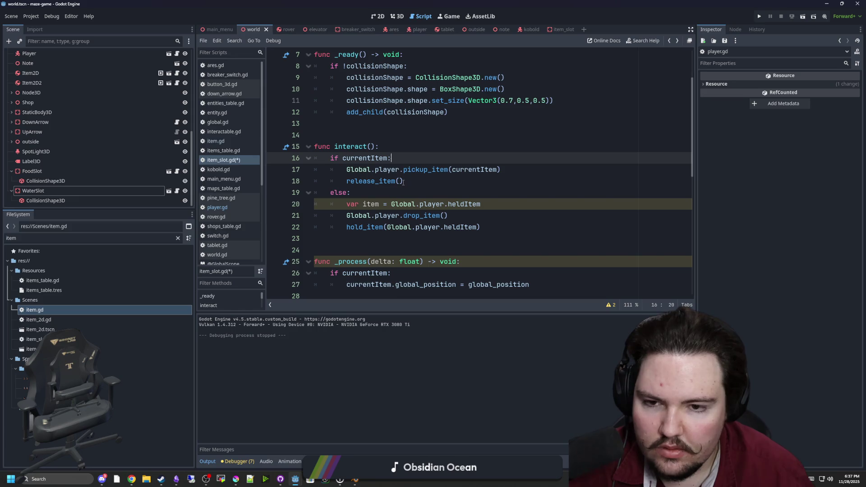
pyautogui.keyDown('ctrl'); pyautogui.click(377, 185); pyautogui.keyUp('ctrl')
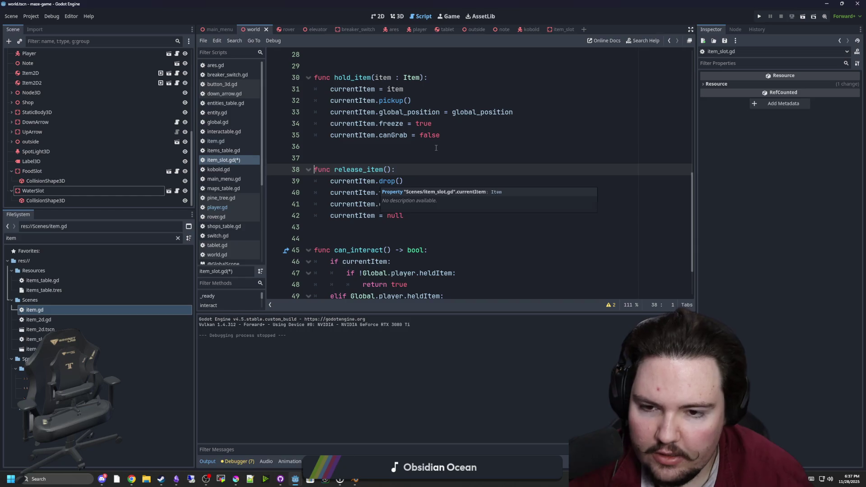
pyautogui.scroll(7, 436, 148)
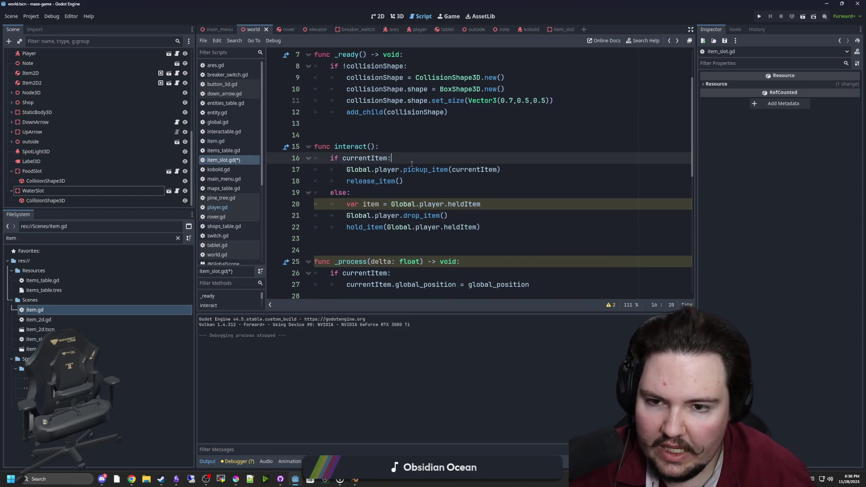
pyautogui.click(391, 125)
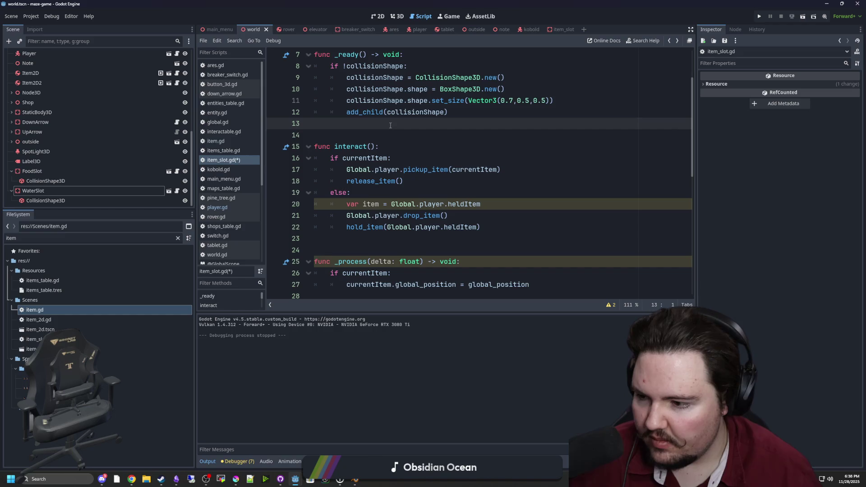
pyautogui.hotkey('ctrl', 's')
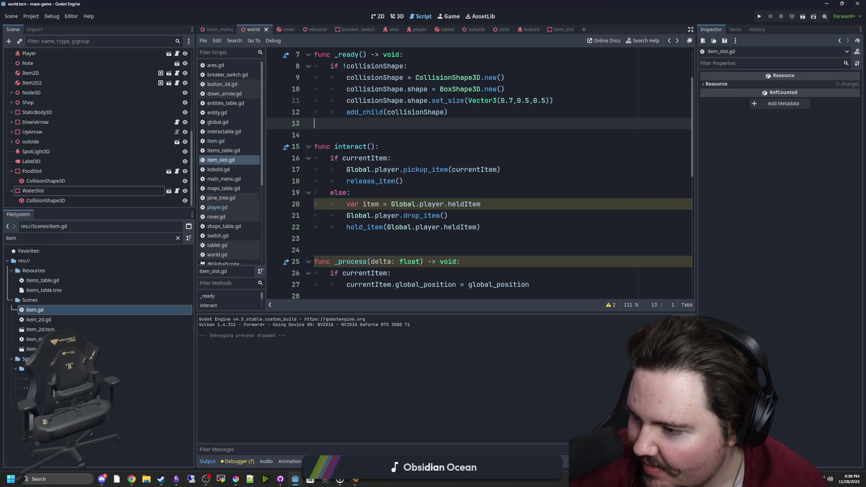
pyautogui.click(425, 216)
# Change line 22 to hold_item(item) instead of Global.player.heldItem, then run the project.
pyautogui.click(425, 238)
pyautogui.click(425, 193)
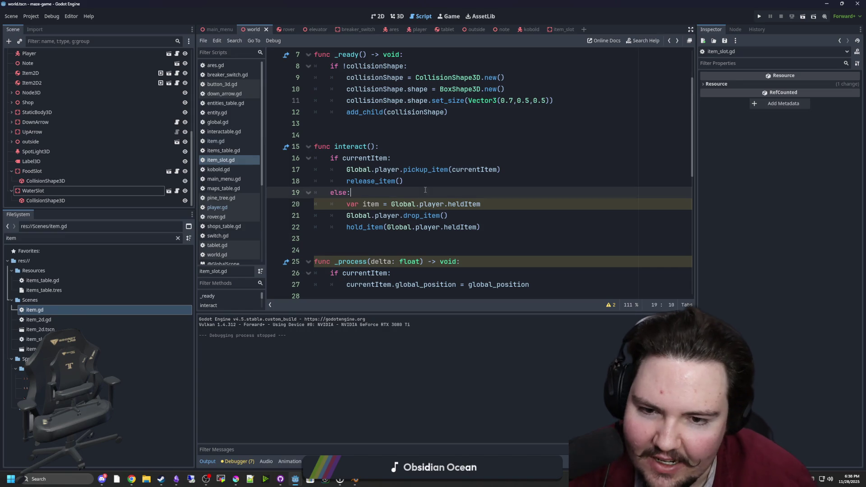
pyautogui.doubleClick(371, 204)
pyautogui.hotkey('ctrl', 'c')
pyautogui.click(446, 238)
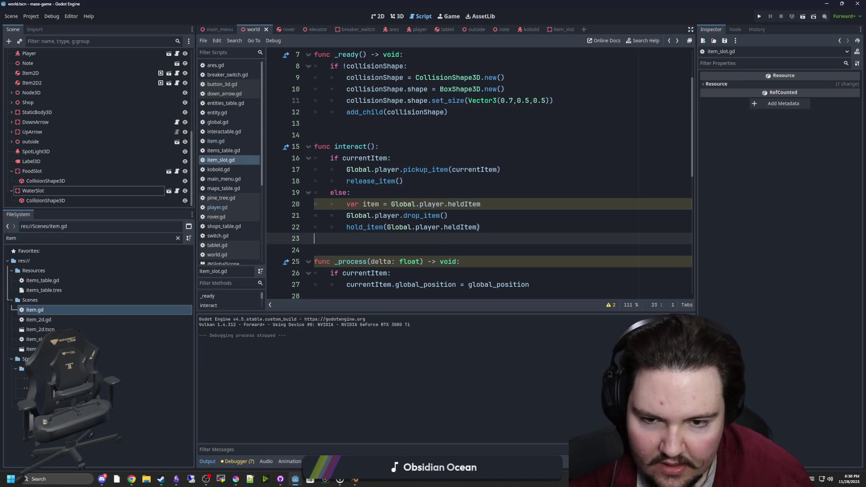
pyautogui.moveTo(479, 227); pyautogui.dragTo(387, 227)
pyautogui.hotkey('ctrl', 'v')
pyautogui.click(416, 187)
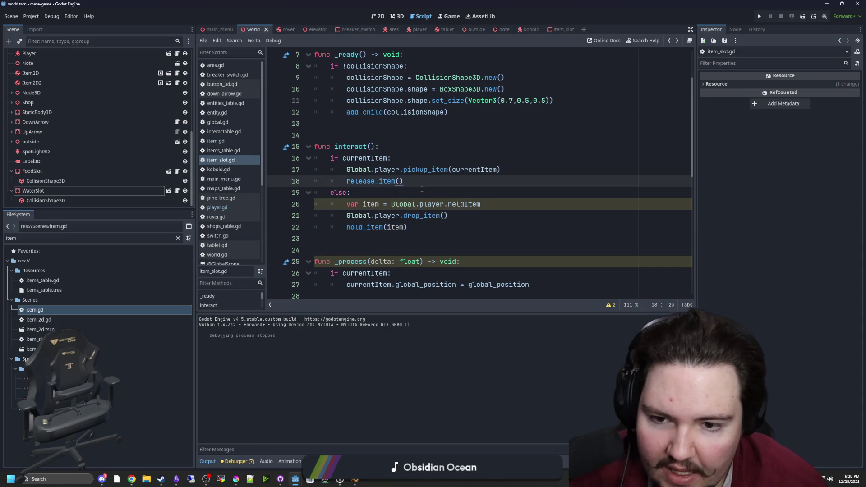
pyautogui.click(422, 192)
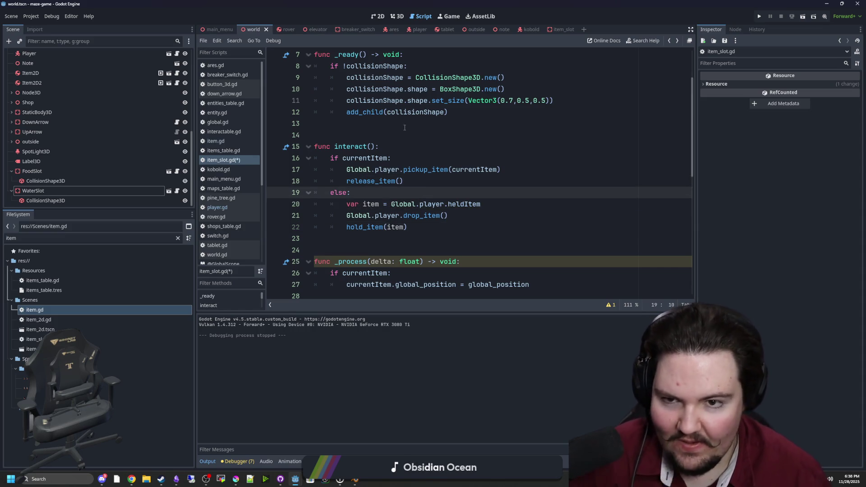
pyautogui.click(758, 16)
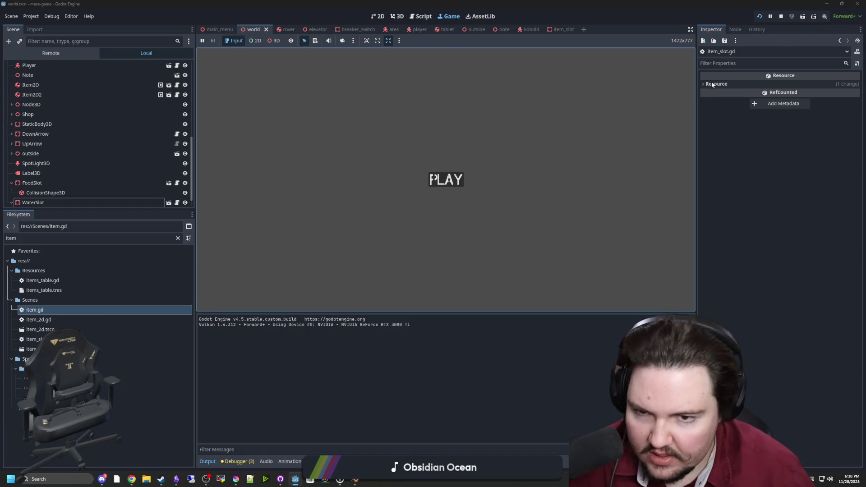
# Start the game, walk through the forest into the house to the desk's bowl and logs, then pause.
pyautogui.click(442, 181)
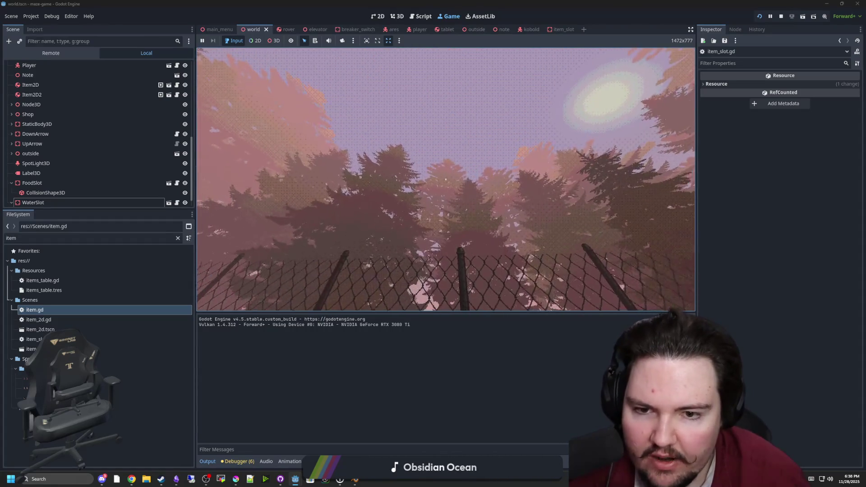
pyautogui.press('w')
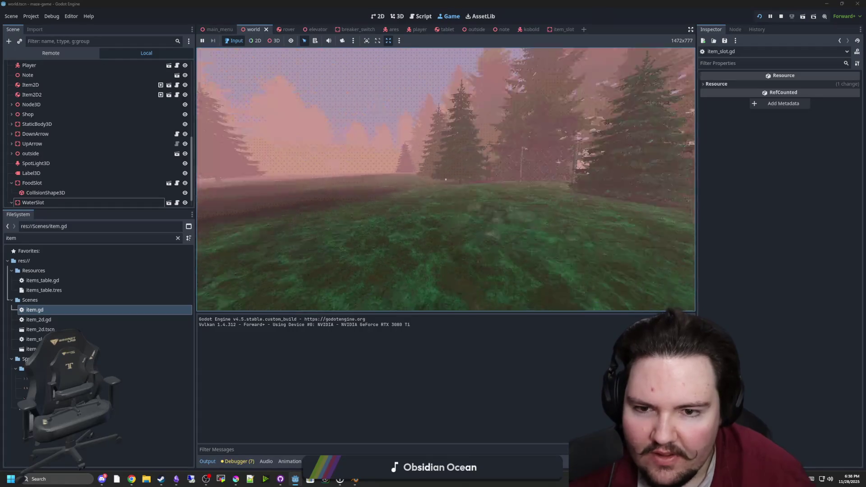
pyautogui.moveTo(446, 179)
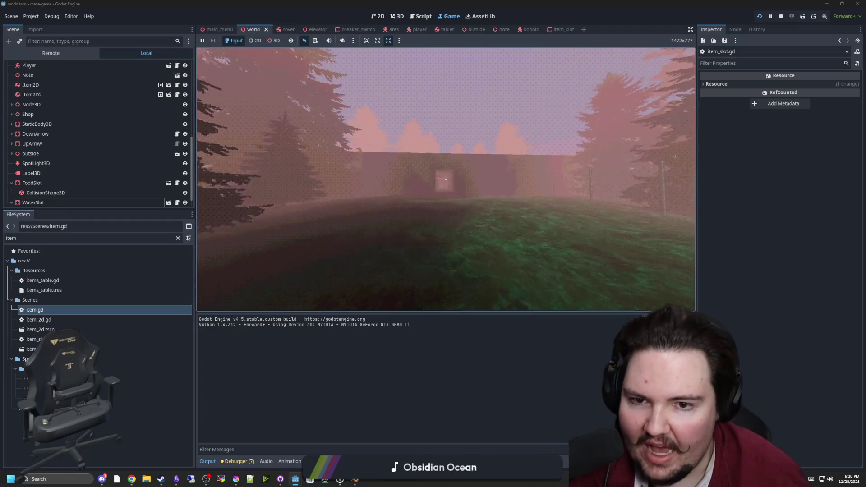
pyautogui.press('w')
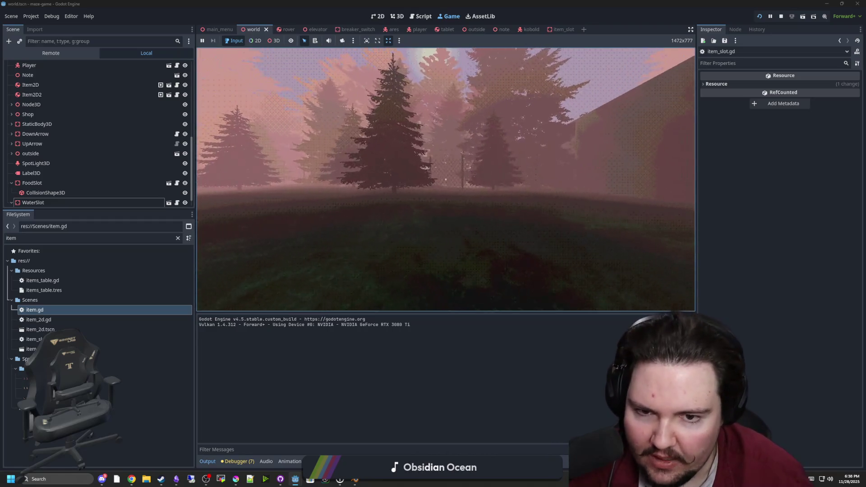
pyautogui.press('w')
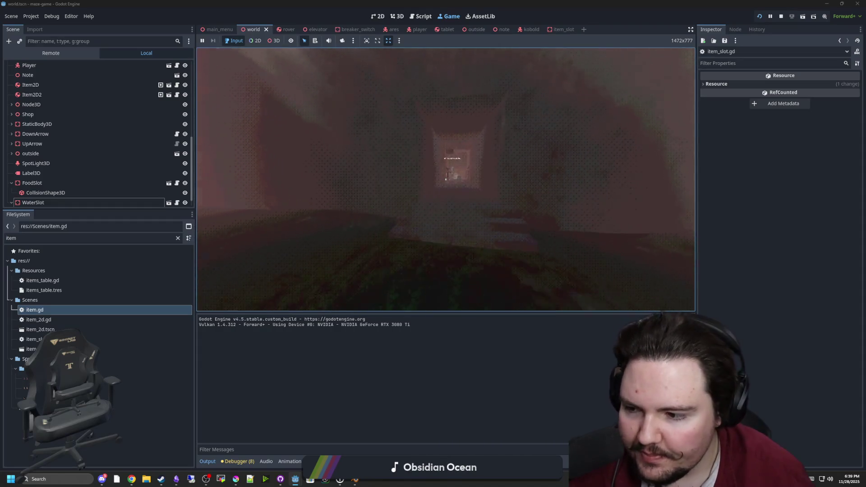
pyautogui.press('w')
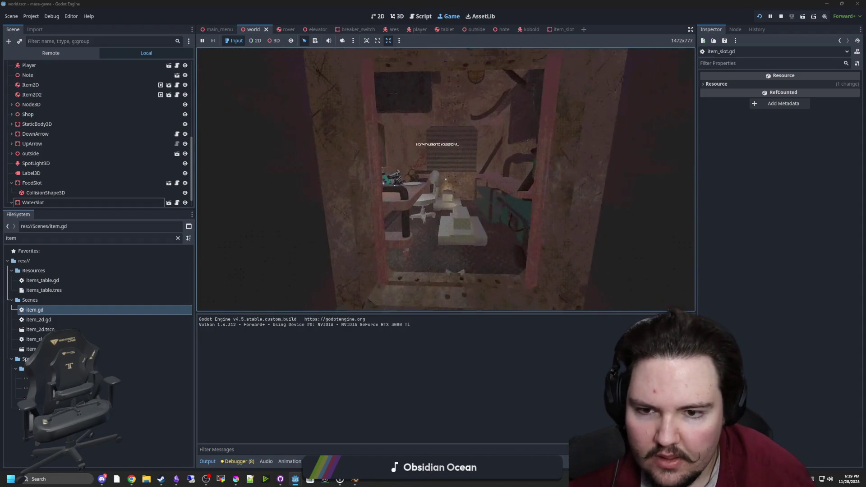
pyautogui.press('w')
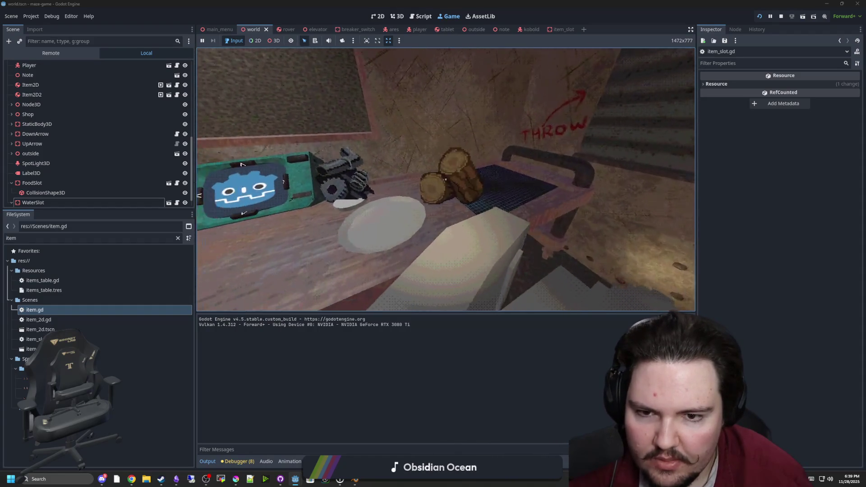
pyautogui.press('s')
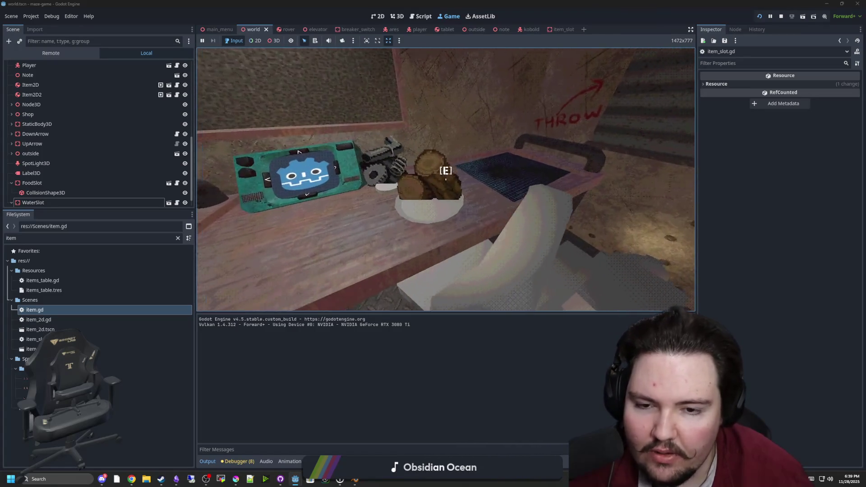
pyautogui.press('w')
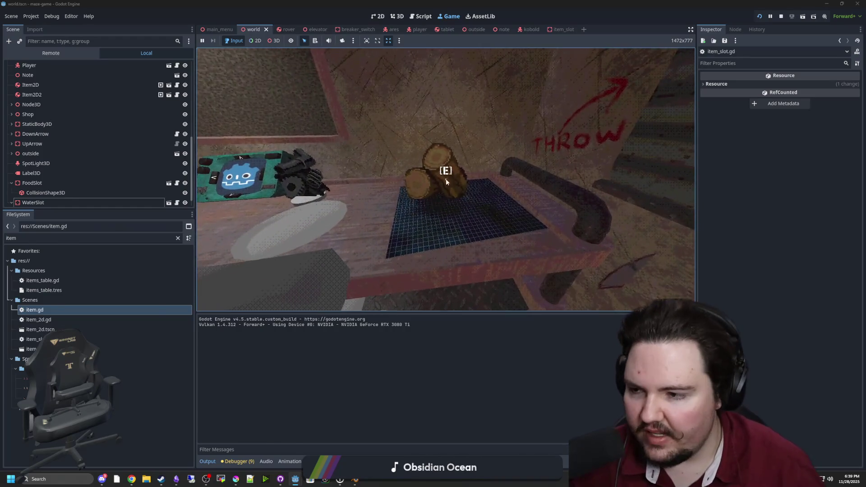
pyautogui.press('Escape')
pyautogui.press('super')
pyautogui.click(135, 162)
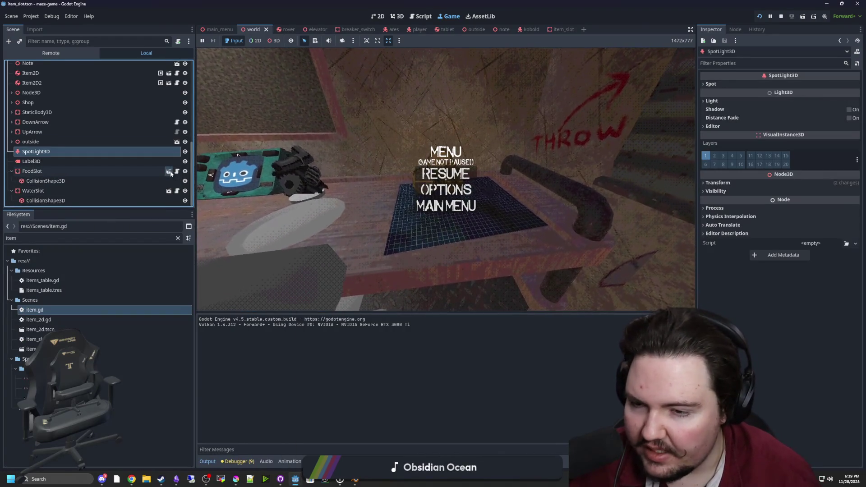
# In the FoodSlot script, change the set_size box from 0.7 to Vector3(0.5,0.5,0.5), save, and rerun.
pyautogui.click(169, 172)
pyautogui.click(181, 67)
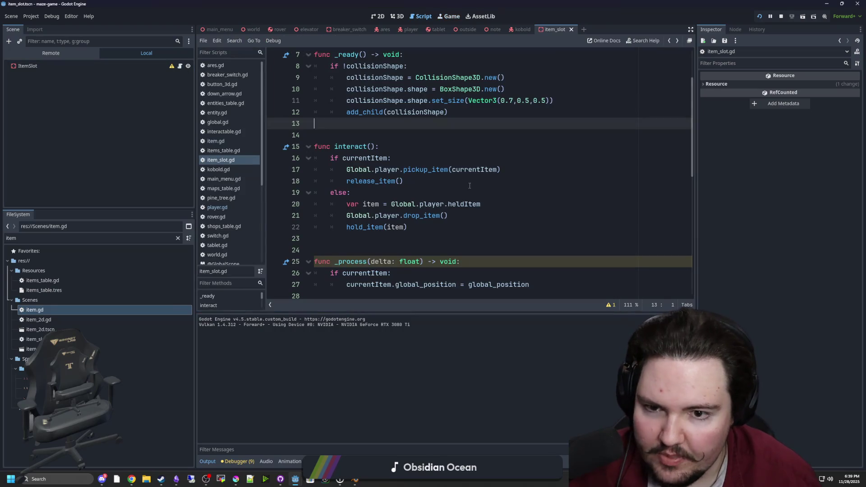
pyautogui.click(513, 104)
pyautogui.press('BackSpace')
pyautogui.write('5')
pyautogui.click(500, 142)
pyautogui.hotkey('ctrl', 's')
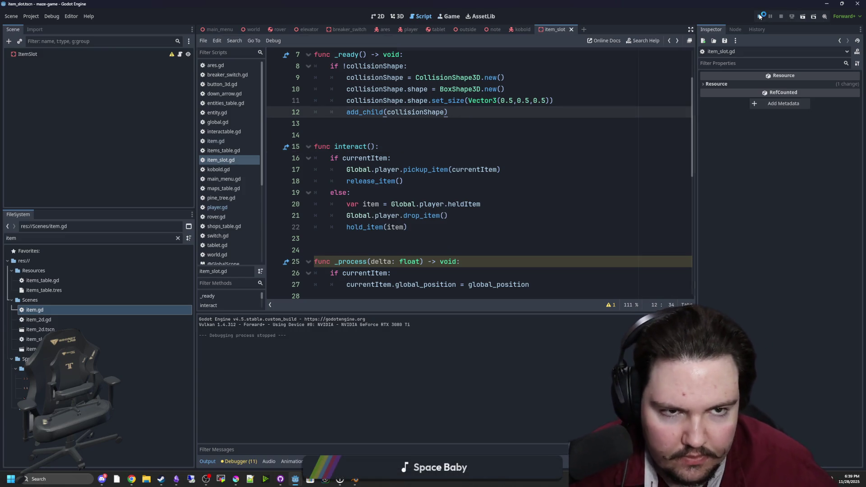
pyautogui.click(760, 16)
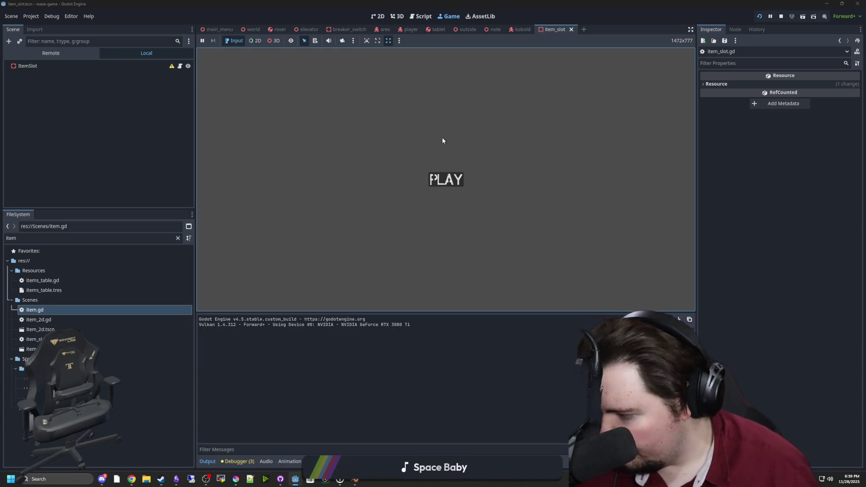
# Start the game and walk across the field, through the house doorway into the room.
pyautogui.click(446, 180)
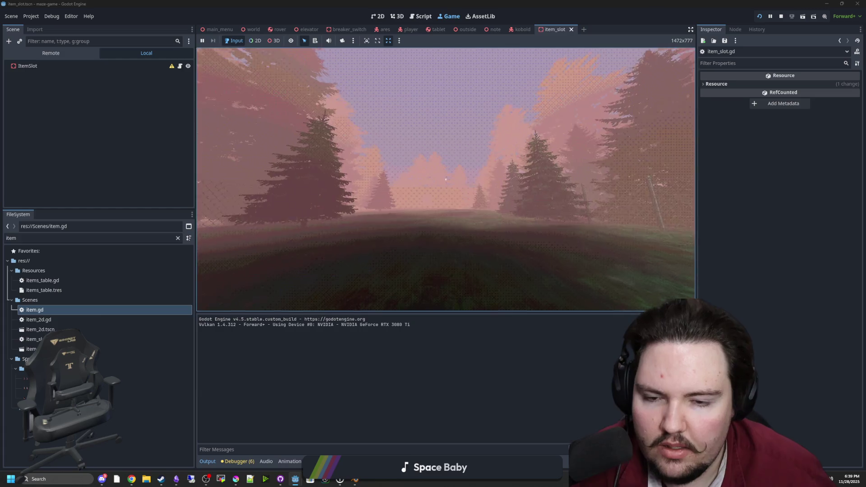
pyautogui.press('w')
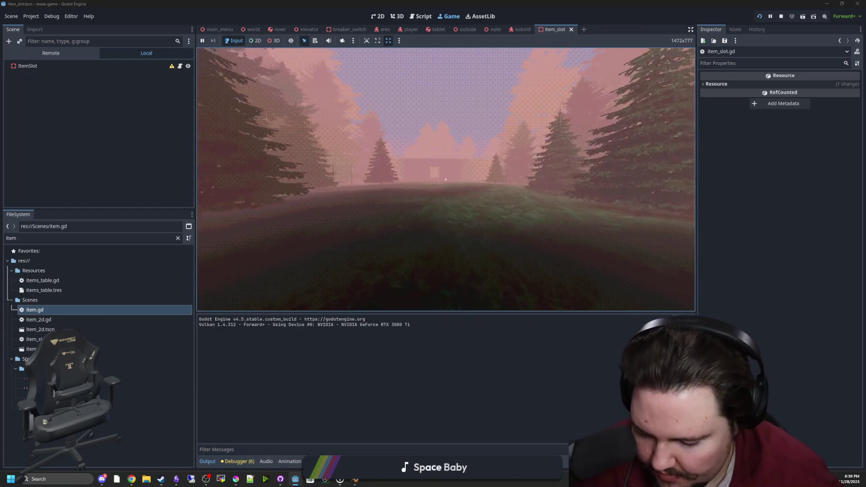
pyautogui.press('w')
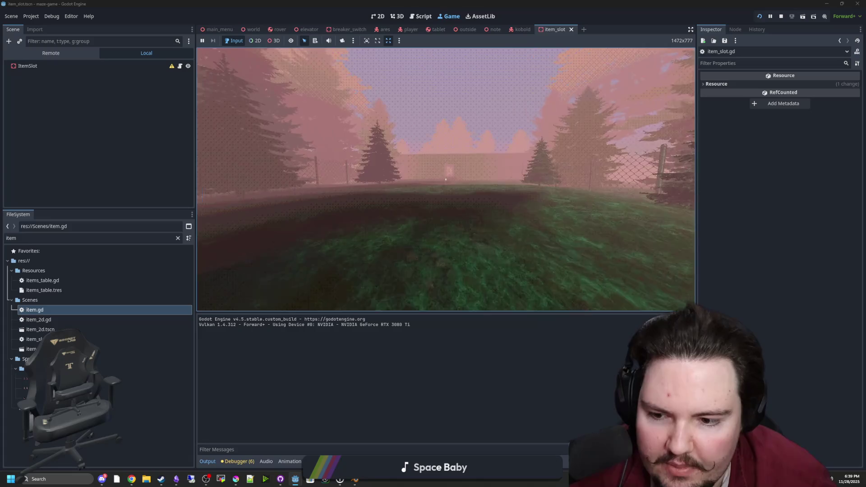
pyautogui.press('w')
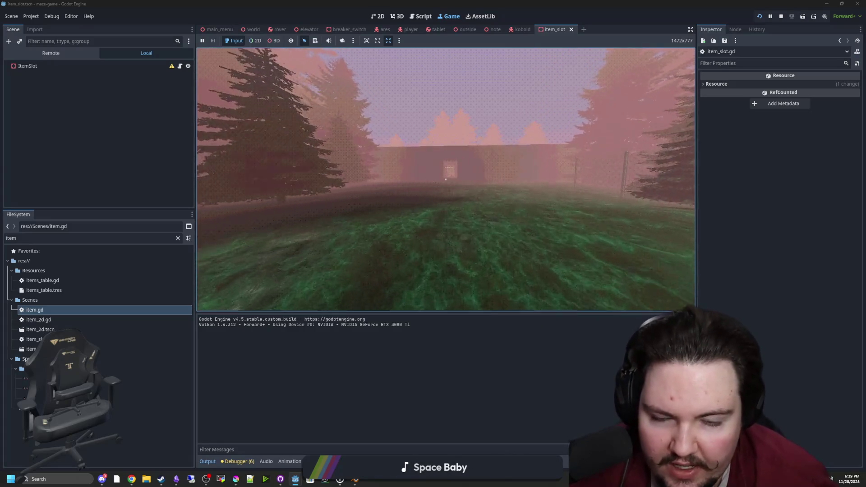
pyautogui.press('w')
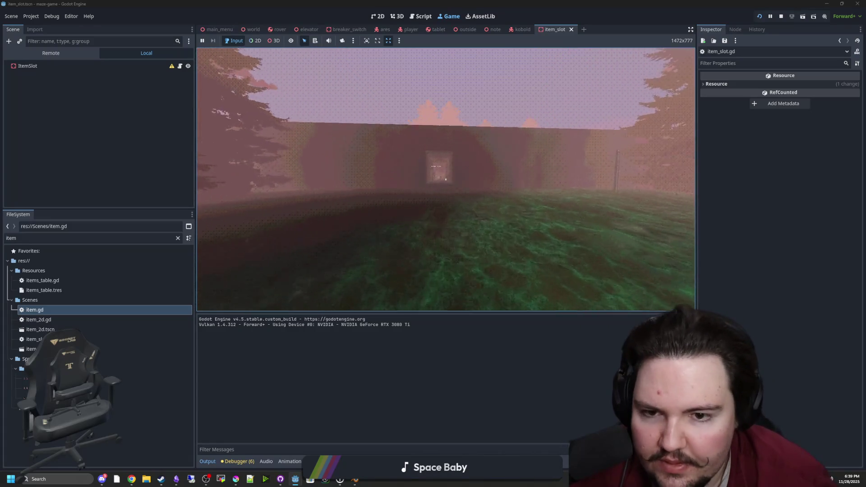
pyautogui.press('w')
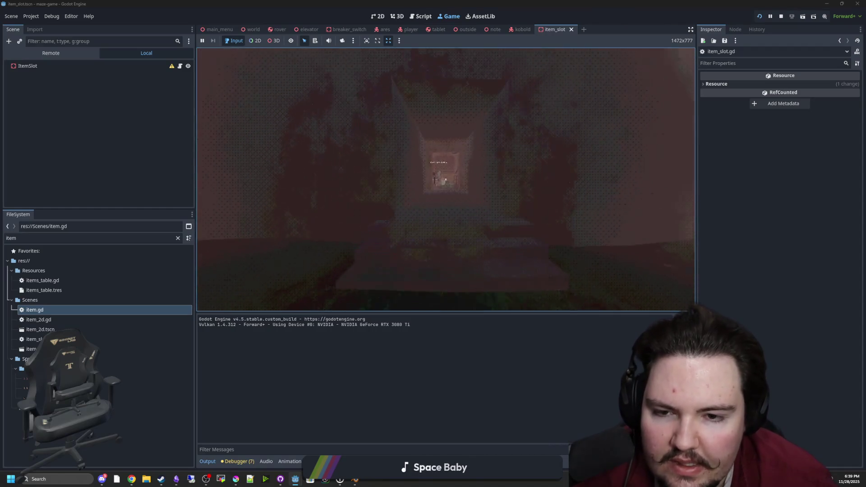
pyautogui.press('w')
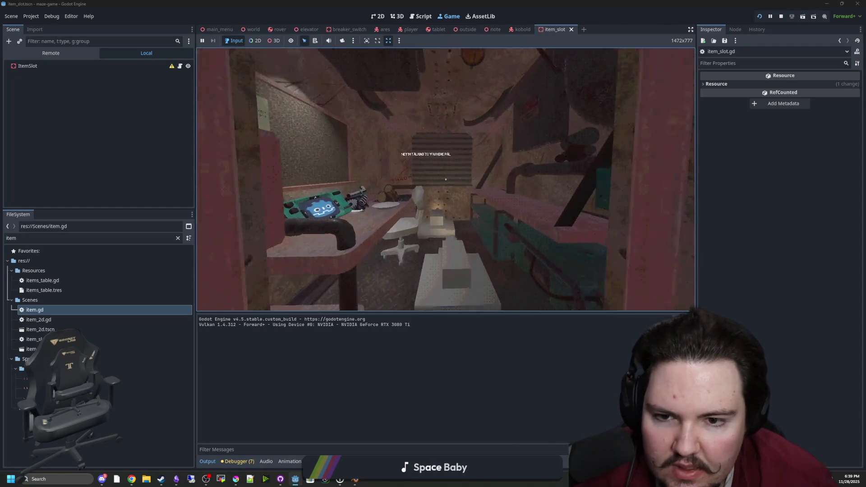
# Move around the table, then use the tablet with E twice to view and put it down.
pyautogui.moveTo(446, 179)
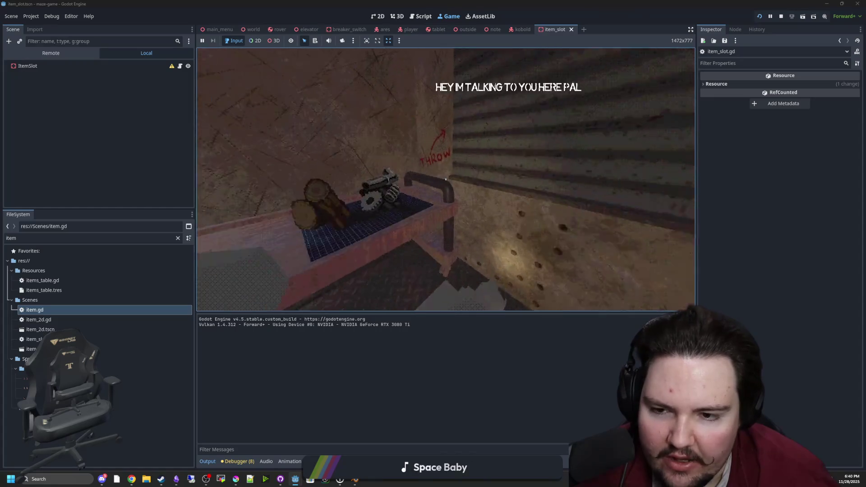
pyautogui.press('a')
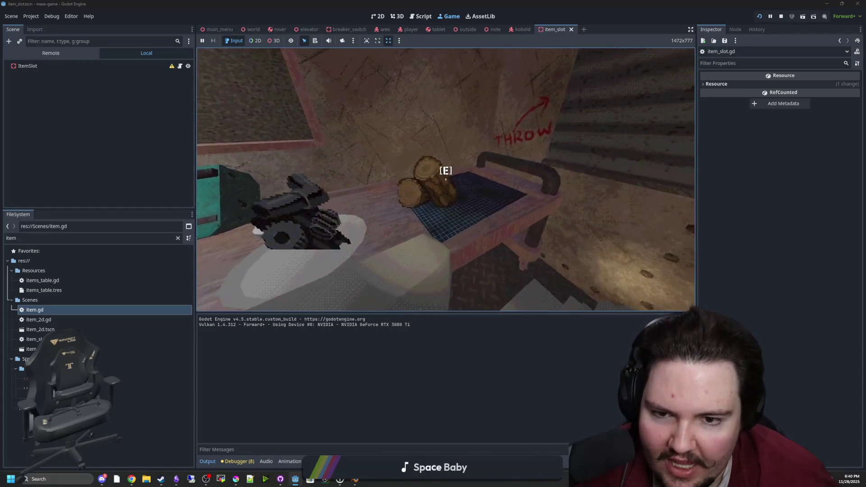
pyautogui.press('s')
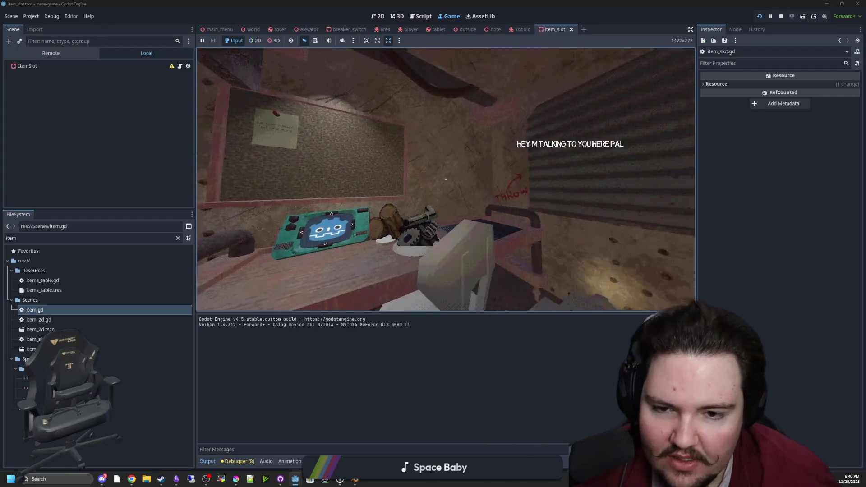
pyautogui.press('w')
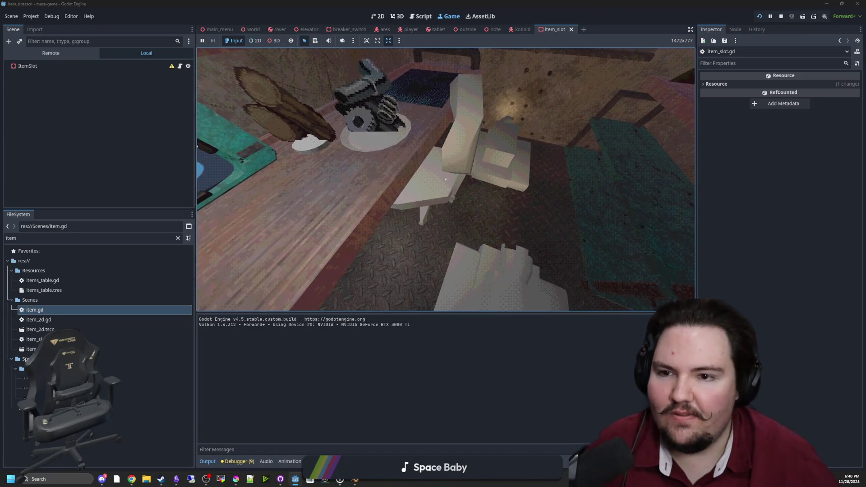
pyautogui.press('s')
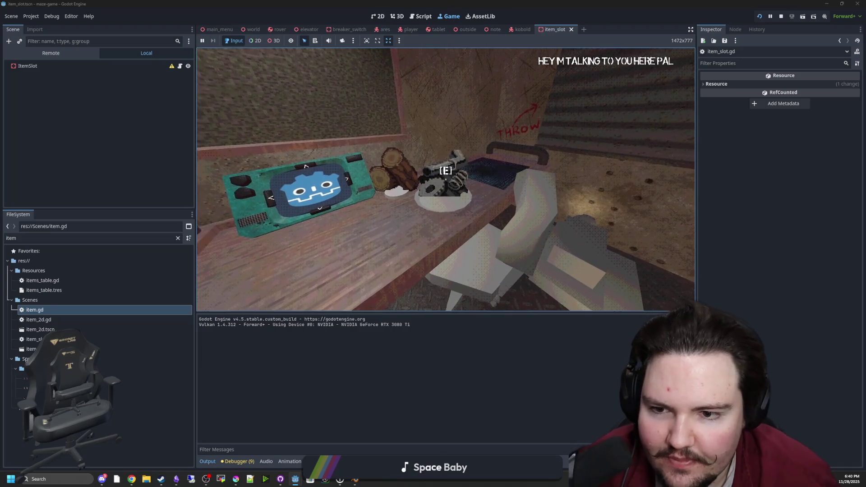
pyautogui.press('a')
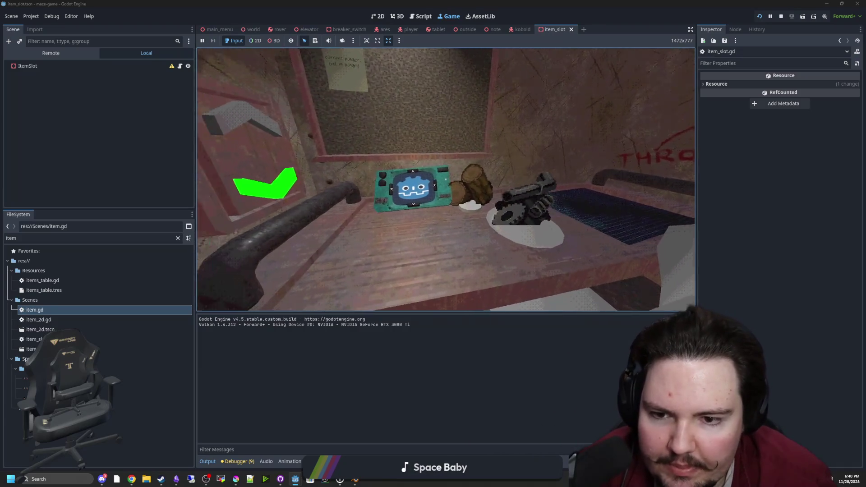
pyautogui.press('e')
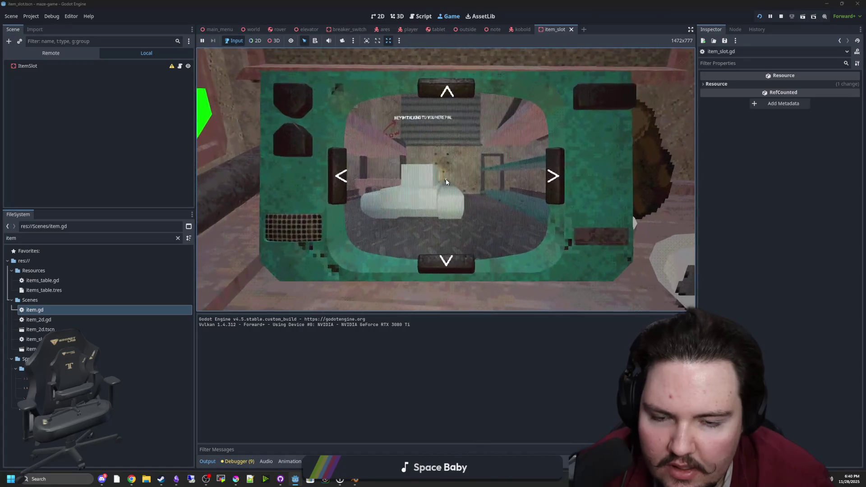
pyautogui.press('e')
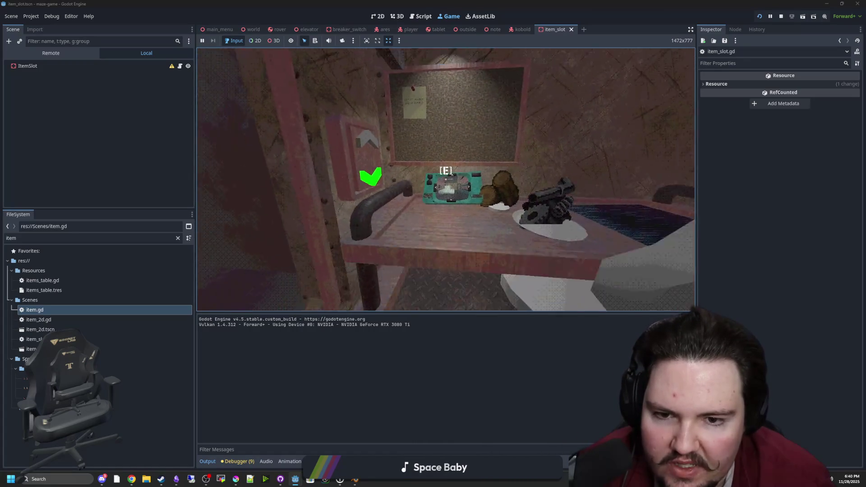
pyautogui.press('e')
pyautogui.press('e')
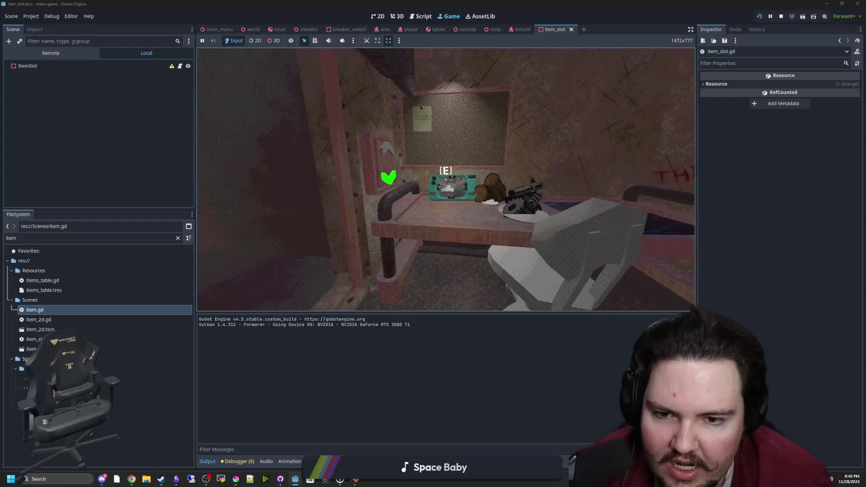
pyautogui.press('e')
# Open and close the in-game pause menu, reopen it, then stop the running game.
pyautogui.press('Escape')
pyautogui.press('super')
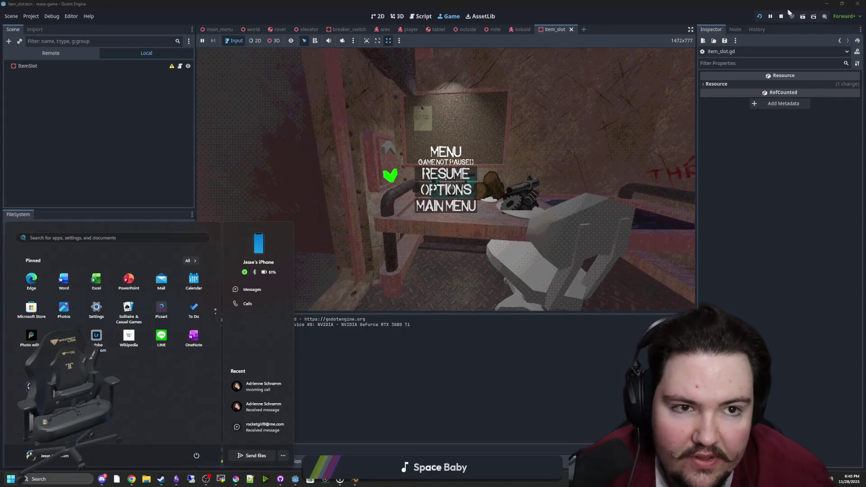
pyautogui.press('Escape')
pyautogui.press('Escape')
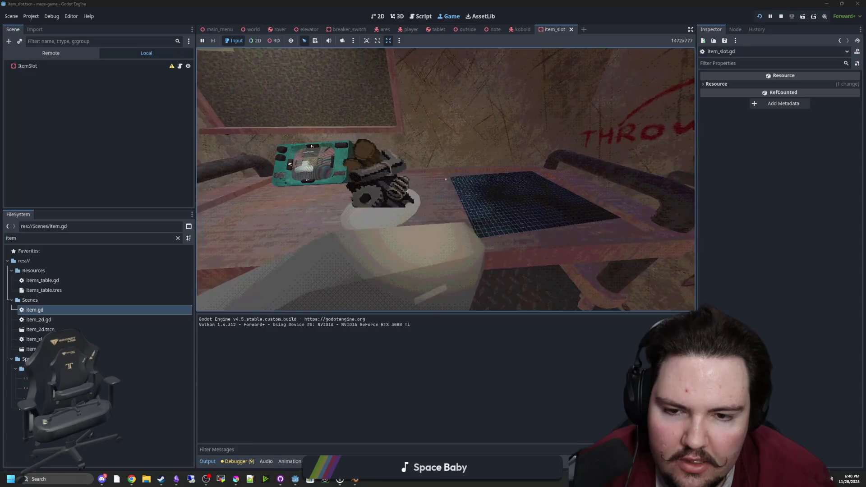
pyautogui.press('Escape')
pyautogui.press('super')
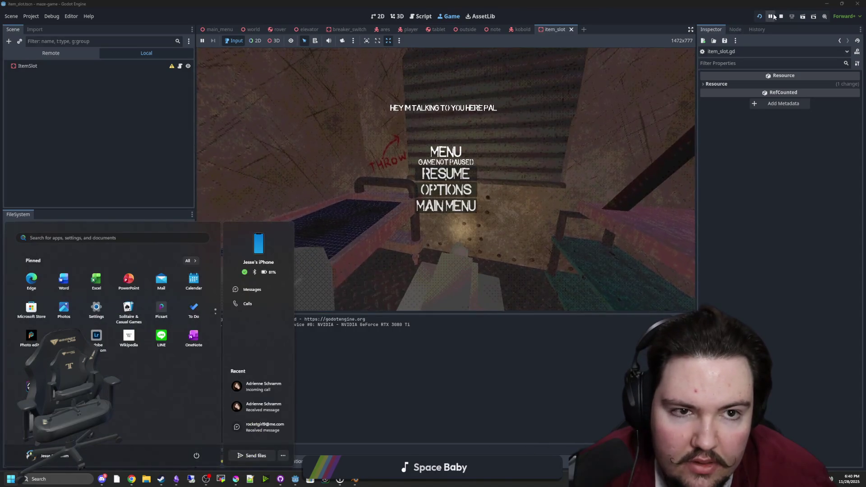
pyautogui.click(781, 16)
# Switch to the 3D workspace and open the world scene.
pyautogui.click(398, 19)
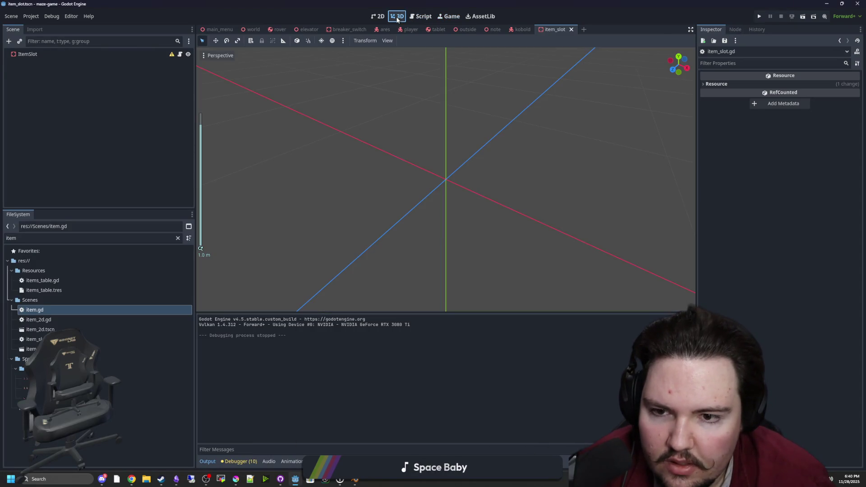
pyautogui.click(251, 29)
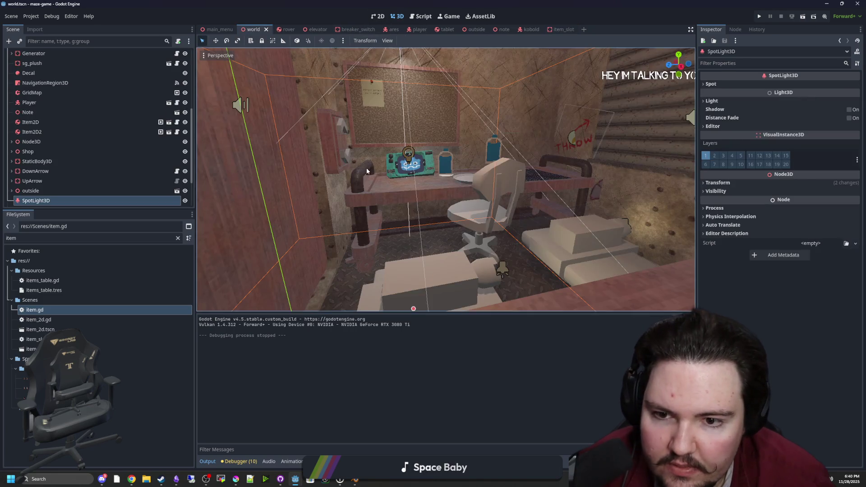
pyautogui.scroll(-3, 88, 168)
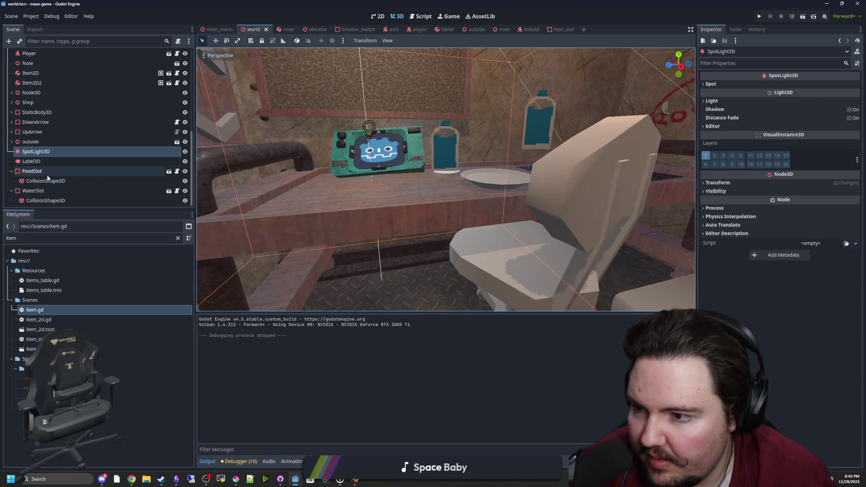
pyautogui.scroll(5, 53, 162)
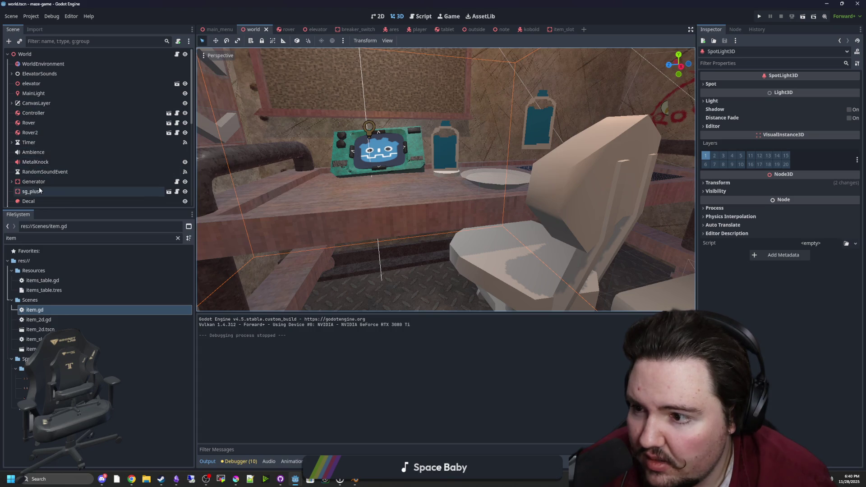
pyautogui.scroll(-8, 29, 107)
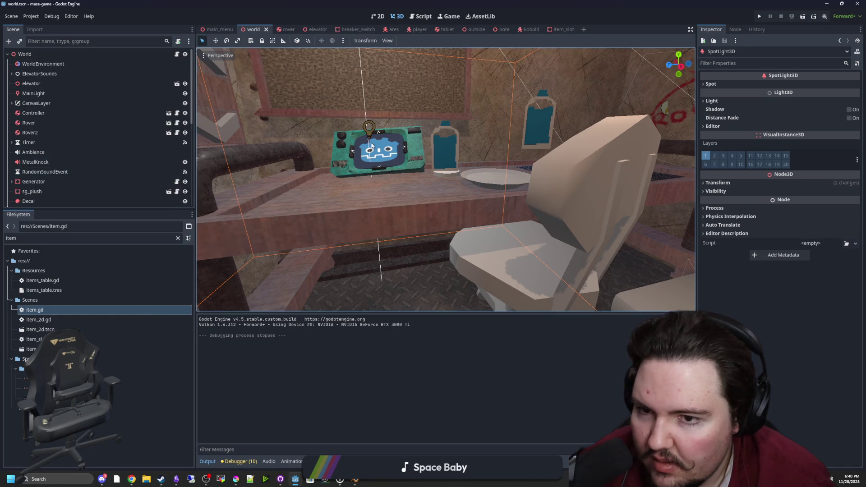
# Select the tablet, nudge it along Z and rotate it to lie on the desk.
pyautogui.click(353, 150)
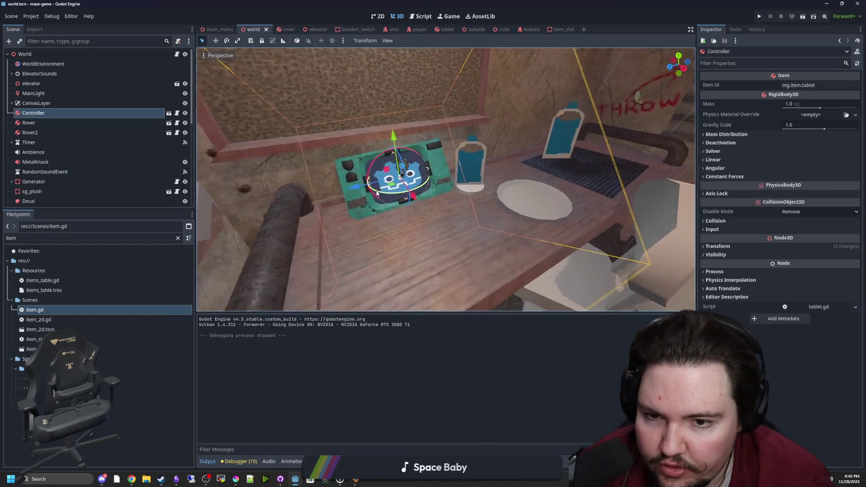
pyautogui.moveTo(338, 171); pyautogui.dragTo(332, 169)
pyautogui.scroll(3, 421, 197)
pyautogui.moveTo(421, 196); pyautogui.dragTo(433, 189)
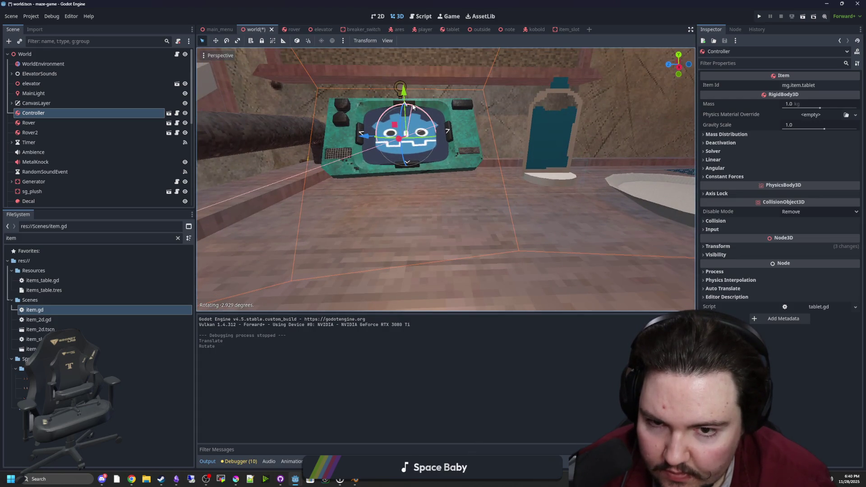
pyautogui.moveTo(413, 107); pyautogui.dragTo(414, 108)
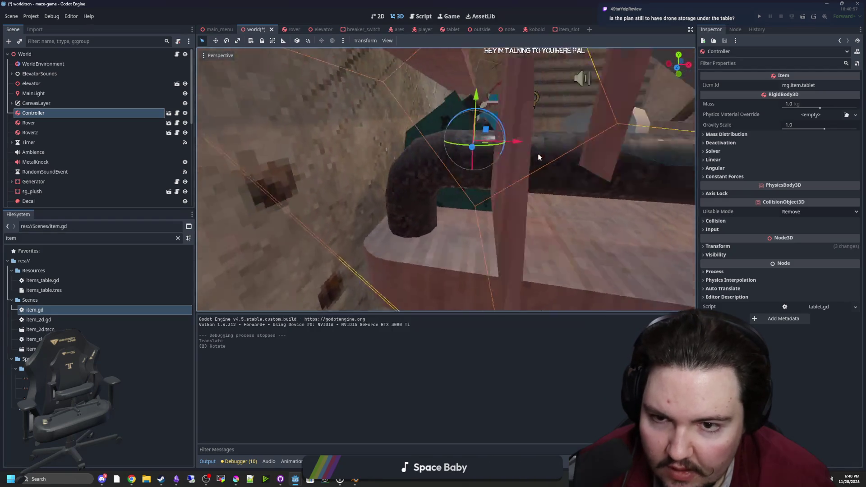
# Check the tablet from a lower view, select Rover2, and save the world scene.
pyautogui.moveTo(554, 174)
pyautogui.mouseDown()
pyautogui.moveTo(429, 203)
pyautogui.moveTo(272, 204)
pyautogui.moveTo(349, 149)
pyautogui.mouseUp()
pyautogui.scroll(-3, 511, 283)
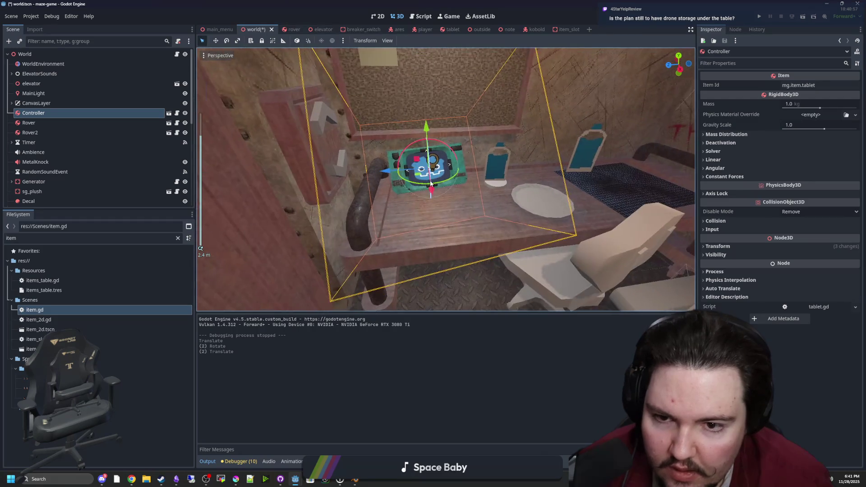
pyautogui.moveTo(512, 283); pyautogui.dragTo(537, 275)
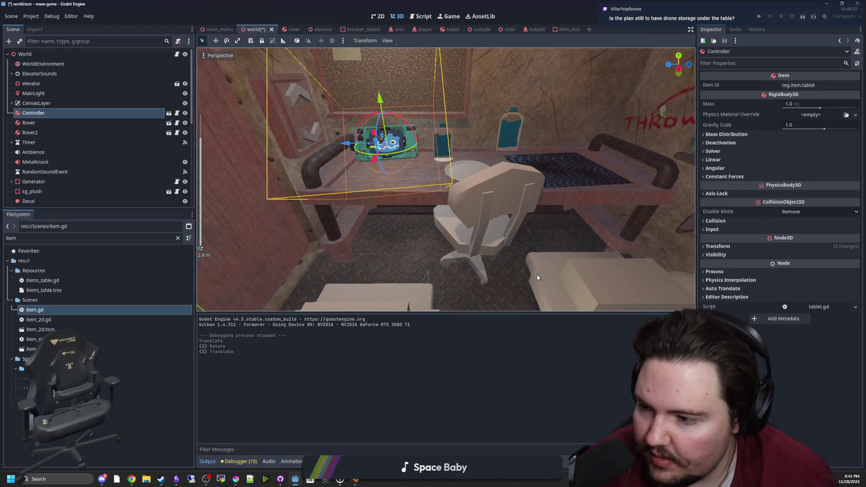
pyautogui.scroll(3, 537, 274)
pyautogui.click(454, 250)
pyautogui.hotkey('ctrl', 's')
# Orbit and zoom the view down onto the desk, chair and rovers.
pyautogui.moveTo(454, 250)
pyautogui.mouseDown()
pyautogui.moveTo(356, 197)
pyautogui.moveTo(392, 201)
pyautogui.mouseUp()
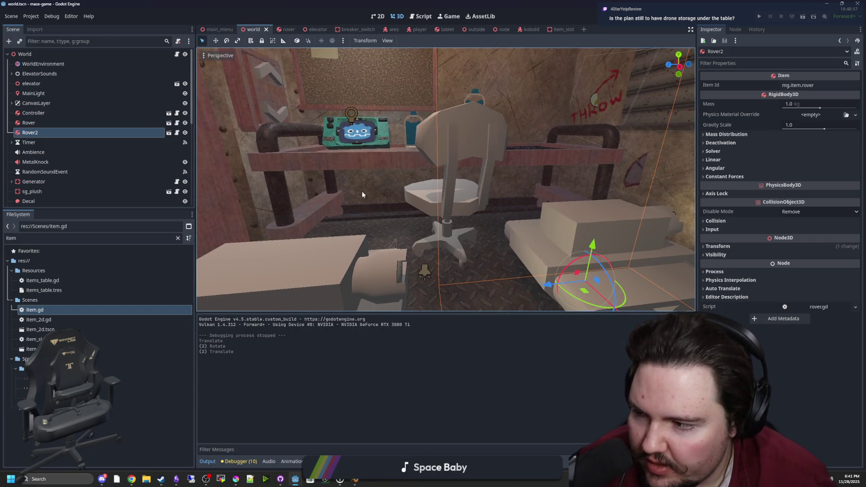
pyautogui.scroll(3, 364, 193)
pyautogui.scroll(-5, 417, 140)
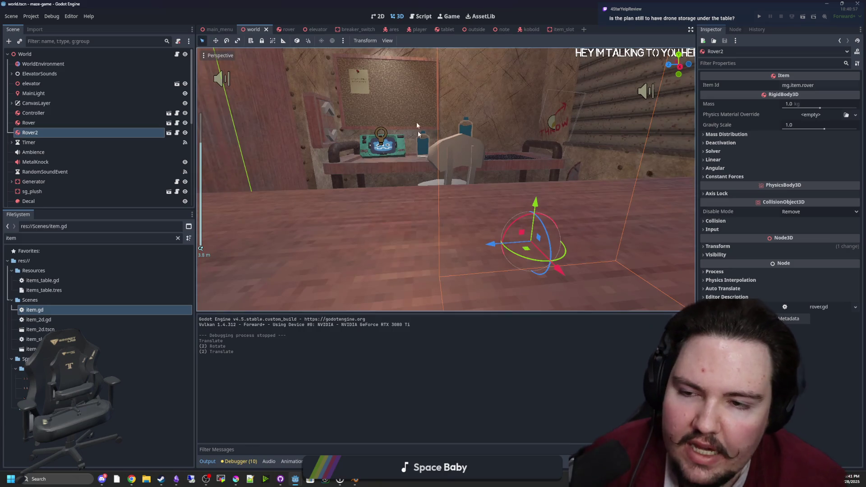
pyautogui.moveTo(418, 128)
pyautogui.mouseDown()
pyautogui.moveTo(444, 125)
pyautogui.moveTo(523, 147)
pyautogui.moveTo(587, 199)
pyautogui.moveTo(410, 178)
pyautogui.moveTo(482, 195)
pyautogui.moveTo(376, 194)
pyautogui.moveTo(567, 194)
pyautogui.moveTo(479, 180)
pyautogui.moveTo(600, 185)
pyautogui.moveTo(449, 196)
pyautogui.moveTo(513, 157)
pyautogui.moveTo(443, 169)
pyautogui.moveTo(415, 191)
pyautogui.moveTo(464, 196)
pyautogui.moveTo(428, 174)
pyautogui.moveTo(434, 169)
pyautogui.moveTo(447, 181)
pyautogui.moveTo(508, 187)
pyautogui.moveTo(465, 205)
pyautogui.moveTo(495, 151)
pyautogui.moveTo(429, 212)
pyautogui.moveTo(447, 144)
pyautogui.moveTo(502, 159)
pyautogui.moveTo(488, 189)
pyautogui.moveTo(393, 152)
pyautogui.moveTo(441, 178)
pyautogui.moveTo(400, 187)
pyautogui.moveTo(424, 169)
pyautogui.moveTo(392, 180)
pyautogui.moveTo(378, 175)
pyautogui.moveTo(462, 182)
pyautogui.moveTo(434, 163)
pyautogui.moveTo(456, 157)
pyautogui.moveTo(356, 169)
pyautogui.moveTo(398, 178)
pyautogui.moveTo(510, 164)
pyautogui.moveTo(467, 201)
pyautogui.moveTo(499, 194)
pyautogui.moveTo(473, 193)
pyautogui.moveTo(493, 168)
pyautogui.mouseUp()
pyautogui.scroll(2, 483, 195)
pyautogui.scroll(3, 512, 156)
pyautogui.scroll(-3, 443, 168)
pyautogui.scroll(3, 459, 196)
pyautogui.scroll(2, 446, 182)
pyautogui.scroll(-2, 486, 155)
pyautogui.scroll(-2, 448, 144)
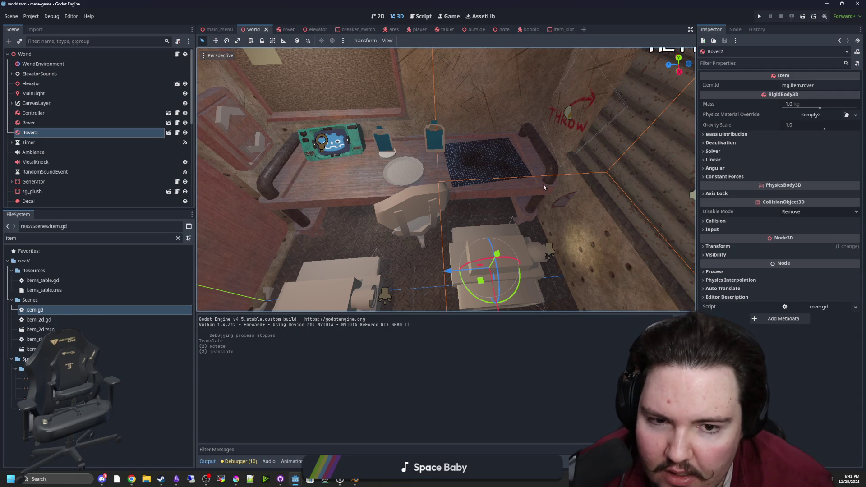
pyautogui.moveTo(417, 206)
pyautogui.mouseDown()
pyautogui.moveTo(405, 217)
pyautogui.moveTo(425, 194)
pyautogui.moveTo(356, 208)
pyautogui.mouseUp()
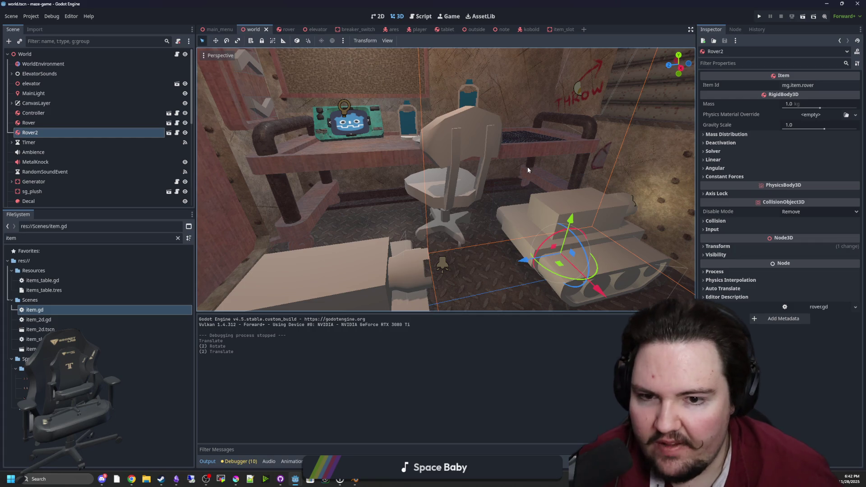
pyautogui.scroll(3, 481, 258)
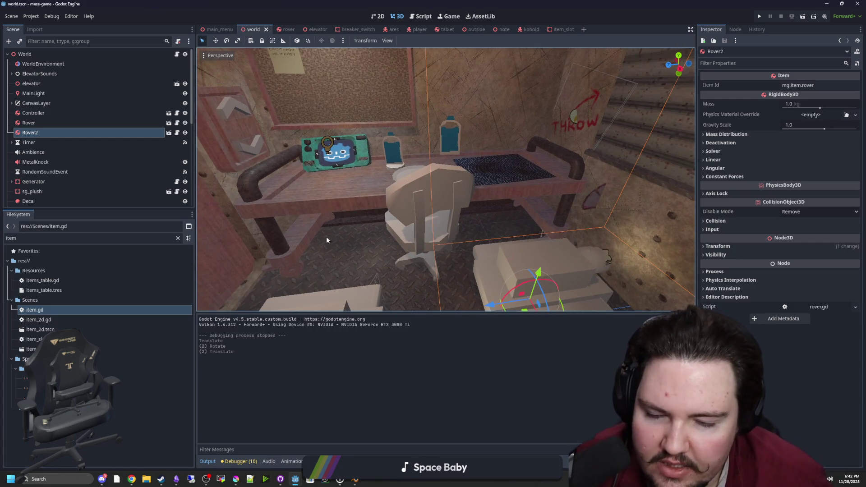
pyautogui.moveTo(505, 233); pyautogui.dragTo(397, 183)
# Rotate the Rover about -75° and move it along X to sit in front of the desk.
pyautogui.click(46, 125)
pyautogui.moveTo(348, 202)
pyautogui.mouseDown()
pyautogui.moveTo(397, 246)
pyautogui.moveTo(396, 264)
pyautogui.moveTo(385, 271)
pyautogui.moveTo(494, 237)
pyautogui.moveTo(350, 239)
pyautogui.moveTo(494, 178)
pyautogui.mouseUp()
pyautogui.press('f')
pyautogui.scroll(2, 494, 178)
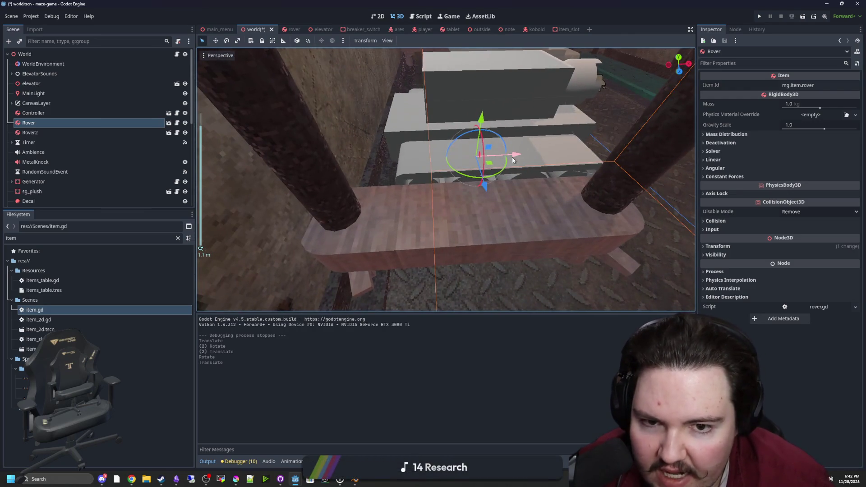
pyautogui.press('g')
pyautogui.press('x')
pyautogui.click(497, 162)
# Review the placement around the chair, selecting the elevator and then Rover2.
pyautogui.moveTo(616, 186)
pyautogui.mouseDown()
pyautogui.moveTo(491, 168)
pyautogui.moveTo(398, 193)
pyautogui.moveTo(459, 218)
pyautogui.moveTo(456, 164)
pyautogui.moveTo(521, 178)
pyautogui.mouseUp()
pyautogui.scroll(-2, 399, 193)
pyautogui.scroll(-3, 399, 193)
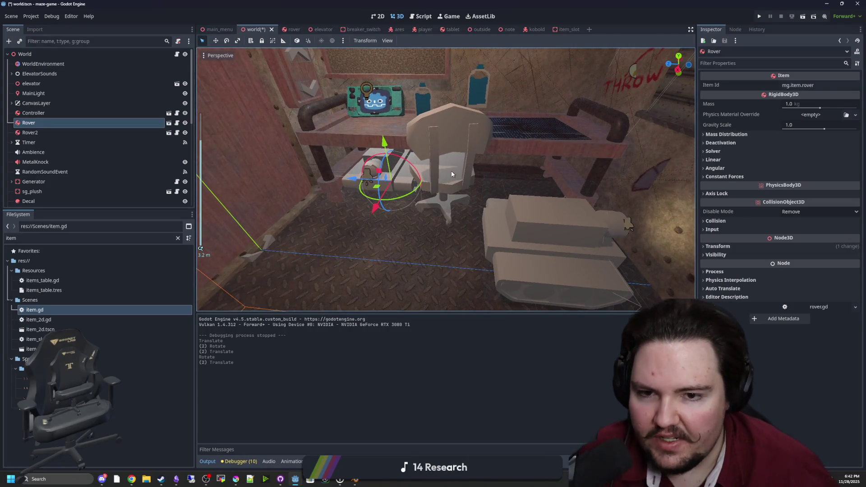
pyautogui.click(452, 170)
pyautogui.click(556, 185)
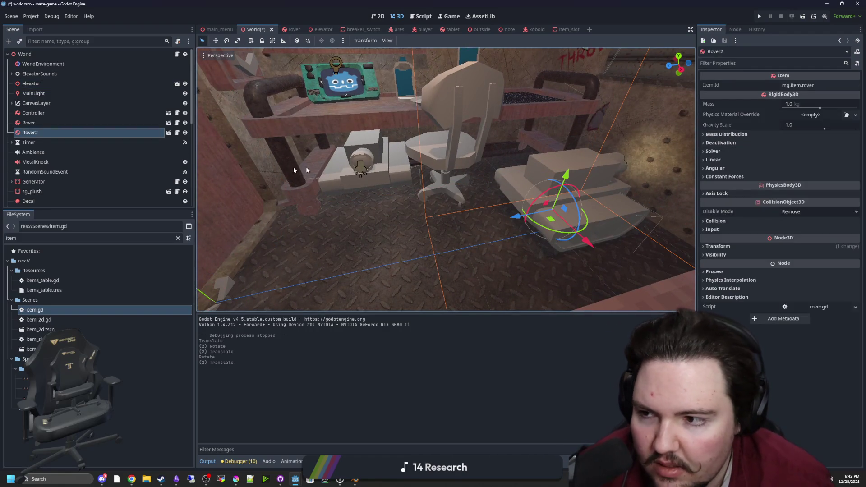
pyautogui.moveTo(362, 174)
pyautogui.mouseDown()
pyautogui.moveTo(427, 212)
pyautogui.moveTo(530, 206)
pyautogui.moveTo(418, 218)
pyautogui.moveTo(379, 240)
pyautogui.moveTo(350, 206)
pyautogui.moveTo(421, 208)
pyautogui.moveTo(482, 131)
pyautogui.moveTo(638, 199)
pyautogui.moveTo(607, 158)
pyautogui.moveTo(489, 208)
pyautogui.moveTo(491, 226)
pyautogui.moveTo(526, 222)
pyautogui.moveTo(496, 199)
pyautogui.moveTo(542, 190)
pyautogui.moveTo(443, 201)
pyautogui.moveTo(364, 191)
pyautogui.moveTo(487, 225)
pyautogui.moveTo(410, 161)
pyautogui.moveTo(411, 204)
pyautogui.moveTo(438, 191)
pyautogui.moveTo(430, 172)
pyautogui.moveTo(400, 193)
pyautogui.moveTo(361, 175)
pyautogui.mouseUp()
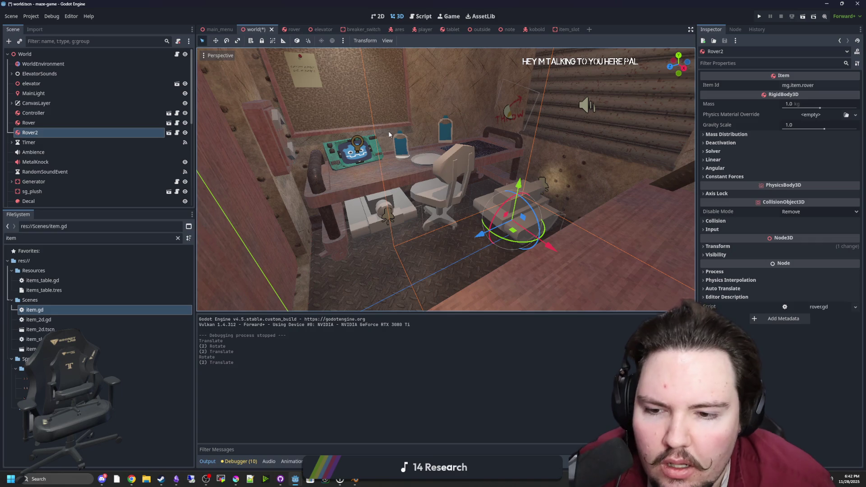
pyautogui.scroll(5, 339, 178)
# Select the WaterSlot node in the Scene tree.
pyautogui.click(33, 191)
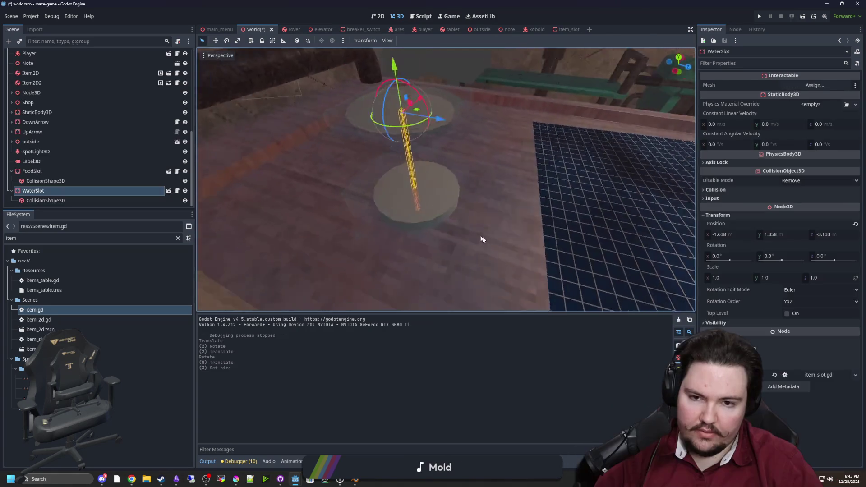
# Nudge the WaterSlot slightly along its Z axis and turn the view toward the desk.
pyautogui.moveTo(492, 88); pyautogui.dragTo(495, 89)
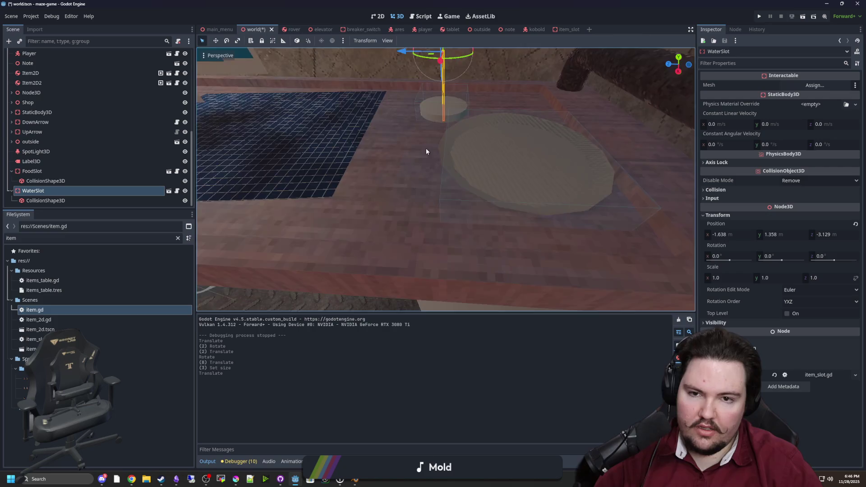
pyautogui.click(602, 165)
pyautogui.moveTo(441, 236)
pyautogui.mouseDown()
pyautogui.moveTo(480, 189)
pyautogui.moveTo(437, 201)
pyautogui.moveTo(437, 187)
pyautogui.mouseUp()
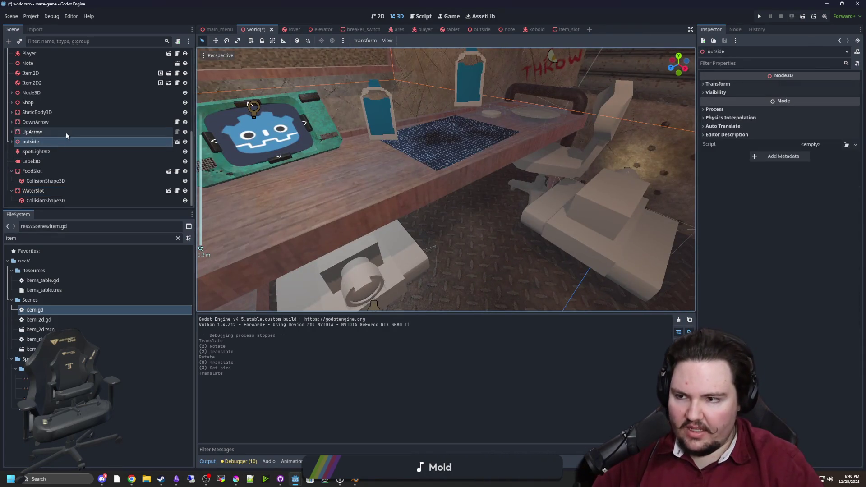
pyautogui.scroll(3, 49, 136)
pyautogui.click(49, 141)
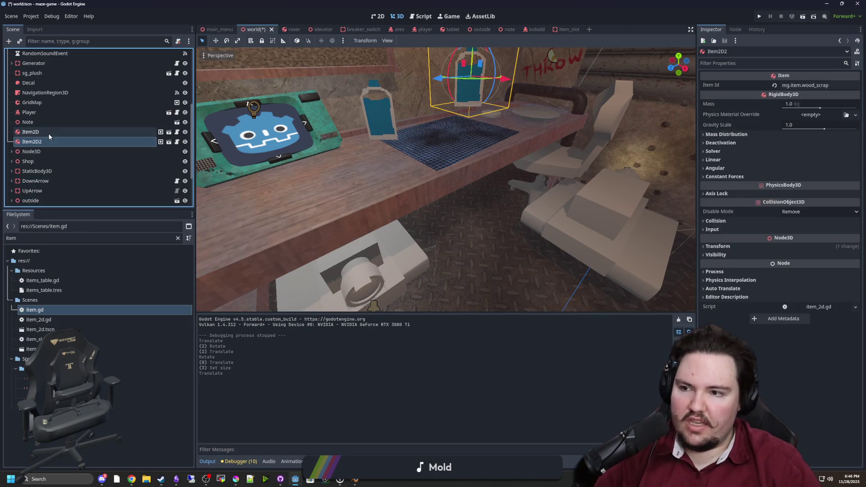
pyautogui.scroll(5, 41, 136)
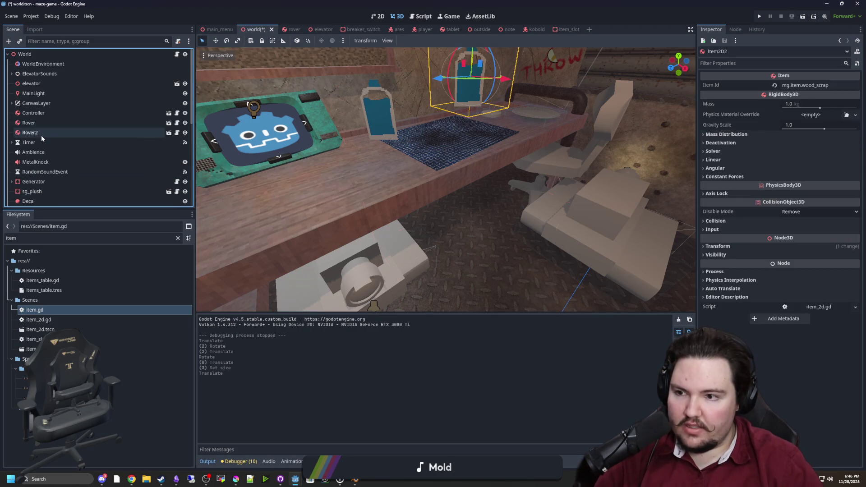
# Rotate Rover2 and shift it along Z so it lines up beside the first Rover.
pyautogui.doubleClick(42, 133)
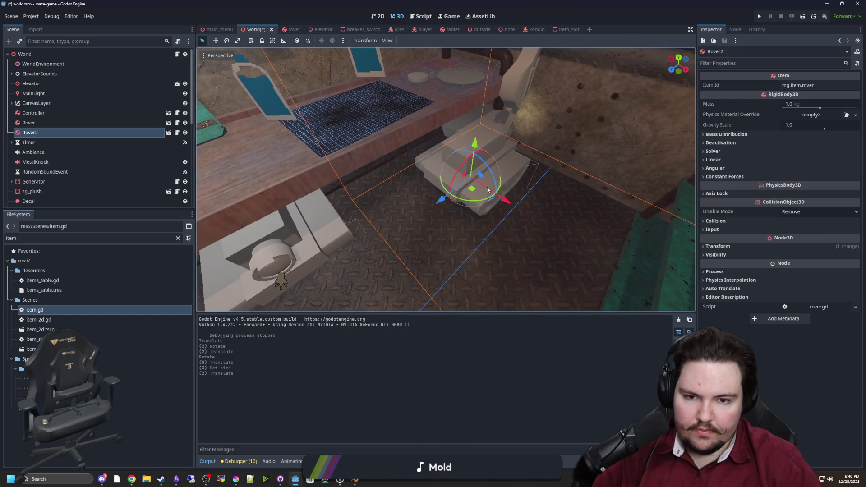
pyautogui.moveTo(488, 186)
pyautogui.mouseDown()
pyautogui.moveTo(451, 171)
pyautogui.moveTo(422, 145)
pyautogui.moveTo(445, 194)
pyautogui.mouseUp()
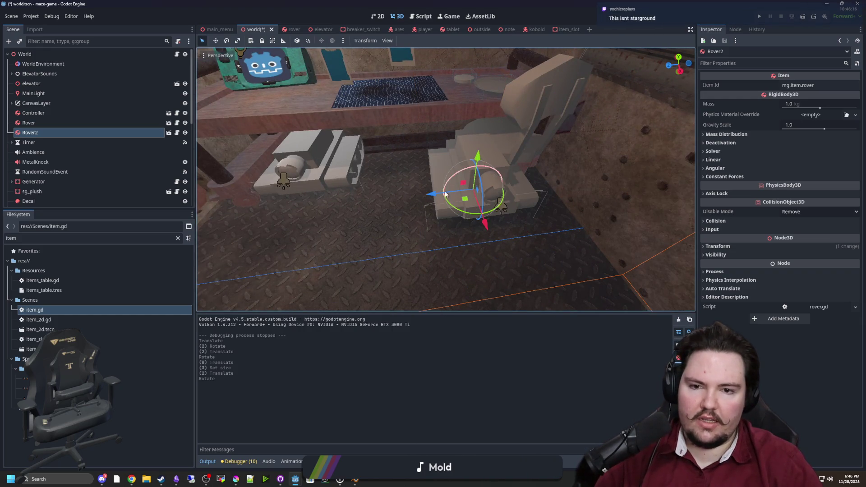
pyautogui.moveTo(396, 242)
pyautogui.mouseDown()
pyautogui.moveTo(426, 216)
pyautogui.moveTo(407, 151)
pyautogui.moveTo(458, 229)
pyautogui.moveTo(435, 218)
pyautogui.moveTo(432, 236)
pyautogui.moveTo(363, 209)
pyautogui.moveTo(429, 220)
pyautogui.moveTo(377, 232)
pyautogui.moveTo(488, 206)
pyautogui.moveTo(402, 219)
pyautogui.moveTo(446, 200)
pyautogui.mouseUp()
pyautogui.scroll(-2, 446, 200)
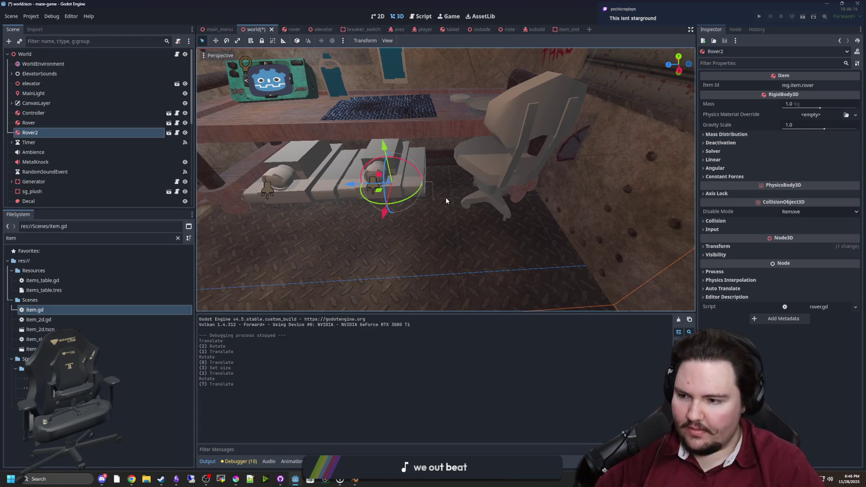
pyautogui.moveTo(473, 163)
pyautogui.mouseDown()
pyautogui.moveTo(430, 202)
pyautogui.moveTo(470, 229)
pyautogui.moveTo(469, 237)
pyautogui.moveTo(493, 227)
pyautogui.moveTo(486, 244)
pyautogui.moveTo(428, 168)
pyautogui.mouseUp()
pyautogui.scroll(-2, 446, 222)
pyautogui.click(445, 222)
pyautogui.scroll(-2, 468, 247)
pyautogui.scroll(4, 411, 230)
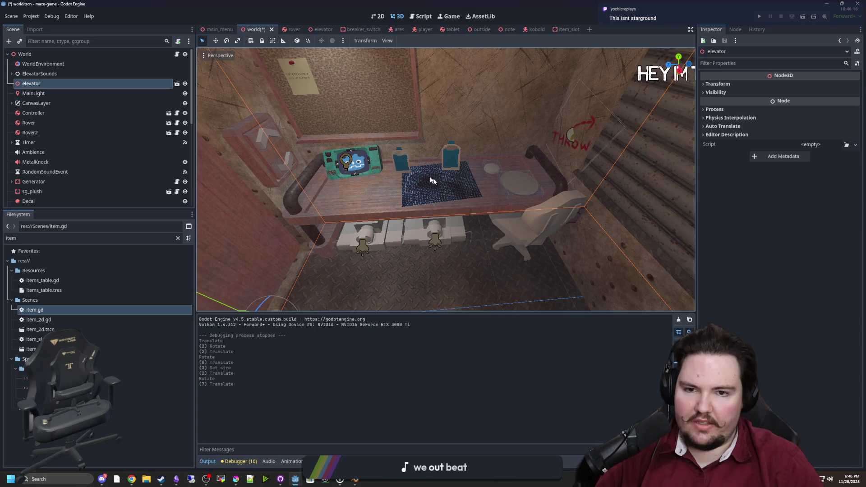
# Save world.tscn repeatedly while orbiting past the shelves, pipes, desk and chair.
pyautogui.moveTo(431, 225)
pyautogui.mouseDown()
pyautogui.moveTo(602, 218)
pyautogui.moveTo(391, 218)
pyautogui.moveTo(600, 194)
pyautogui.moveTo(390, 228)
pyautogui.mouseUp()
pyautogui.scroll(-3, 391, 232)
pyautogui.moveTo(459, 210)
pyautogui.mouseDown()
pyautogui.moveTo(488, 209)
pyautogui.moveTo(503, 228)
pyautogui.moveTo(478, 223)
pyautogui.moveTo(437, 243)
pyautogui.moveTo(373, 236)
pyautogui.moveTo(477, 193)
pyautogui.moveTo(427, 206)
pyautogui.moveTo(414, 236)
pyautogui.mouseUp()
pyautogui.scroll(-2, 478, 193)
pyautogui.hotkey('ctrl', 's')
pyautogui.moveTo(470, 253)
pyautogui.mouseDown()
pyautogui.moveTo(498, 217)
pyautogui.moveTo(466, 235)
pyautogui.moveTo(465, 181)
pyautogui.moveTo(397, 193)
pyautogui.moveTo(363, 164)
pyautogui.mouseUp()
pyautogui.hotkey('ctrl', 's')
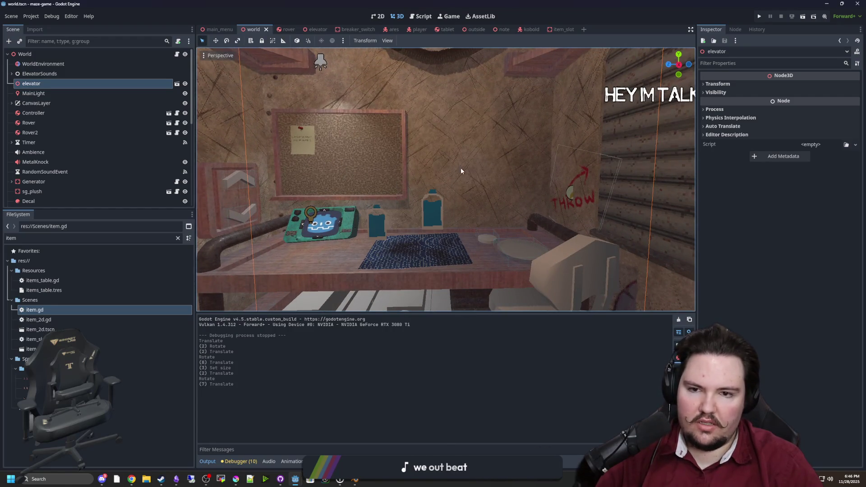
pyautogui.scroll(2, 442, 170)
pyautogui.hotkey('ctrl', 's')
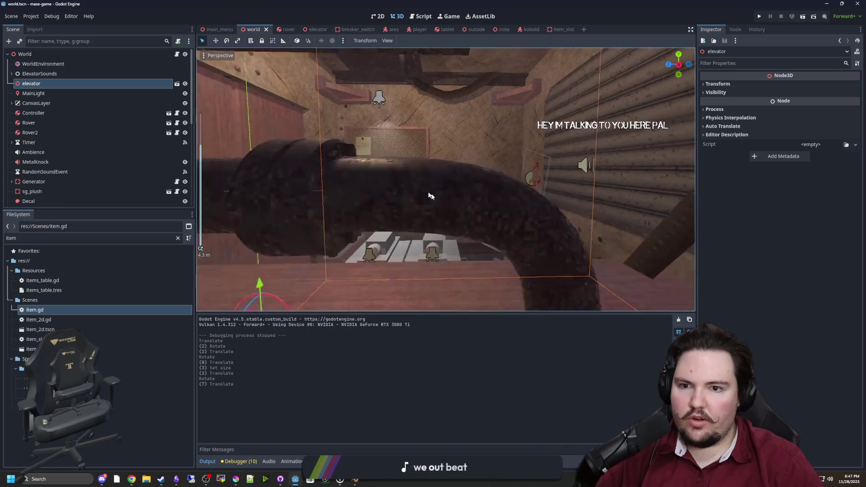
pyautogui.scroll(-2, 377, 146)
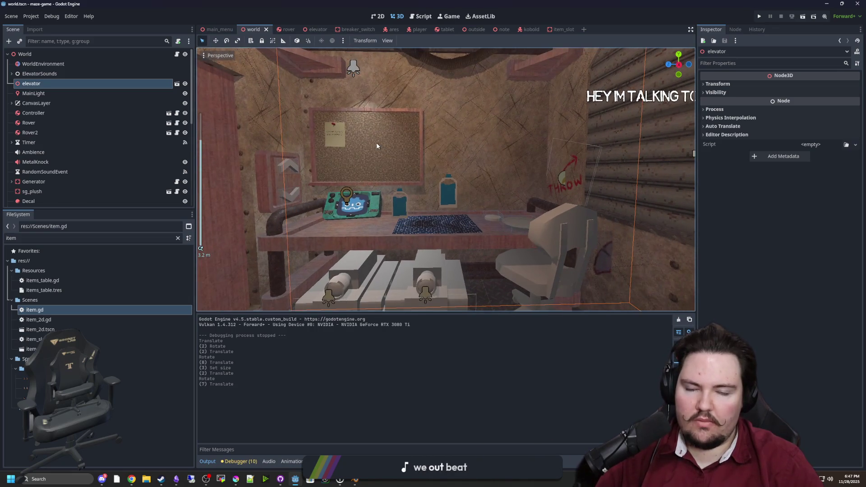
pyautogui.hotkey('ctrl', 's')
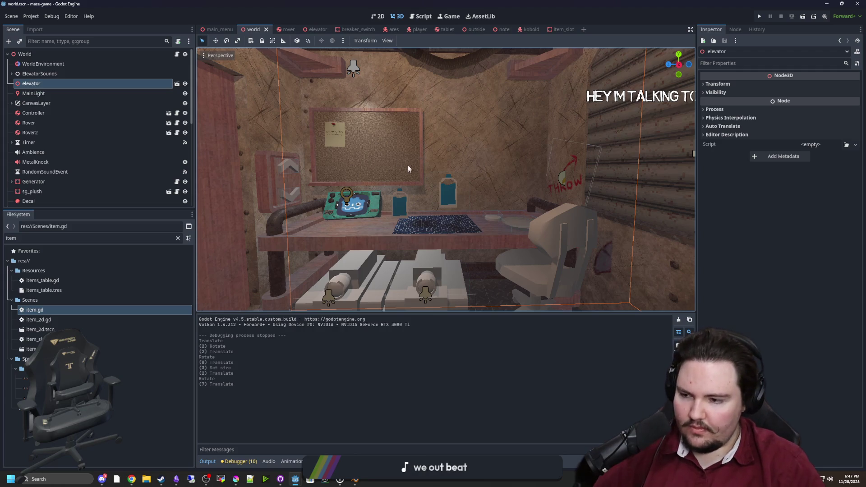
pyautogui.scroll(-10, 443, 167)
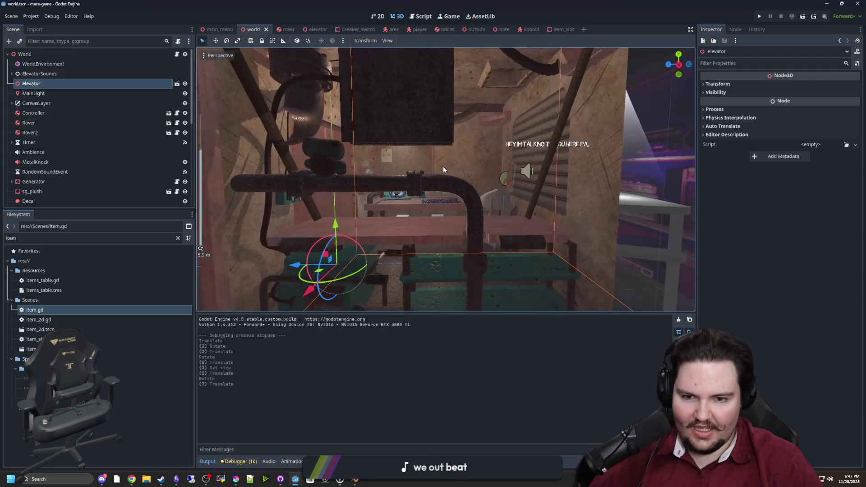
# Re-centre the view on the elevator, move into the desk room, and save again.
pyautogui.press('f')
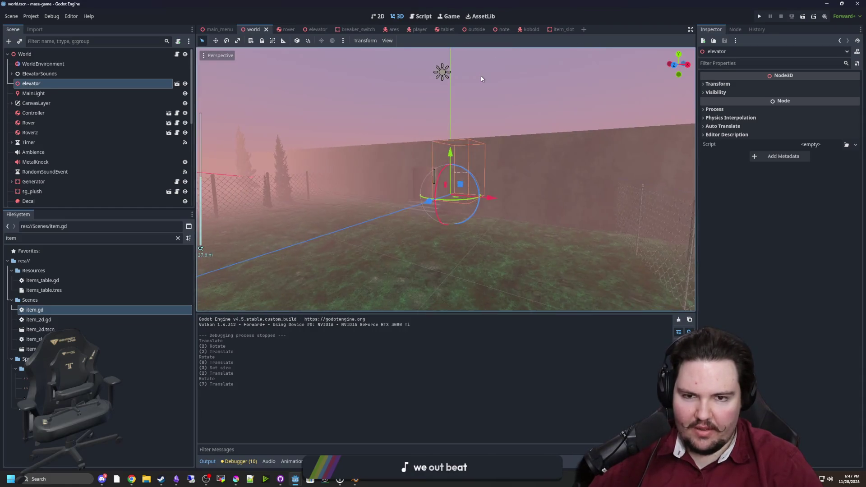
pyautogui.click(526, 186)
pyautogui.scroll(12, 528, 190)
pyautogui.scroll(7, 529, 193)
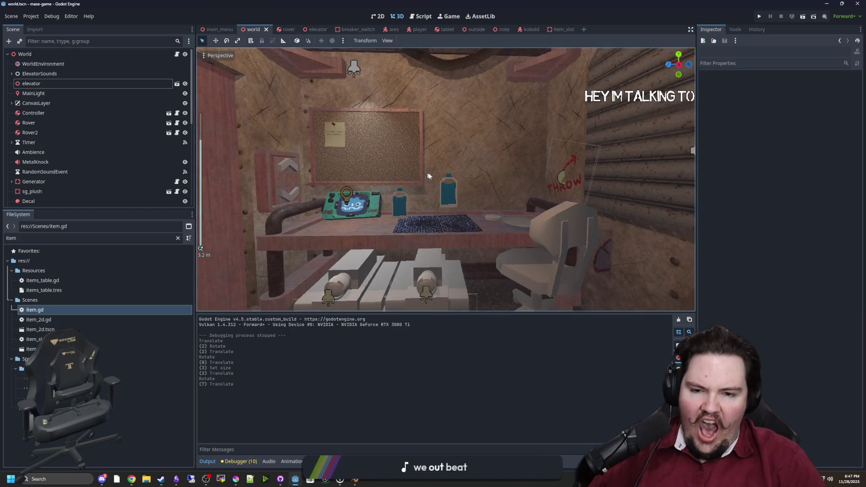
pyautogui.scroll(-1, 435, 175)
pyautogui.moveTo(455, 223)
pyautogui.mouseDown()
pyautogui.moveTo(515, 215)
pyautogui.moveTo(529, 202)
pyautogui.moveTo(429, 201)
pyautogui.moveTo(461, 191)
pyautogui.moveTo(400, 198)
pyautogui.moveTo(430, 212)
pyautogui.moveTo(491, 193)
pyautogui.moveTo(435, 214)
pyautogui.moveTo(332, 74)
pyautogui.mouseUp()
pyautogui.hotkey('ctrl', 's')
pyautogui.scroll(3, 491, 192)
pyautogui.scroll(-4, 435, 214)
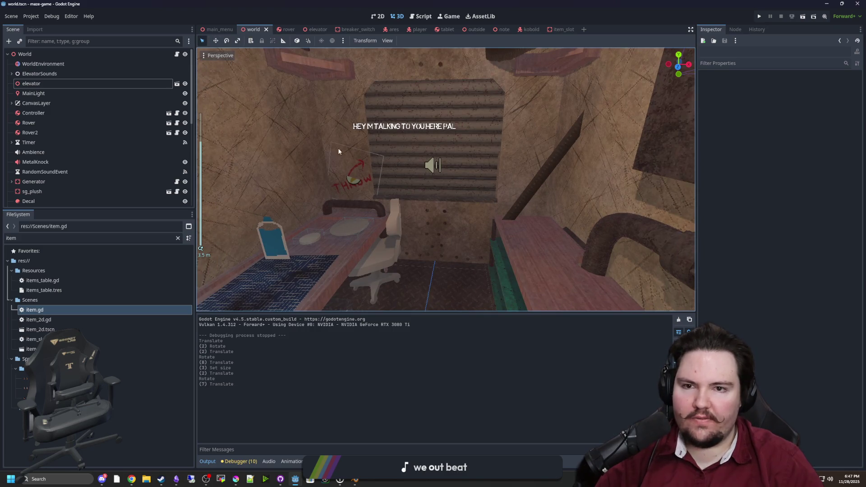
# Inspect the desk, tablet and bottles from several angles, then frame the elevator.
pyautogui.moveTo(347, 234)
pyautogui.mouseDown()
pyautogui.moveTo(367, 203)
pyautogui.moveTo(404, 180)
pyautogui.moveTo(380, 195)
pyautogui.mouseUp()
pyautogui.scroll(2, 380, 195)
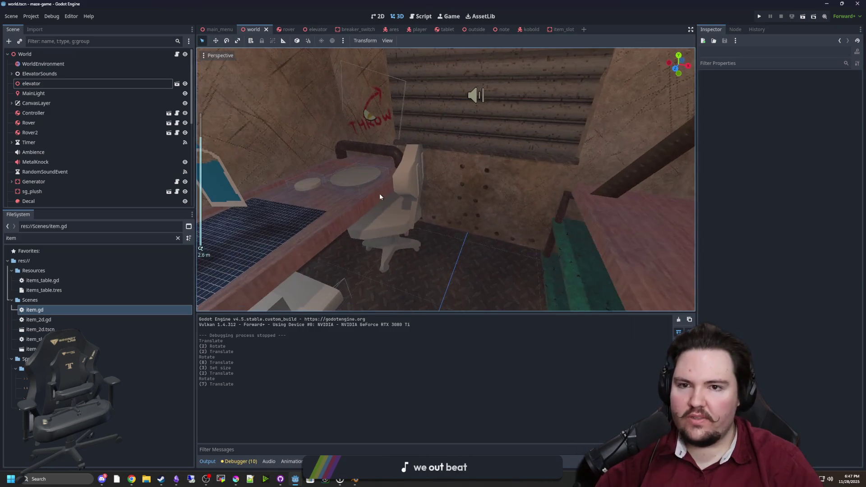
pyautogui.moveTo(487, 155)
pyautogui.mouseDown()
pyautogui.moveTo(344, 176)
pyautogui.moveTo(450, 215)
pyautogui.moveTo(379, 235)
pyautogui.moveTo(447, 206)
pyautogui.mouseUp()
pyautogui.scroll(2, 447, 205)
pyautogui.moveTo(346, 230)
pyautogui.mouseDown()
pyautogui.moveTo(470, 175)
pyautogui.moveTo(384, 179)
pyautogui.mouseUp()
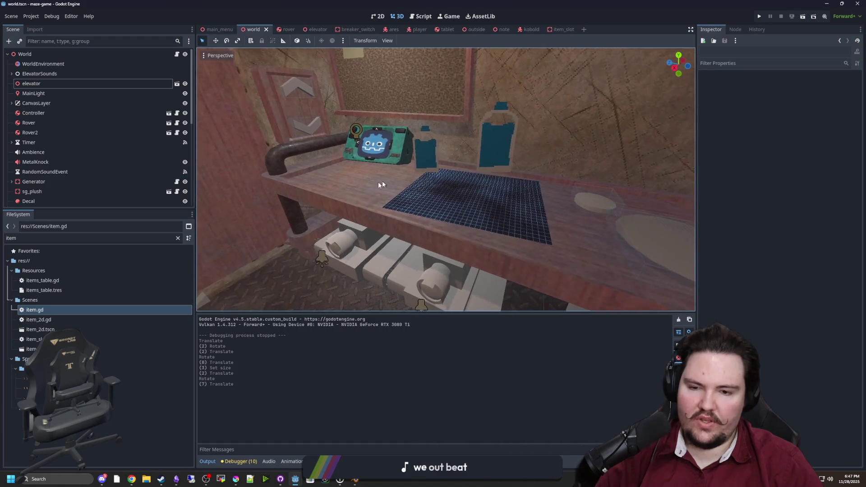
pyautogui.moveTo(322, 163)
pyautogui.mouseDown()
pyautogui.moveTo(340, 183)
pyautogui.moveTo(316, 144)
pyautogui.mouseUp()
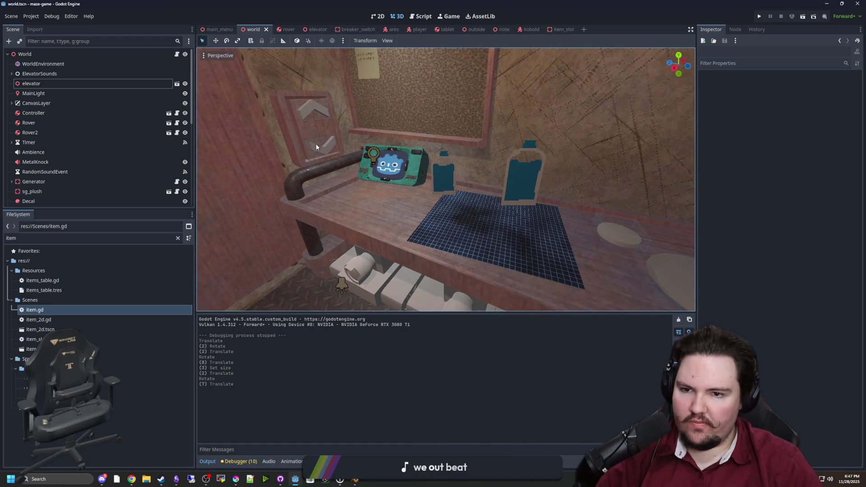
pyautogui.click(317, 142)
pyautogui.moveTo(342, 183); pyautogui.dragTo(482, 188)
pyautogui.rightClick(478, 188)
pyautogui.press('Escape')
pyautogui.press('f')
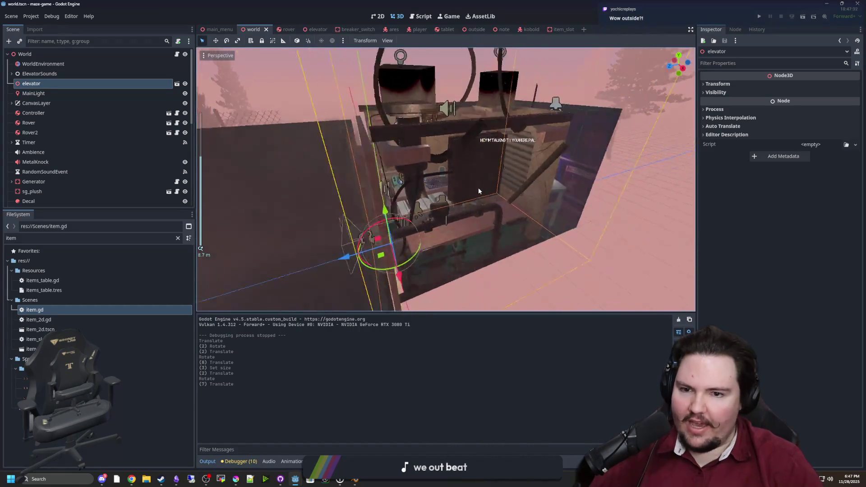
# Look over the outdoor pine trees and fence, then open the player scene.
pyautogui.click(509, 127)
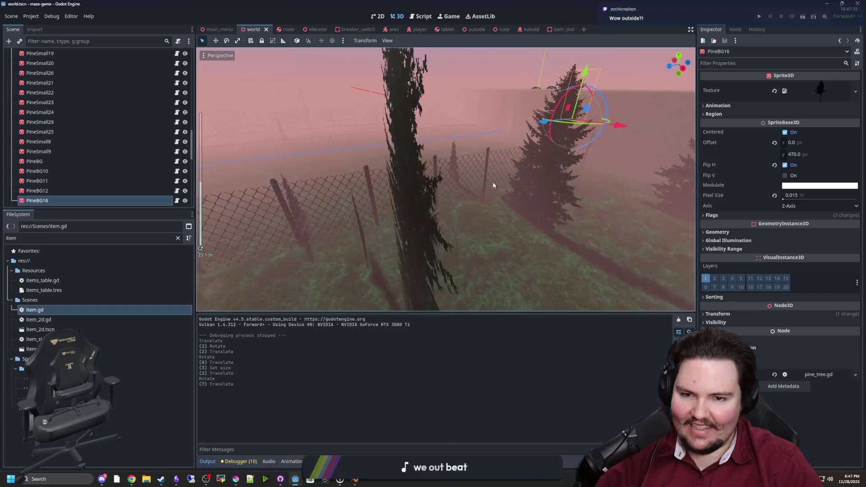
pyautogui.moveTo(366, 190)
pyautogui.mouseDown()
pyautogui.moveTo(448, 179)
pyautogui.moveTo(458, 163)
pyautogui.moveTo(357, 195)
pyautogui.mouseUp()
pyautogui.click(520, 205)
pyautogui.moveTo(520, 205)
pyautogui.mouseDown()
pyautogui.moveTo(457, 180)
pyautogui.moveTo(510, 214)
pyautogui.moveTo(479, 201)
pyautogui.moveTo(393, 128)
pyautogui.moveTo(429, 149)
pyautogui.mouseUp()
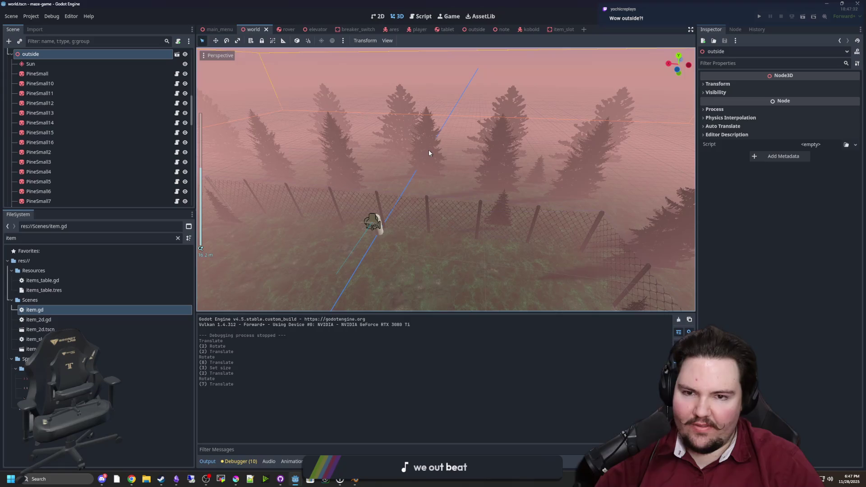
pyautogui.click(428, 149)
pyautogui.scroll(10, 85, 178)
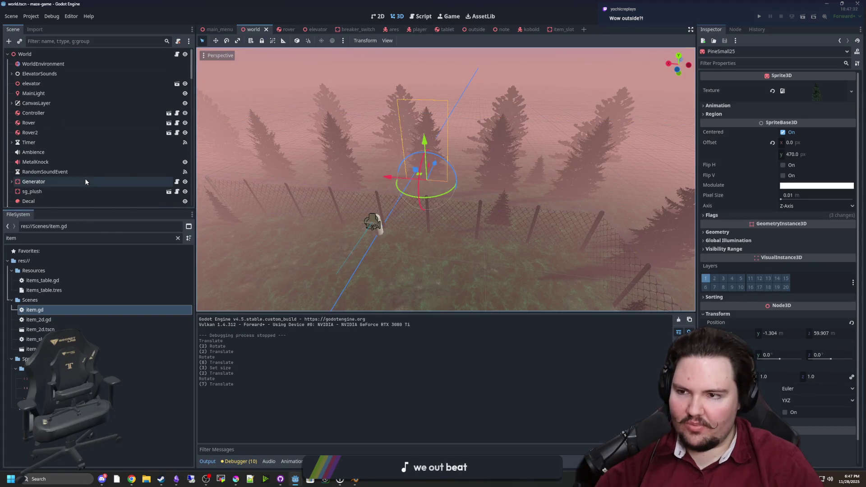
pyautogui.scroll(-10, 507, 98)
pyautogui.click(509, 98)
pyautogui.scroll(15, 388, 235)
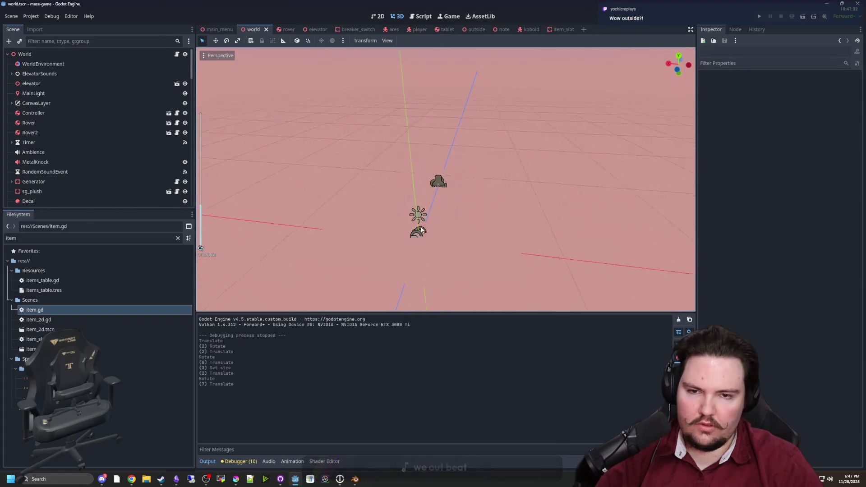
pyautogui.moveTo(388, 235)
pyautogui.mouseDown()
pyautogui.moveTo(567, 228)
pyautogui.moveTo(342, 217)
pyautogui.moveTo(542, 188)
pyautogui.moveTo(385, 191)
pyautogui.moveTo(477, 219)
pyautogui.moveTo(512, 215)
pyautogui.moveTo(495, 230)
pyautogui.moveTo(469, 229)
pyautogui.mouseUp()
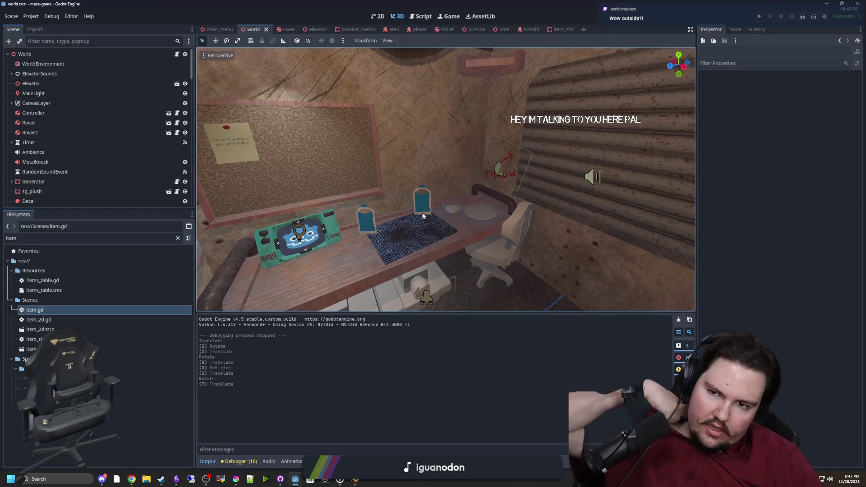
pyautogui.click(412, 28)
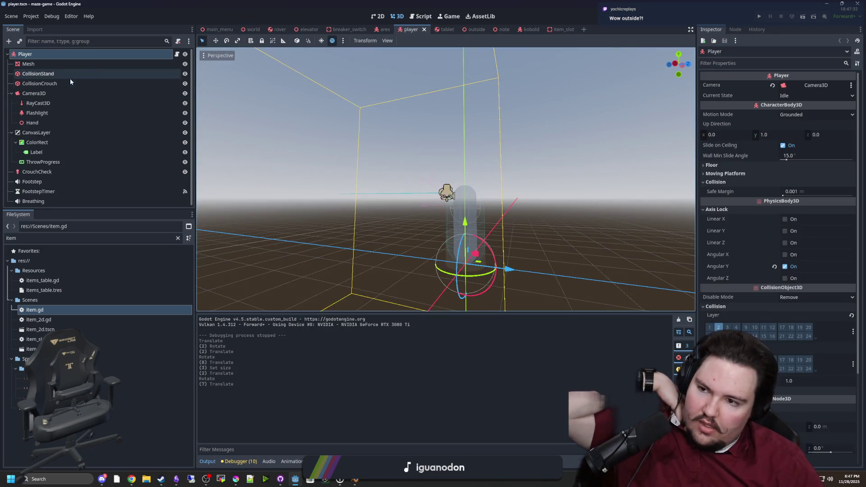
# Inspect the HUD Label and ThrowProgress nodes, then bring up the CanvasLayer's node actions menu.
pyautogui.click(65, 154)
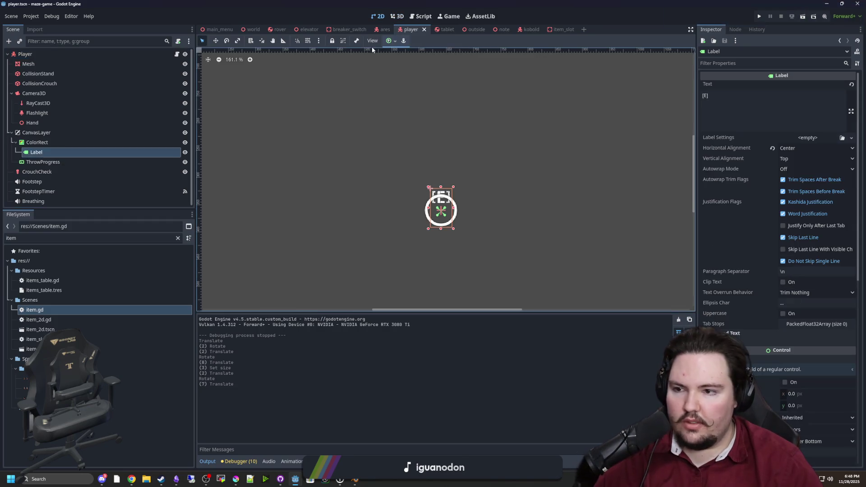
pyautogui.scroll(-6, 400, 169)
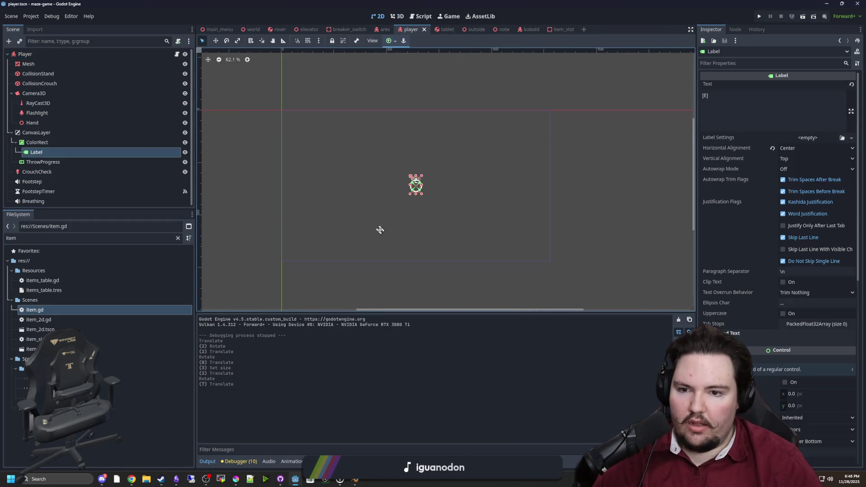
pyautogui.click(56, 170)
pyautogui.click(61, 161)
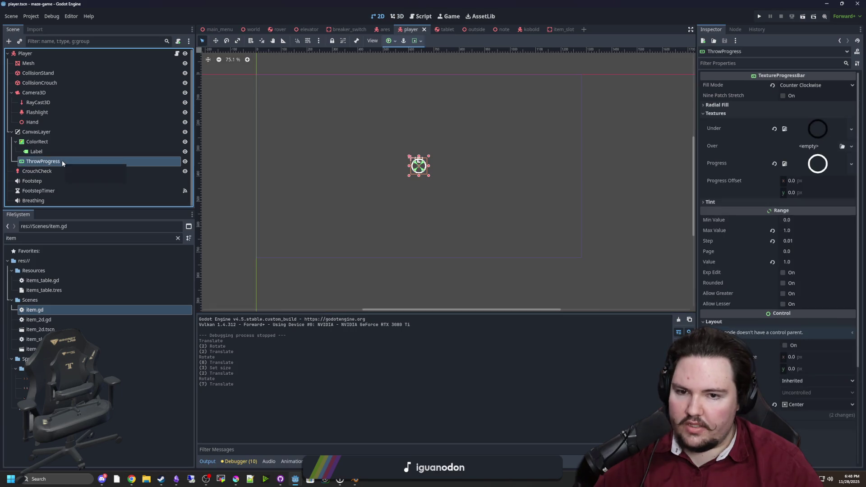
pyautogui.click(67, 151)
pyautogui.rightClick(66, 133)
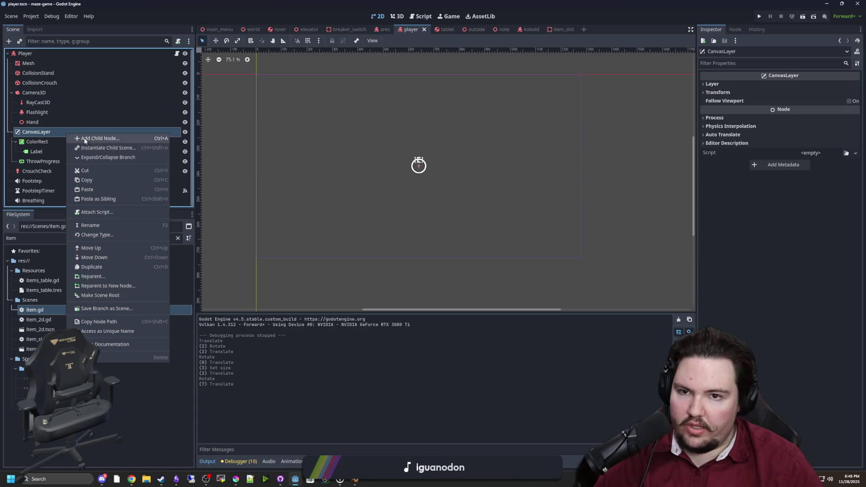
# Add a RichTextLabel child under CanvasLayer and rename it Dialogue.
pyautogui.click(85, 140)
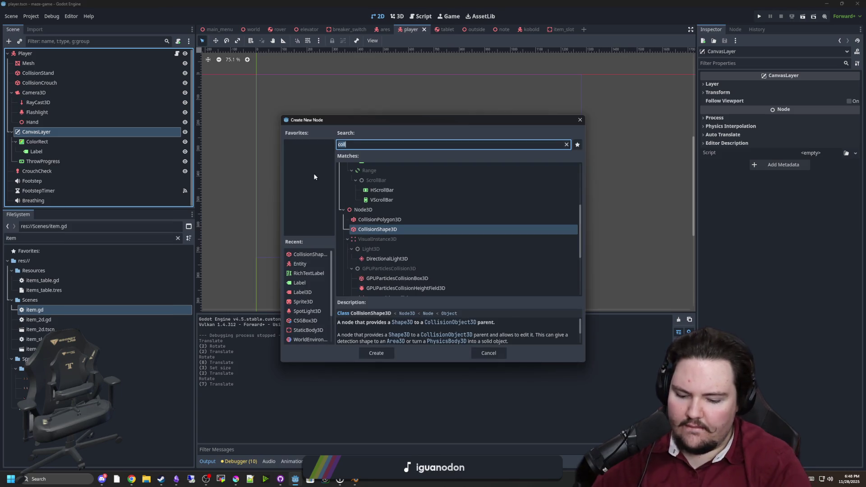
pyautogui.write('rich')
pyautogui.press('Return')
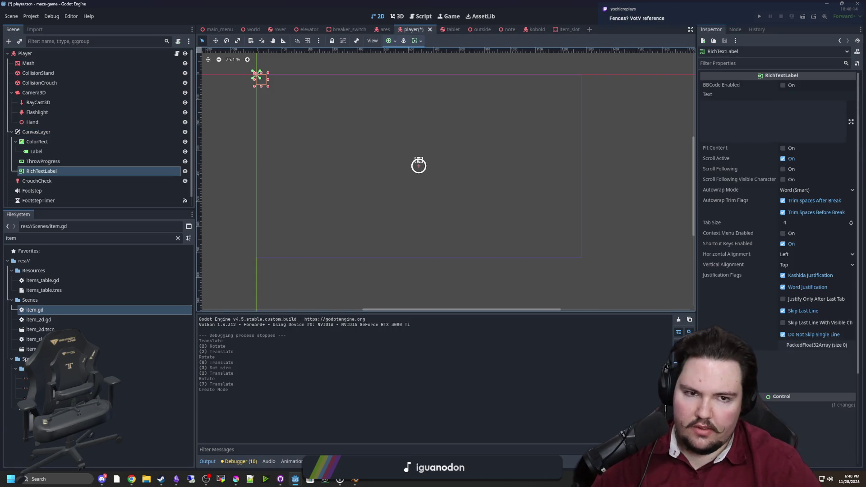
pyautogui.click(86, 175)
pyautogui.doubleClick(86, 174)
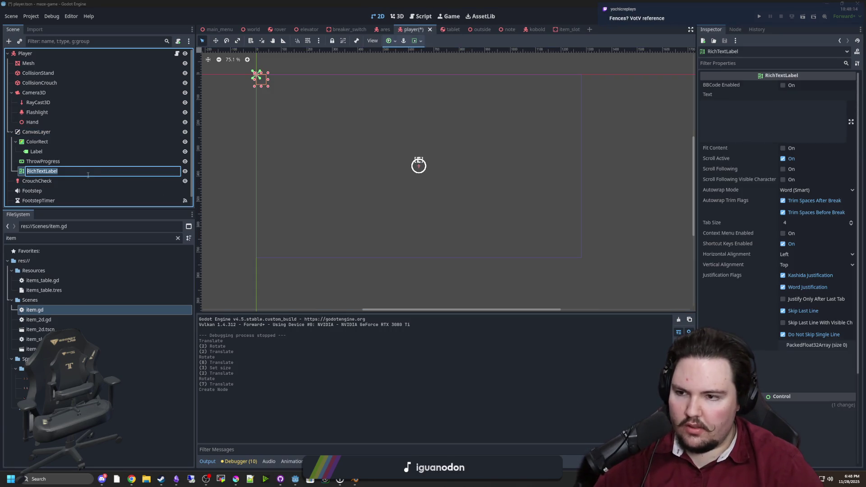
pyautogui.write('Dialogue')
pyautogui.press('Return')
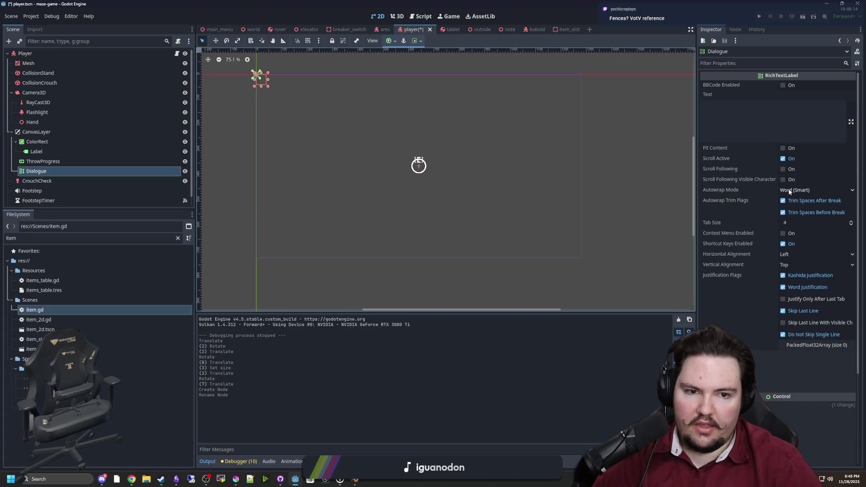
# Set the Dialogue label's anchors preset to Bottom Wide.
pyautogui.scroll(-5, 748, 294)
pyautogui.click(727, 286)
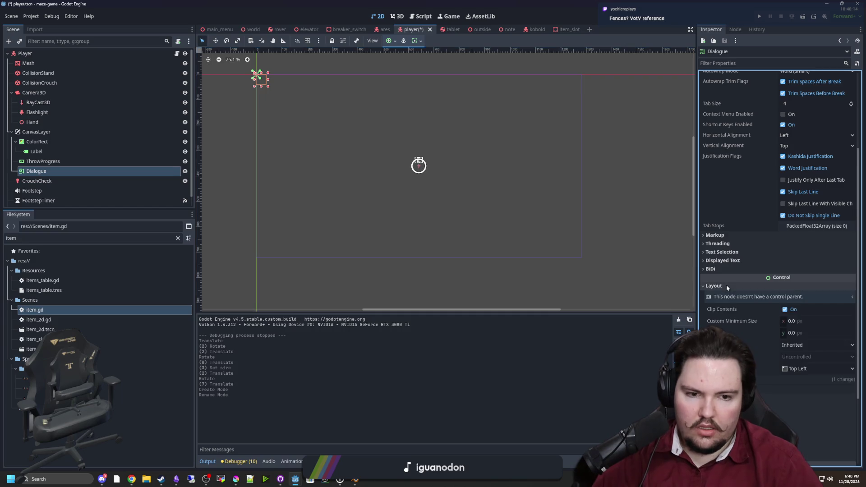
pyautogui.click(797, 368)
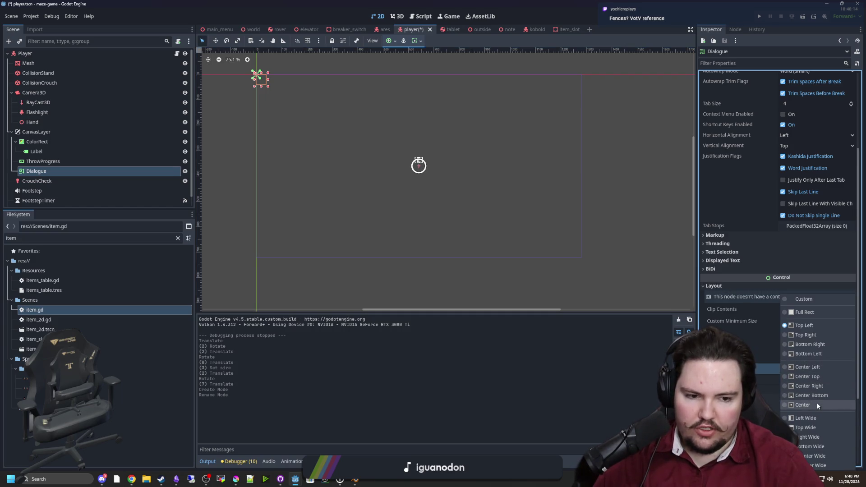
pyautogui.click(809, 447)
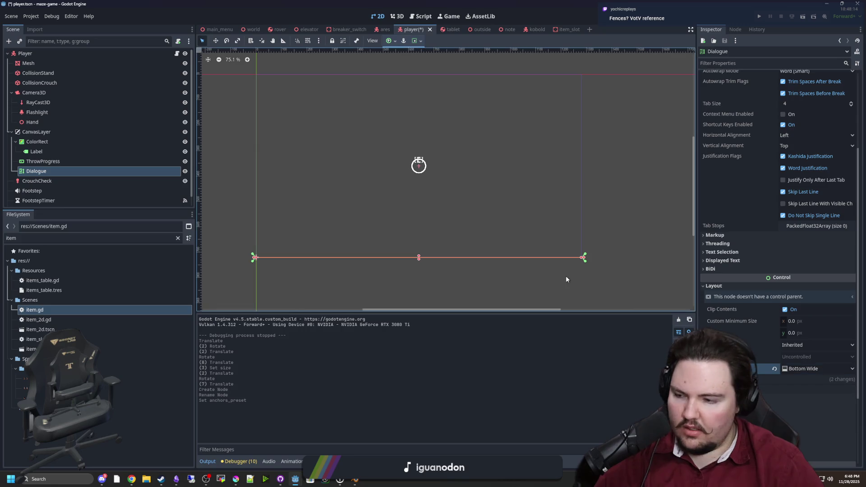
pyautogui.scroll(2, 390, 276)
pyautogui.scroll(3, 767, 180)
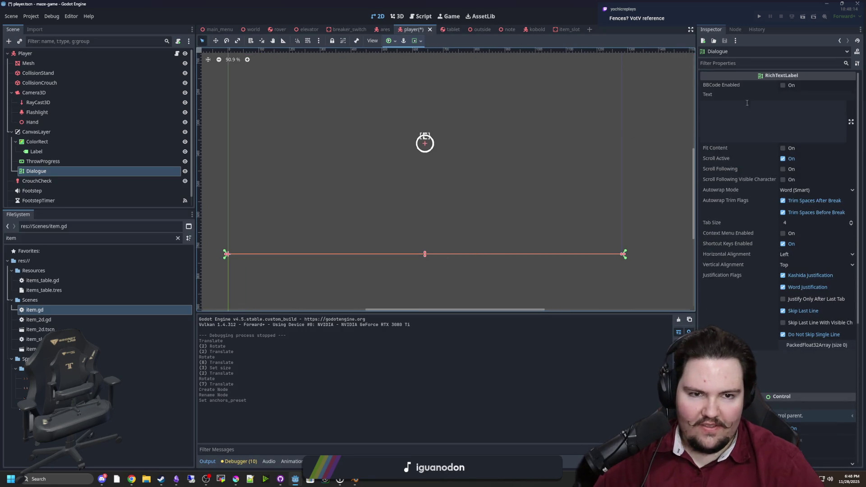
# Enter test text 'dwasd', enable BBCode and Fit Content, and turn off Scroll Active.
pyautogui.click(752, 105)
pyautogui.write('dwasd')
pyautogui.click(784, 86)
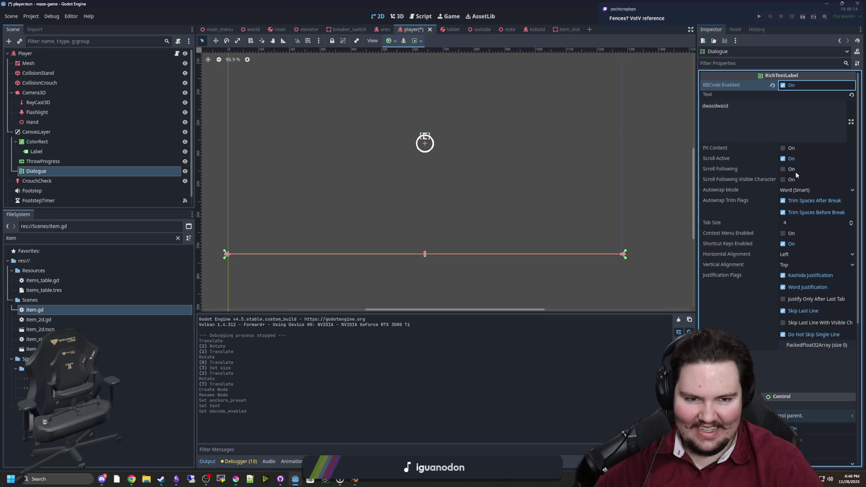
pyautogui.click(784, 148)
pyautogui.click(784, 158)
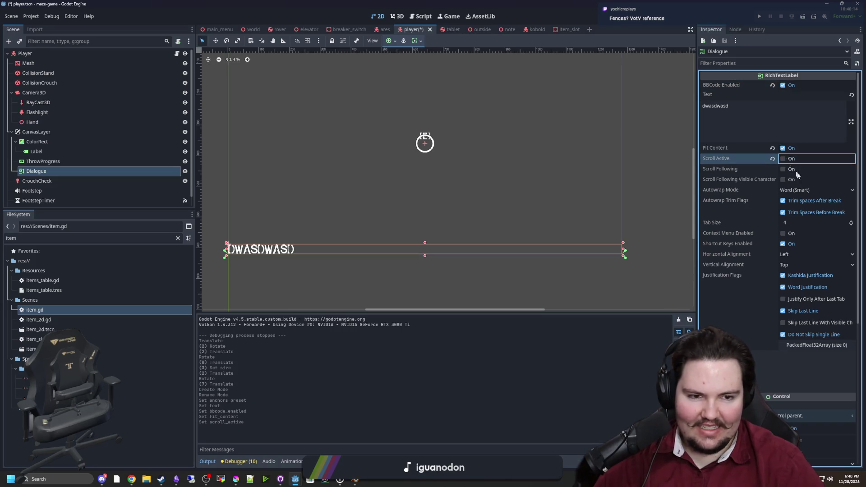
# Keep Word (Smart) autowrap and set alignment to Center horizontally and Bottom vertically.
pyautogui.click(793, 189)
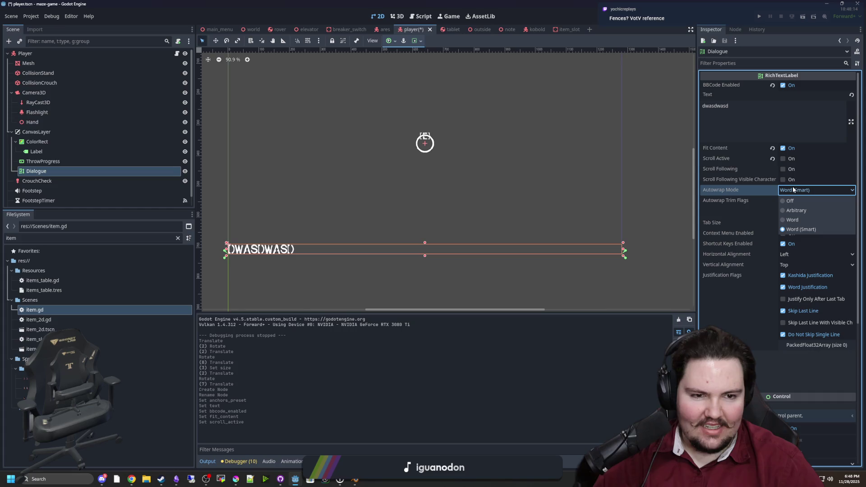
pyautogui.click(794, 190)
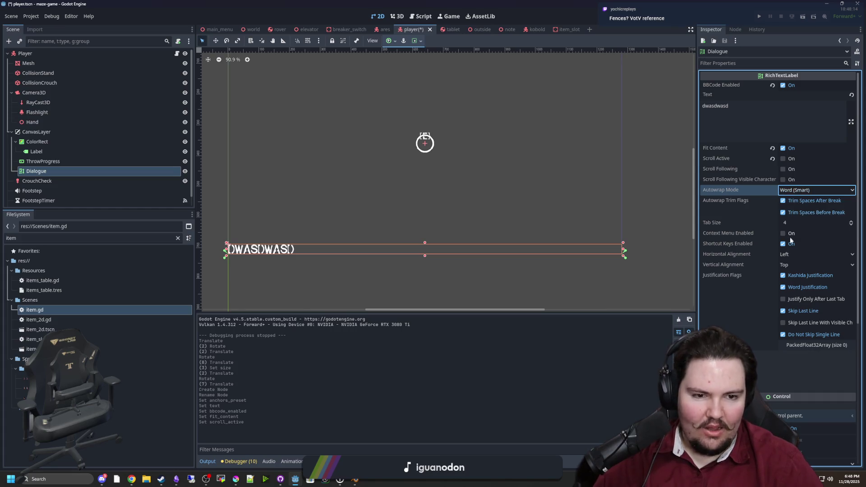
pyautogui.click(794, 255)
pyautogui.click(794, 274)
pyautogui.click(792, 265)
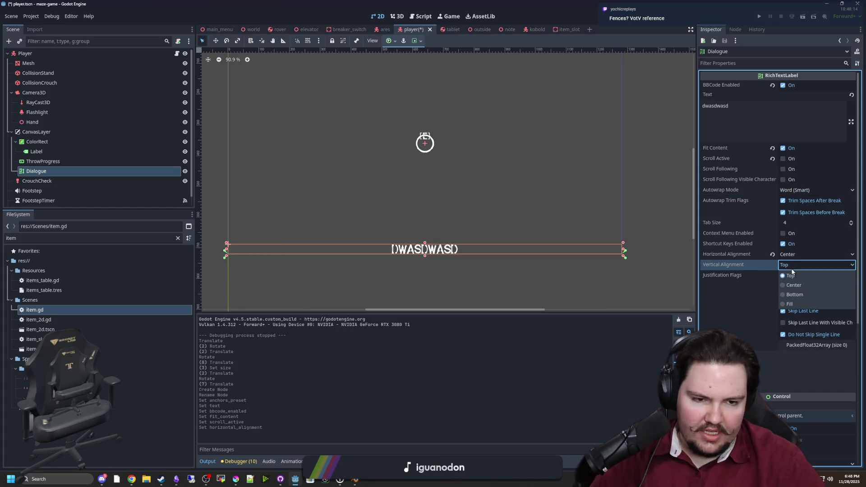
pyautogui.click(805, 294)
# Extend the label text with a long run of filler 'd' characters.
pyautogui.click(753, 121)
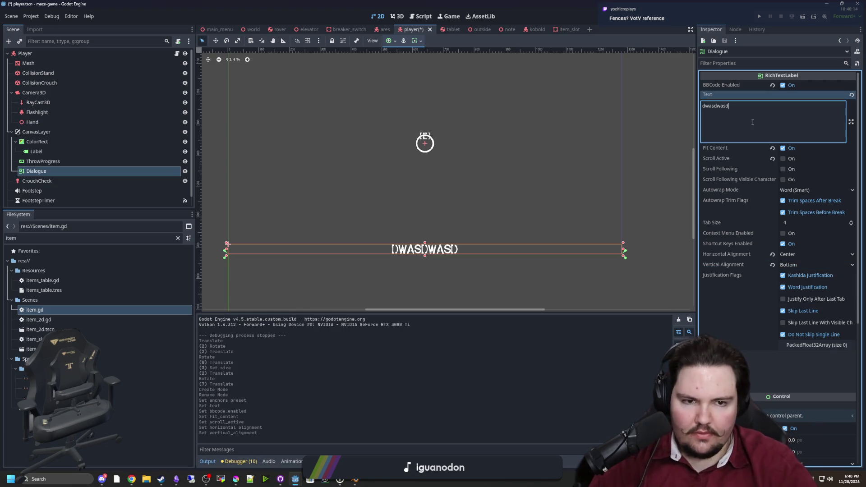
pyautogui.write('dddddddddddddddddddddddddddddddddddddddd')
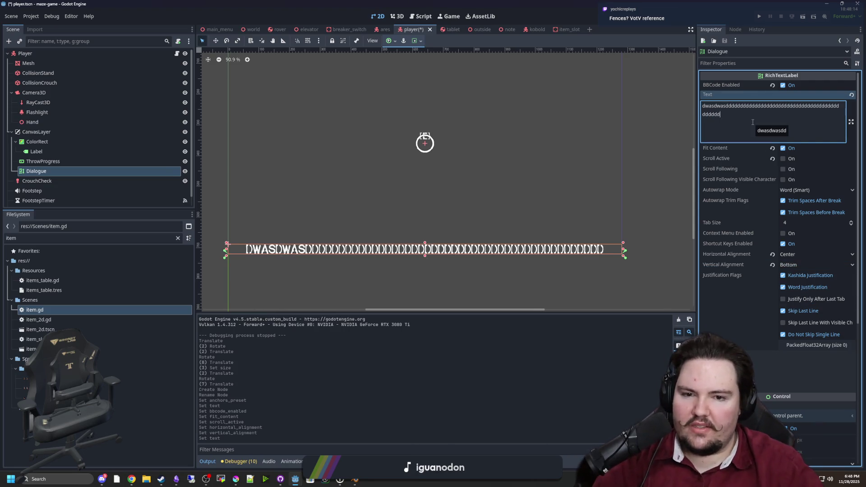
pyautogui.write('ddddddddddddddddddddd')
pyautogui.scroll(-5, 740, 248)
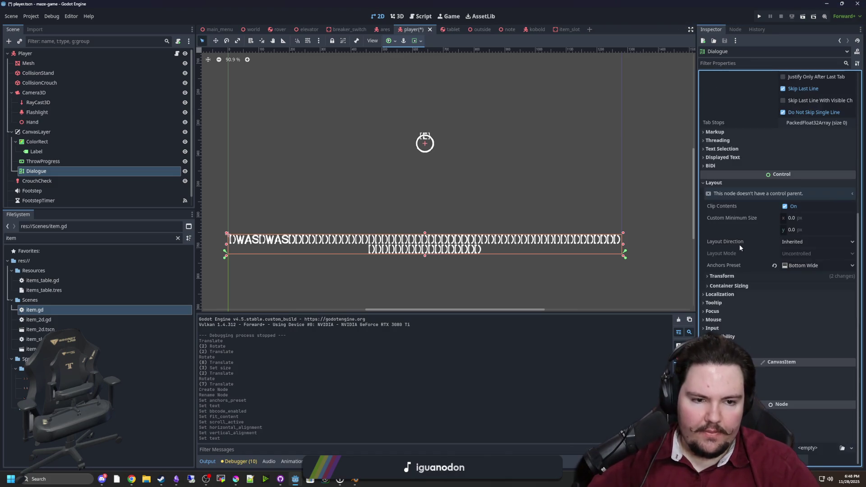
pyautogui.click(724, 157)
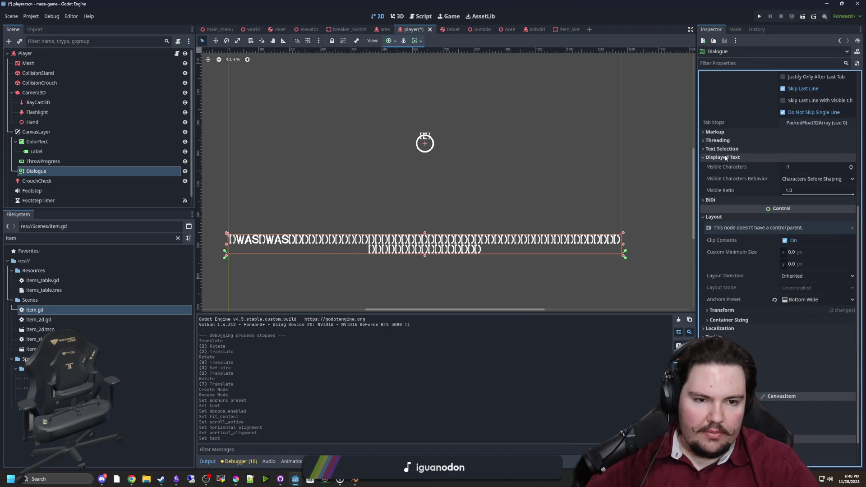
pyautogui.click(725, 158)
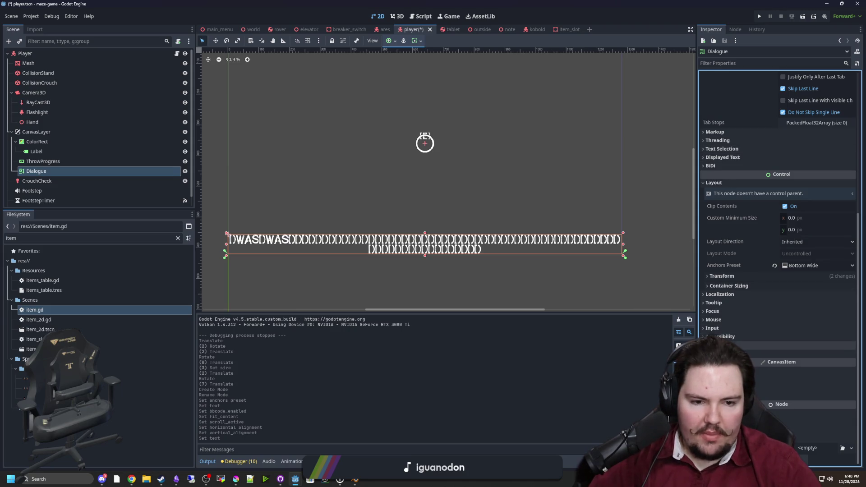
# Override the label's Normal Font Size to 20.
pyautogui.click(722, 345)
pyautogui.click(722, 392)
pyautogui.scroll(-3, 776, 271)
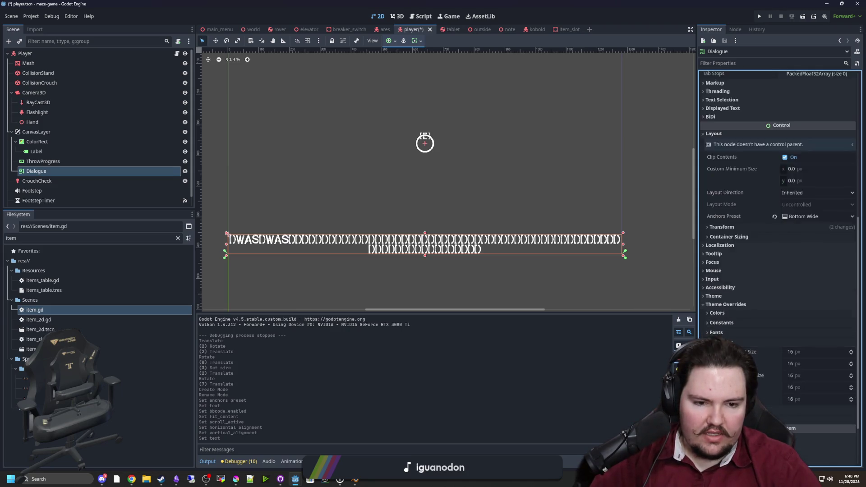
pyautogui.click(808, 303)
pyautogui.write('1')
pyautogui.press('Return')
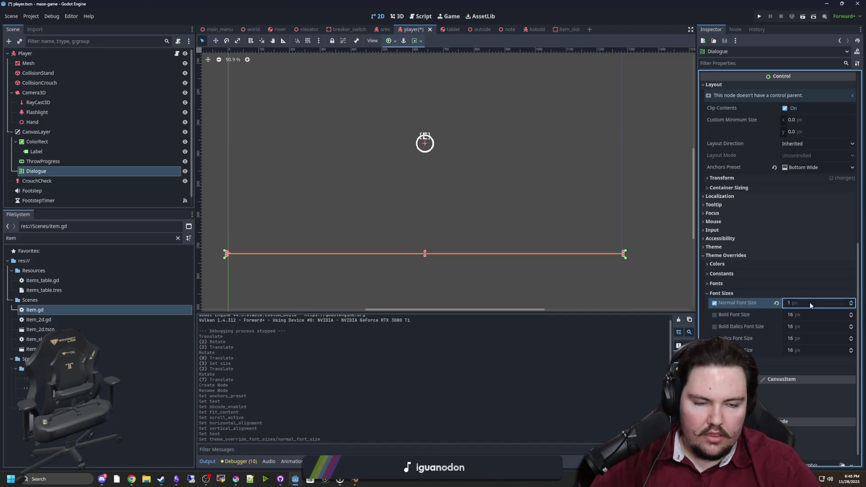
pyautogui.write('20')
pyautogui.press('Return')
pyautogui.scroll(10, 755, 287)
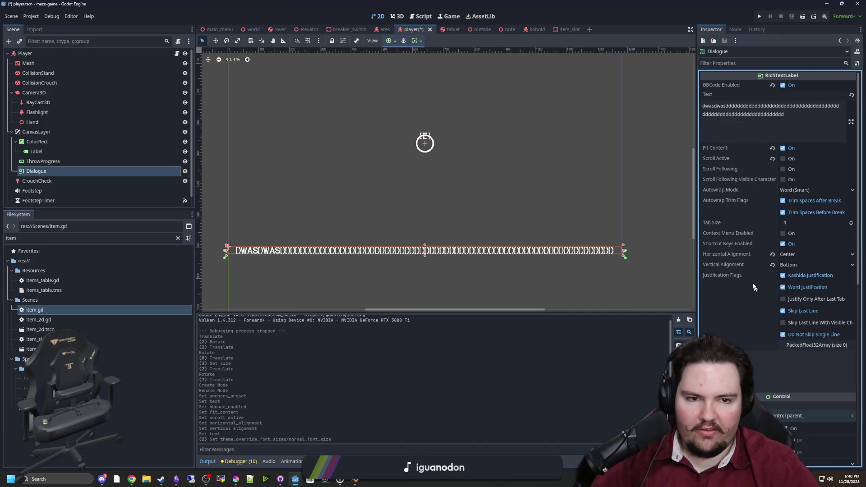
# Replace the label text with the placeholder 'Dpowant trve?'.
pyautogui.click(768, 113)
pyautogui.hotkey('ctrl', 'a')
pyautogui.press('BackSpace')
pyautogui.write('Dpo')
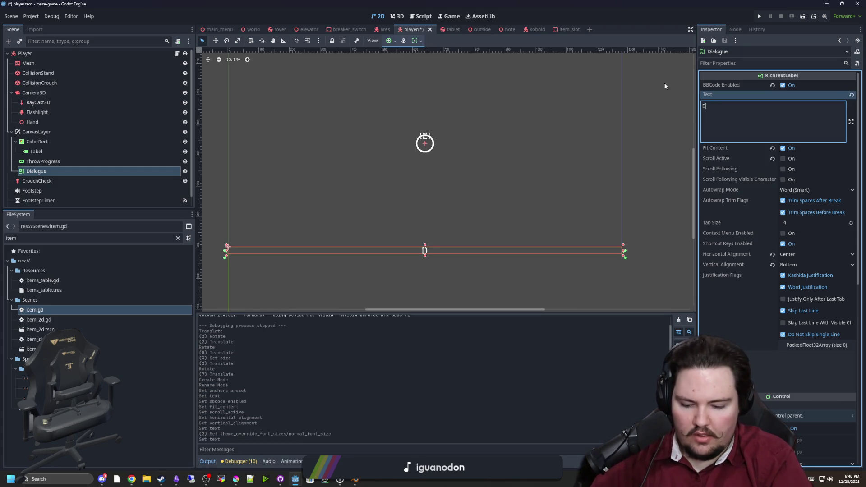
pyautogui.write('want to star')
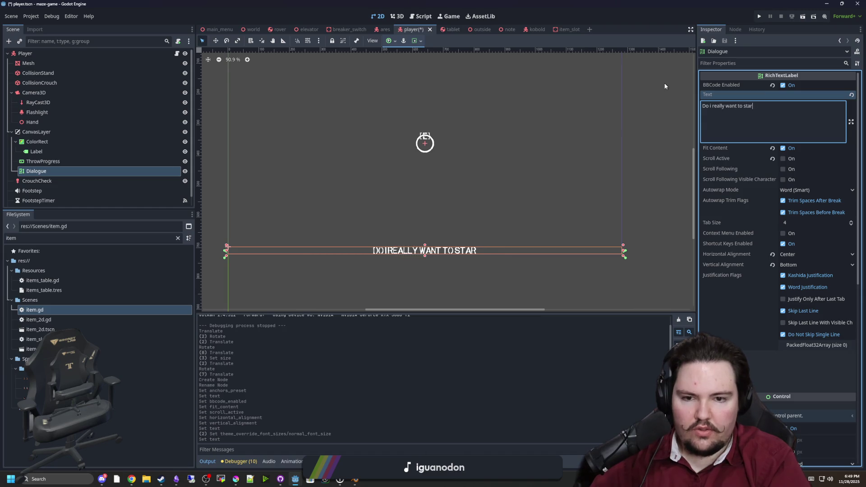